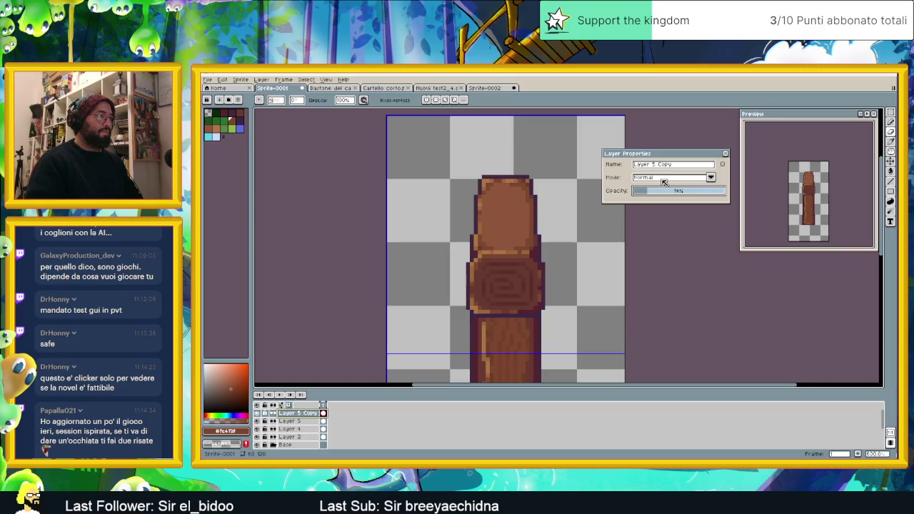
- Try Multiply at 12% opacity on the copy layer, then revert it to Normal blending
{"action": "left_click", "coordinate": [667, 179]}
{"action": "left_click", "coordinate": [652, 205]}
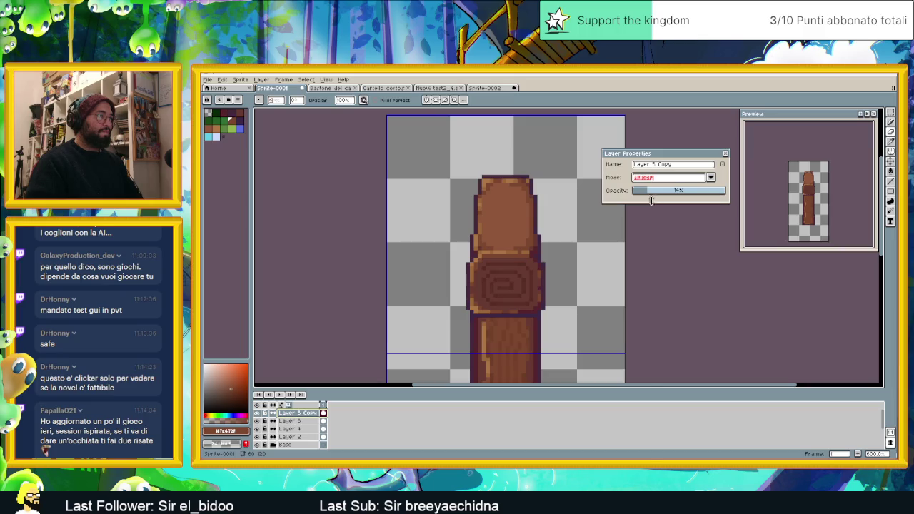
{"action": "left_click", "coordinate": [649, 192]}
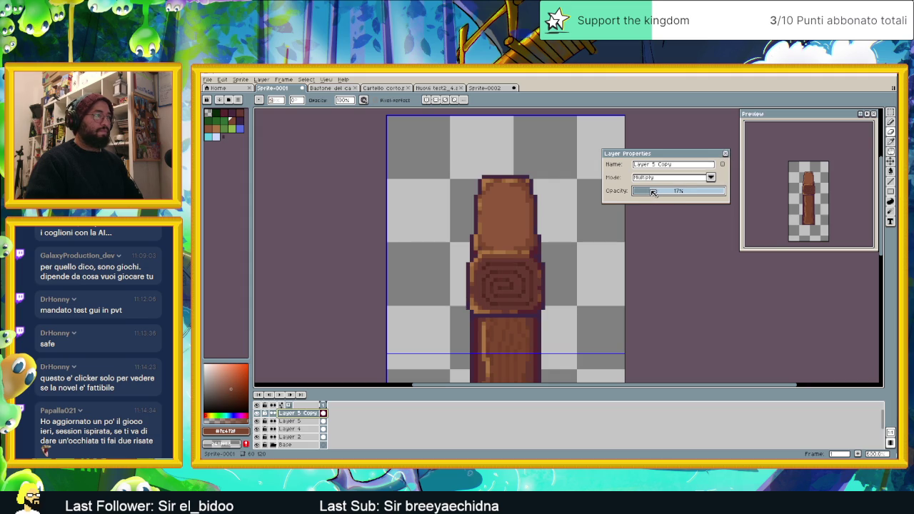
{"action": "left_click", "coordinate": [683, 179]}
{"action": "left_click", "coordinate": [646, 188]}
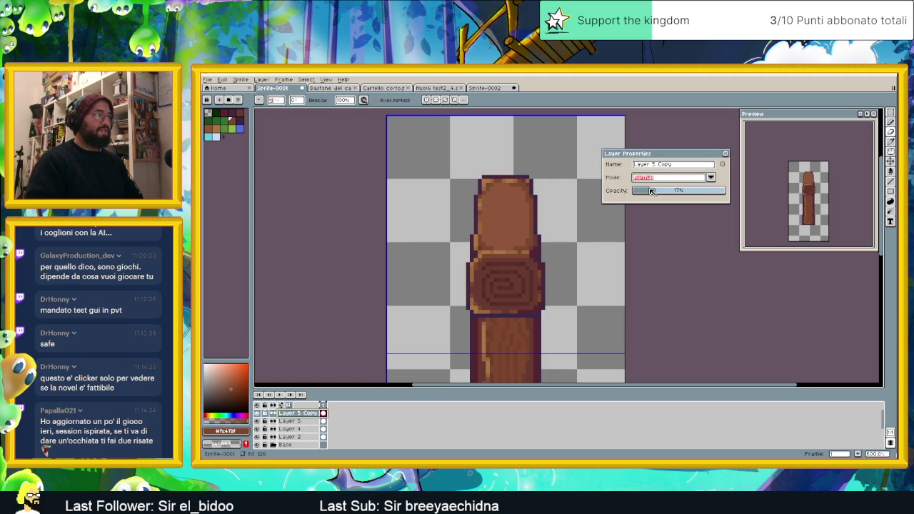
- On Layer 5's properties, try Normal blending at 12% opacity
{"action": "key", "text": "alt+Down"}
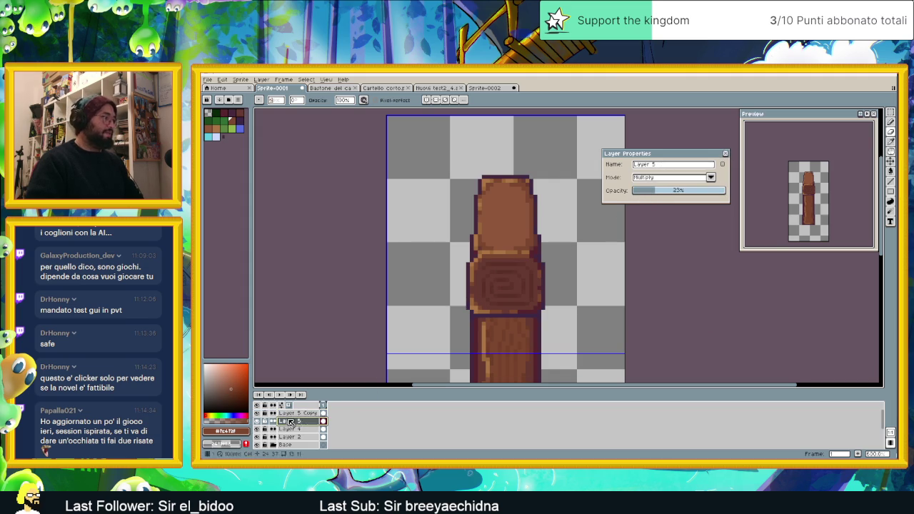
{"action": "left_click", "coordinate": [682, 179]}
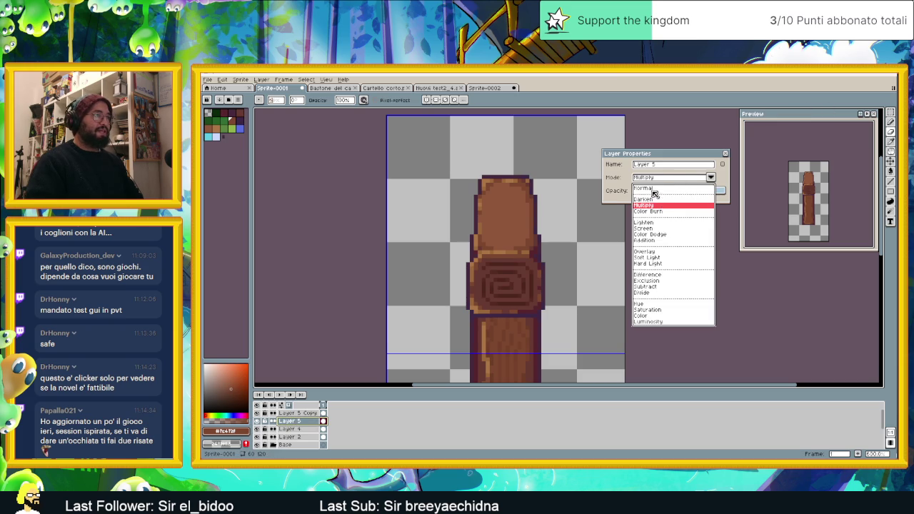
{"action": "left_click", "coordinate": [653, 190]}
{"action": "left_click_drag", "start_coordinate": [649, 192], "coordinate": [650, 193]}
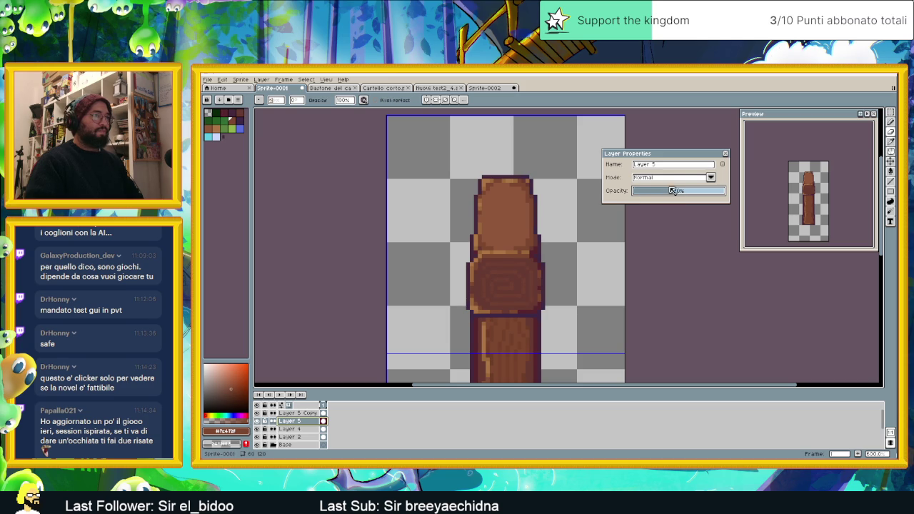
- Switch Layer 5 to Multiply, settle opacity near 21%, and close Layer Properties
{"action": "left_click", "coordinate": [672, 177]}
{"action": "left_click", "coordinate": [658, 203]}
{"action": "left_click_drag", "start_coordinate": [647, 195], "coordinate": [652, 194]}
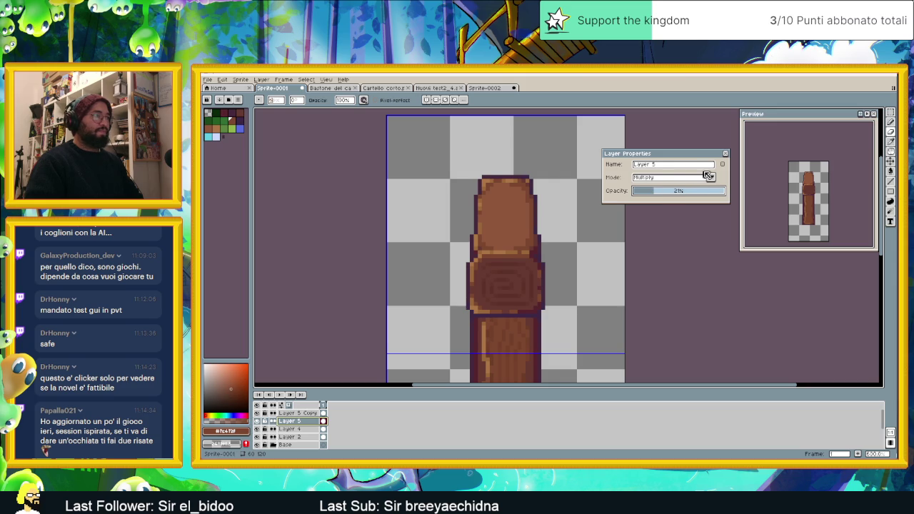
{"action": "left_click_drag", "start_coordinate": [670, 192], "coordinate": [659, 195]}
{"action": "left_click", "coordinate": [726, 155]}
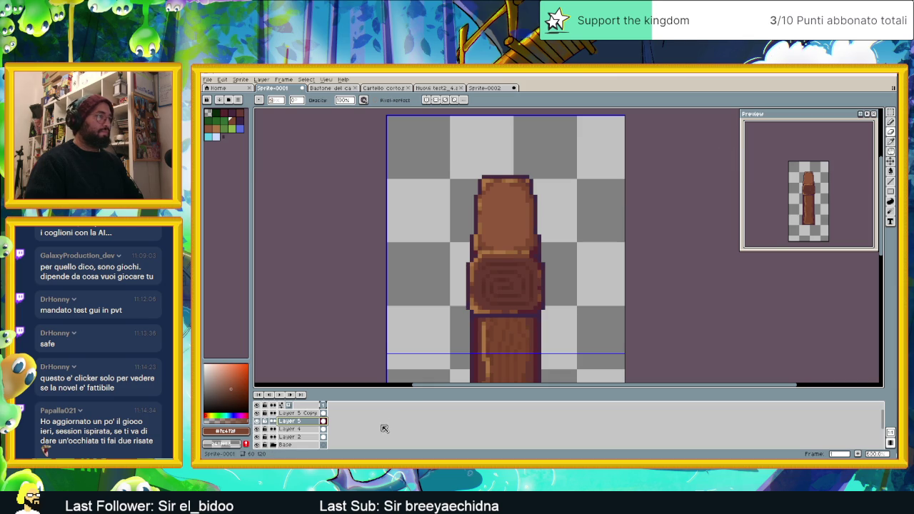
- Bring up the Save File dialog and navigate up to the tile jd folder
{"action": "scroll", "coordinate": [486, 290], "scroll_direction": "down", "scroll_amount": 1}
{"action": "scroll", "coordinate": [500, 291], "scroll_direction": "down", "scroll_amount": 1}
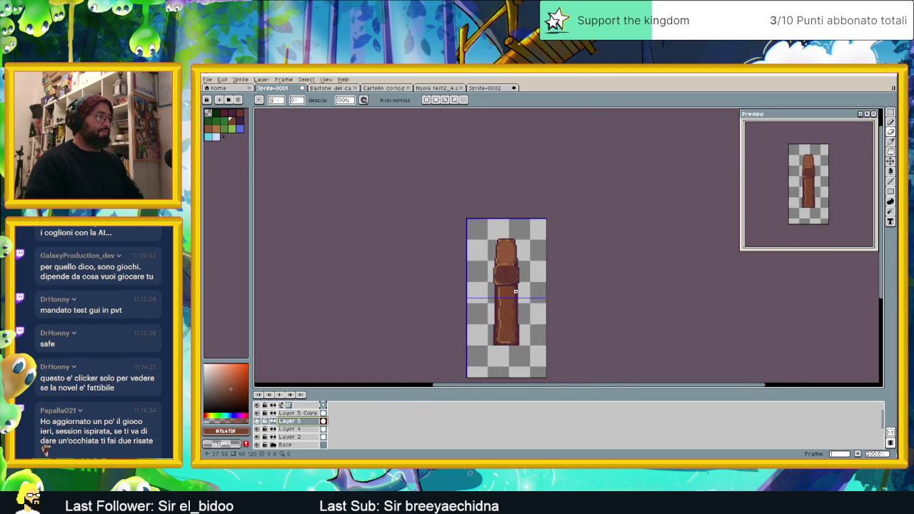
{"action": "scroll", "coordinate": [511, 292], "scroll_direction": "up", "scroll_amount": 1}
{"action": "scroll", "coordinate": [512, 293], "scroll_direction": "up", "scroll_amount": 1}
{"action": "scroll", "coordinate": [496, 225], "scroll_direction": "up", "scroll_amount": 1}
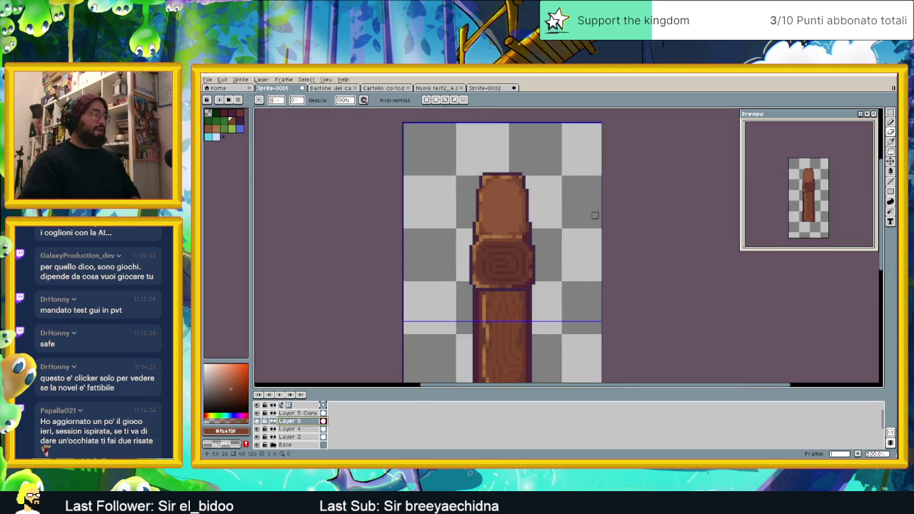
{"action": "key", "text": "ctrl+s"}
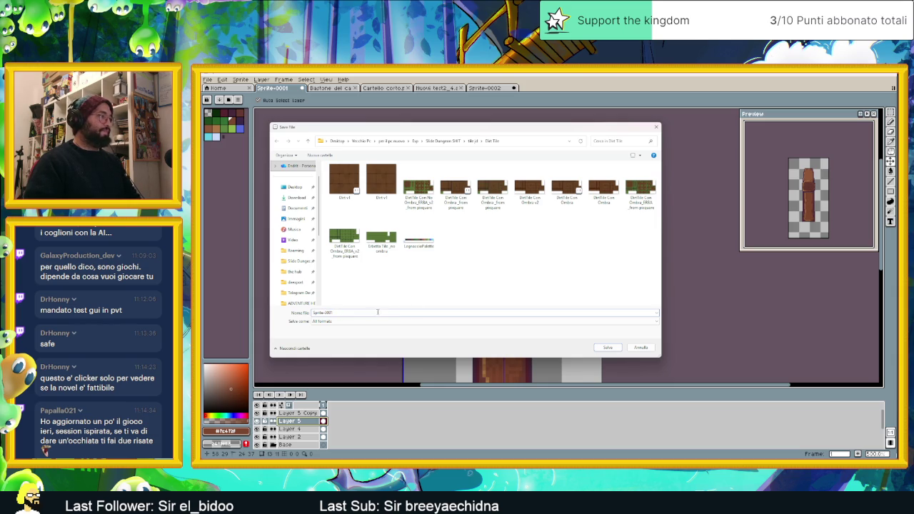
{"action": "left_click", "coordinate": [474, 140]}
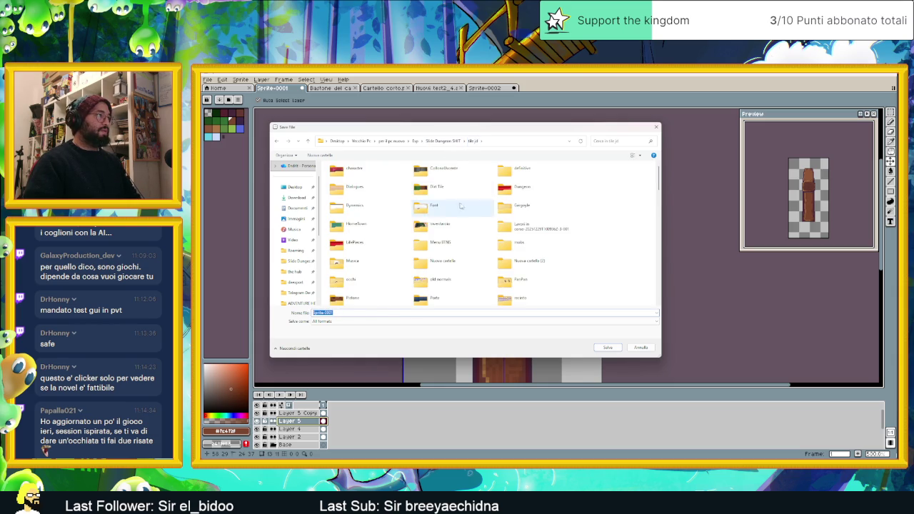
- Create a Legnoso folder there, open it, and save the sprite as Palo.aseprite
{"action": "right_click", "coordinate": [591, 186]}
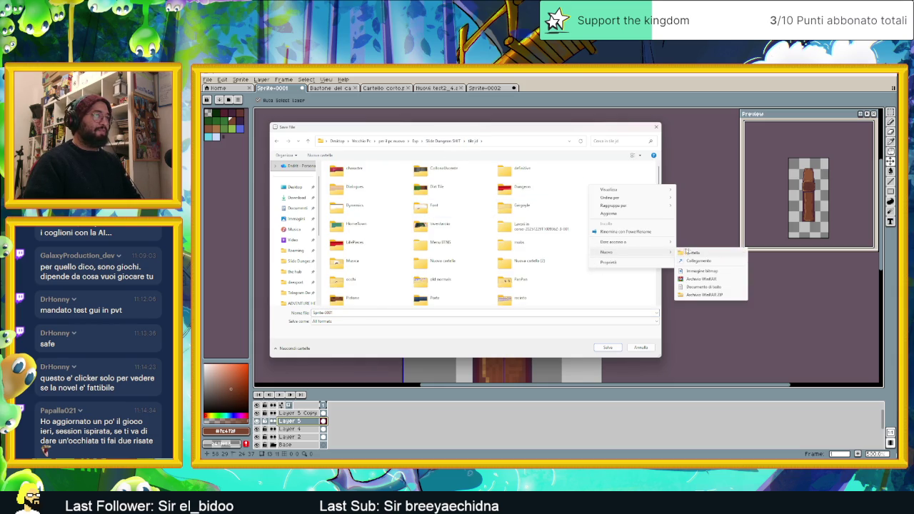
{"action": "left_click", "coordinate": [687, 253]}
{"action": "type", "text": "Legnoso"}
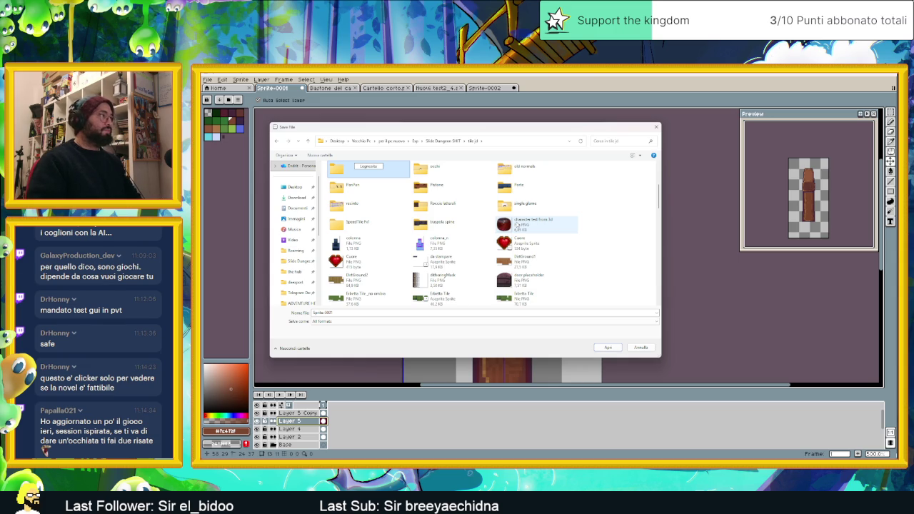
{"action": "type", "text": "genda"}
{"action": "key", "text": "Return"}
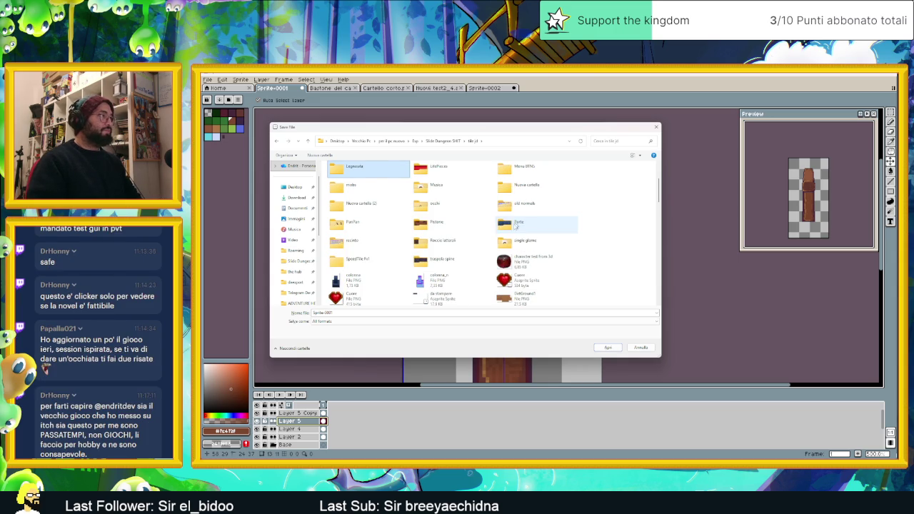
{"action": "double_click", "coordinate": [361, 169]}
{"action": "double_click", "coordinate": [322, 323]}
{"action": "type", "text": "Porta"}
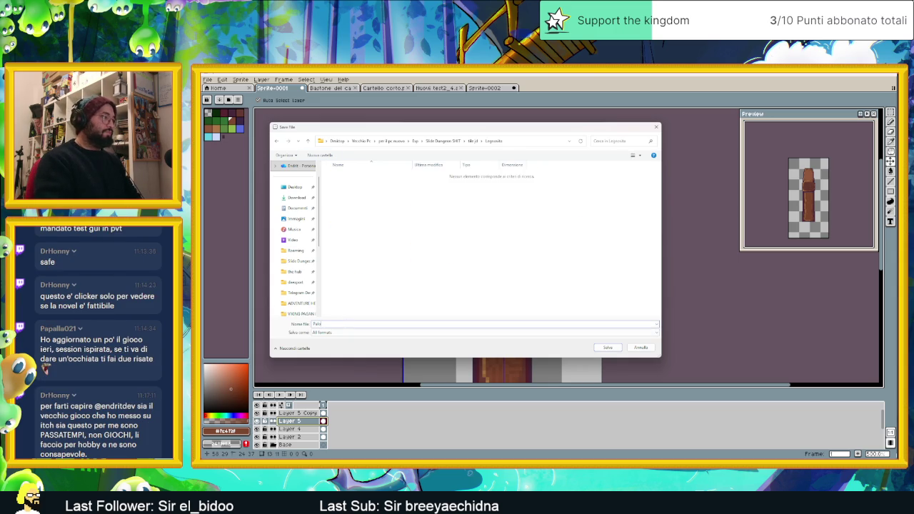
{"action": "left_click", "coordinate": [608, 348]}
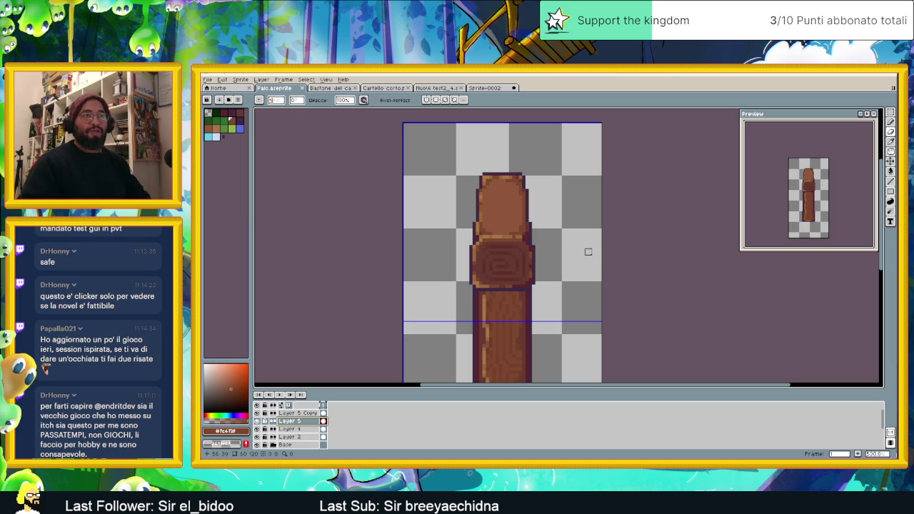
- Zoom the canvas to inspect the saved post sprite, then switch to the browser
{"action": "scroll", "coordinate": [579, 248], "scroll_direction": "down", "scroll_amount": 1}
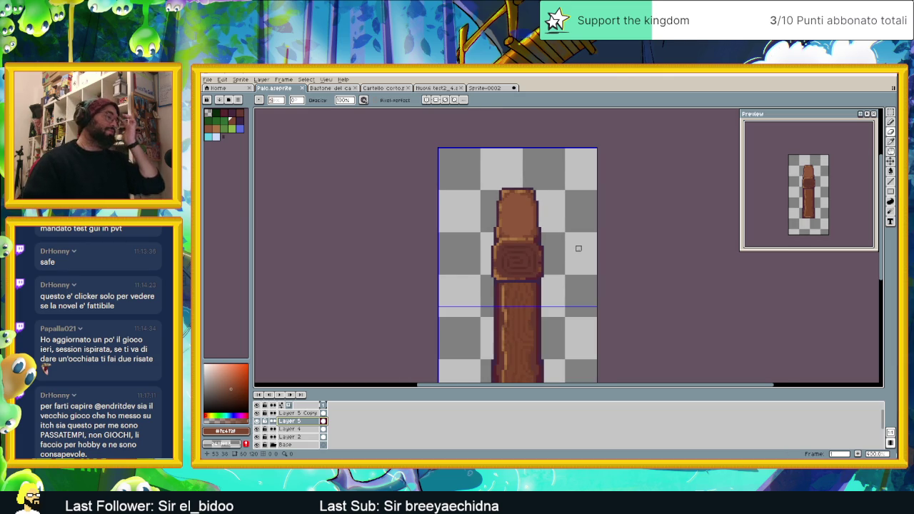
{"action": "scroll", "coordinate": [573, 241], "scroll_direction": "down", "scroll_amount": 1}
{"action": "scroll", "coordinate": [574, 242], "scroll_direction": "down", "scroll_amount": 1}
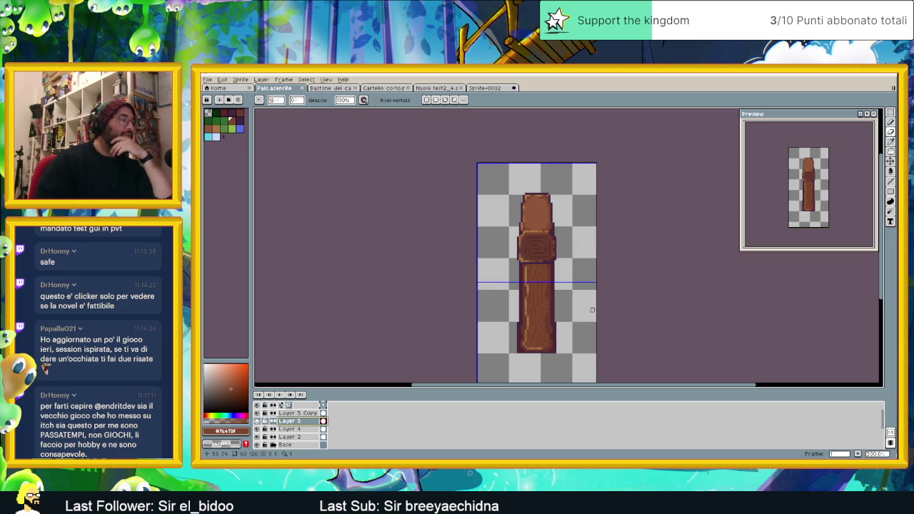
{"action": "scroll", "coordinate": [560, 336], "scroll_direction": "up", "scroll_amount": 1}
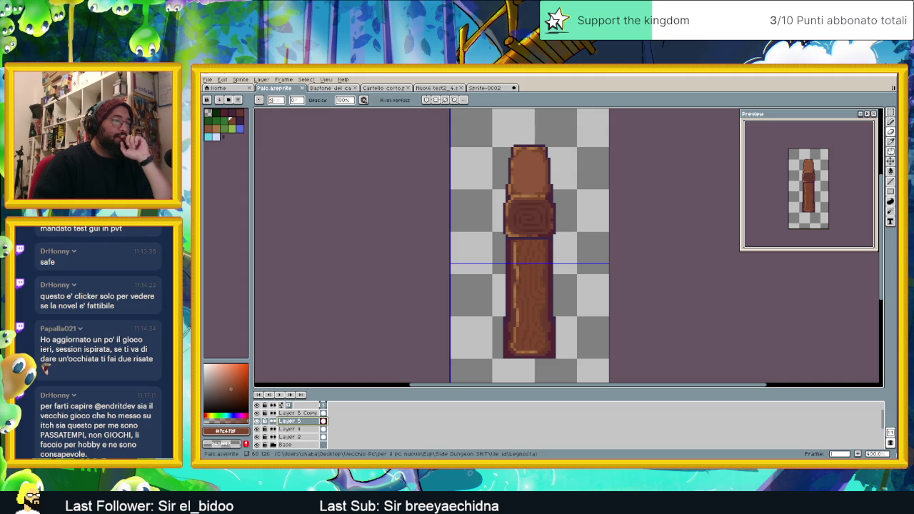
{"action": "key", "text": "alt+Tab"}
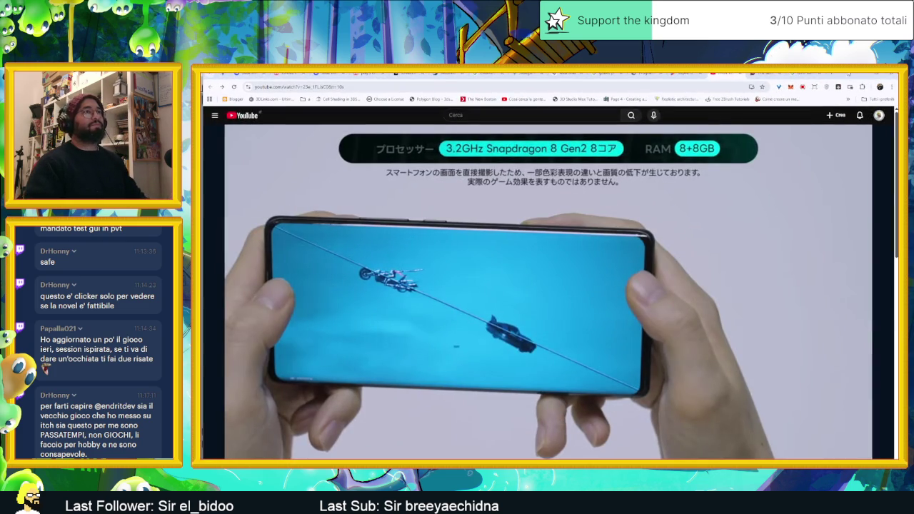
- Search itch.io for the creator's games and launch D1 in the browser
{"action": "double_click", "coordinate": [847, 74]}
{"action": "double_click", "coordinate": [815, 139]}
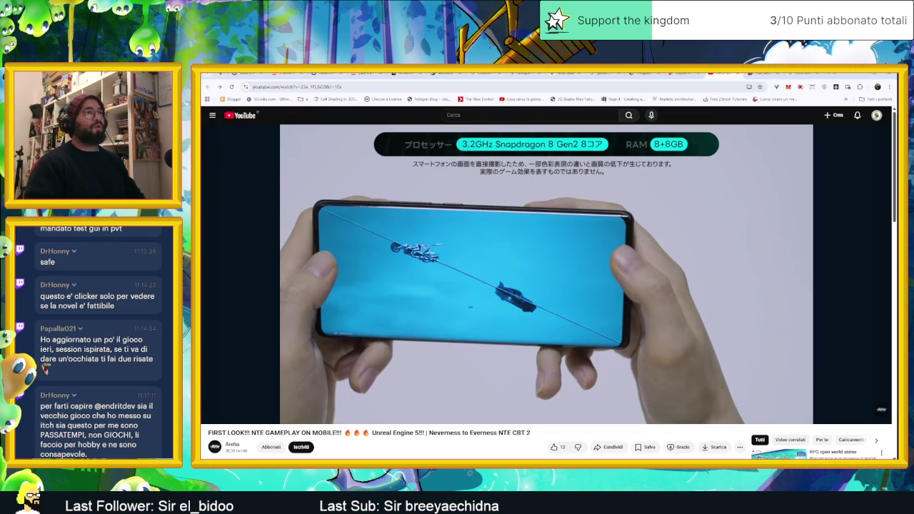
{"action": "key", "text": "ctrl+t"}
{"action": "left_click", "coordinate": [411, 236]}
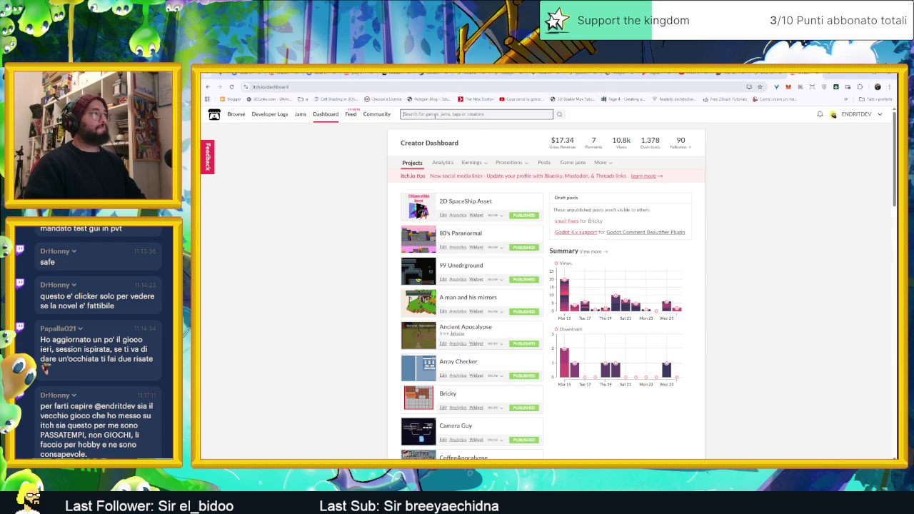
{"action": "type", "text": "papalla"}
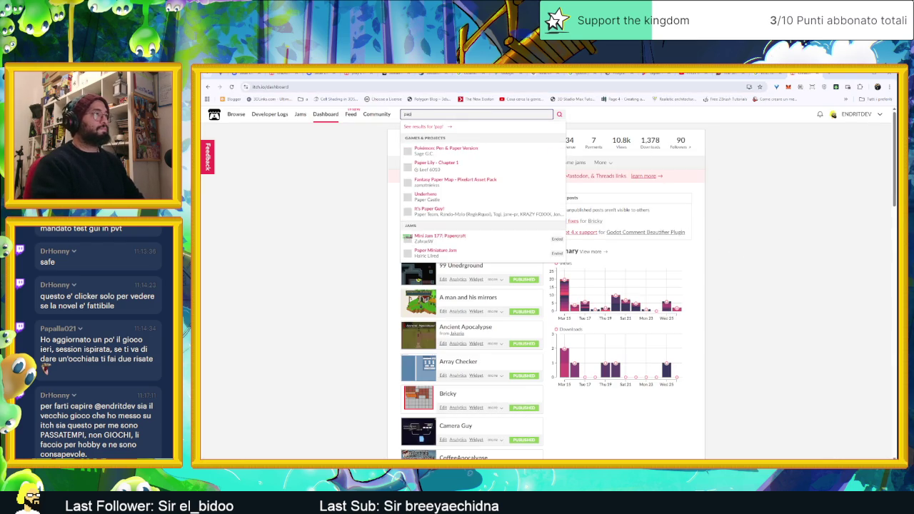
{"action": "key", "text": "Return"}
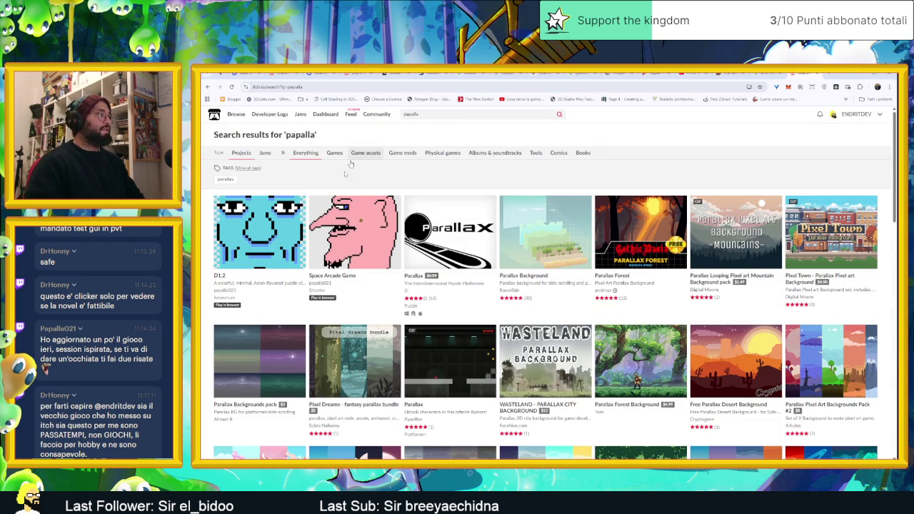
{"action": "mouse_move", "coordinate": [354, 233]}
{"action": "left_click", "coordinate": [219, 277]}
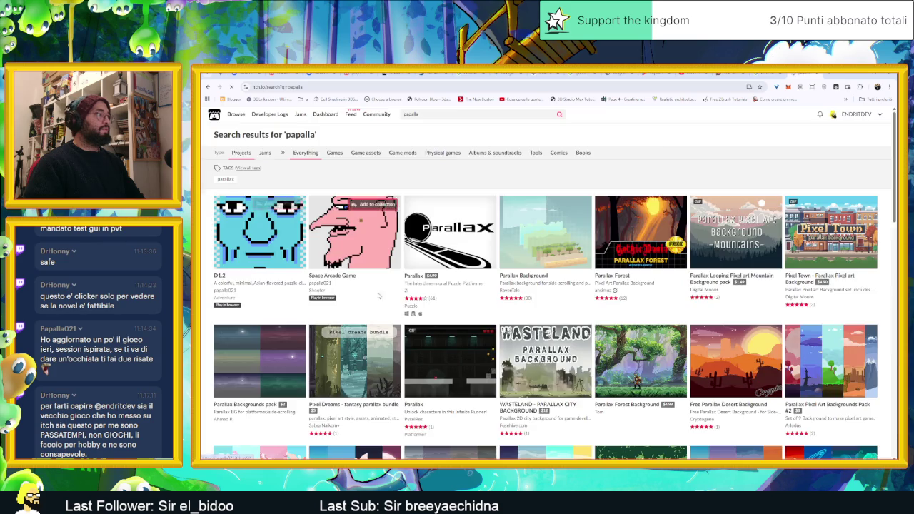
{"action": "left_click", "coordinate": [535, 198]}
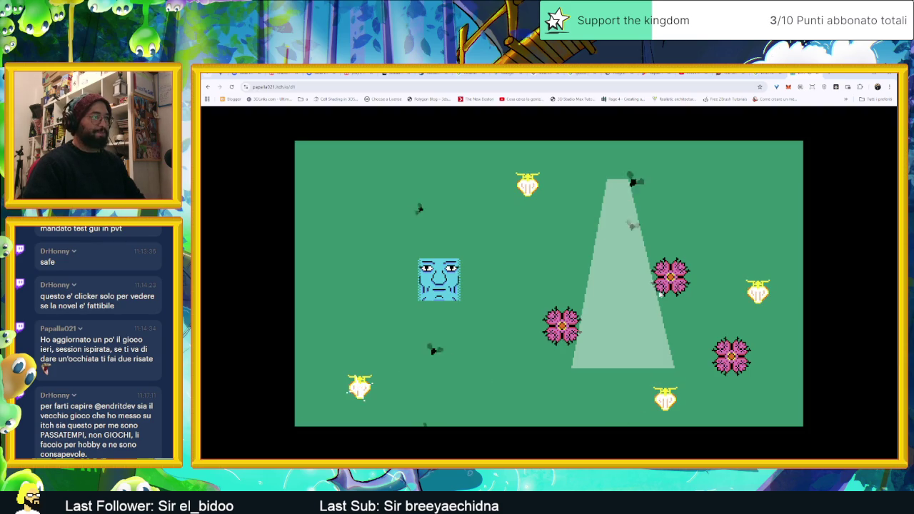
- Play D1.2, retrying after each loss and bursting the pink flowers until FINE appears
{"action": "left_click_drag", "start_coordinate": [457, 299], "coordinate": [434, 341]}
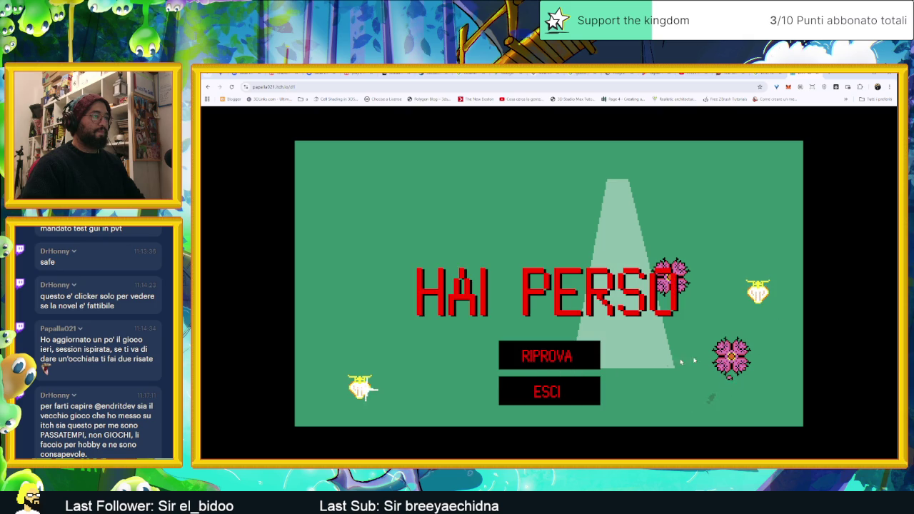
{"action": "left_click", "coordinate": [549, 356]}
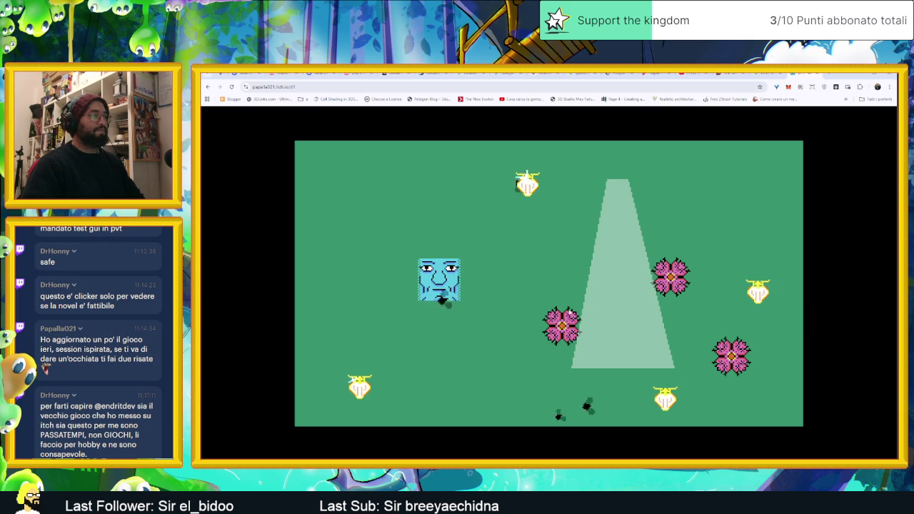
{"action": "left_click", "coordinate": [559, 322]}
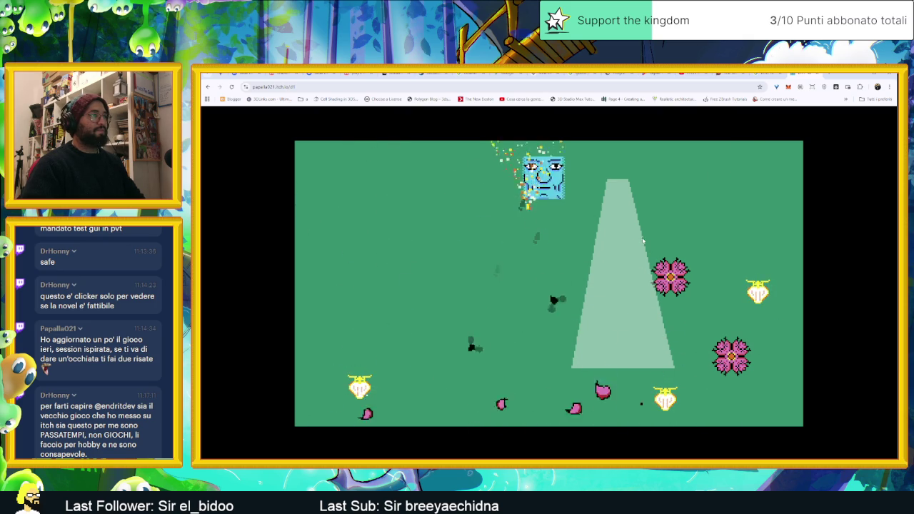
{"action": "left_click", "coordinate": [549, 356]}
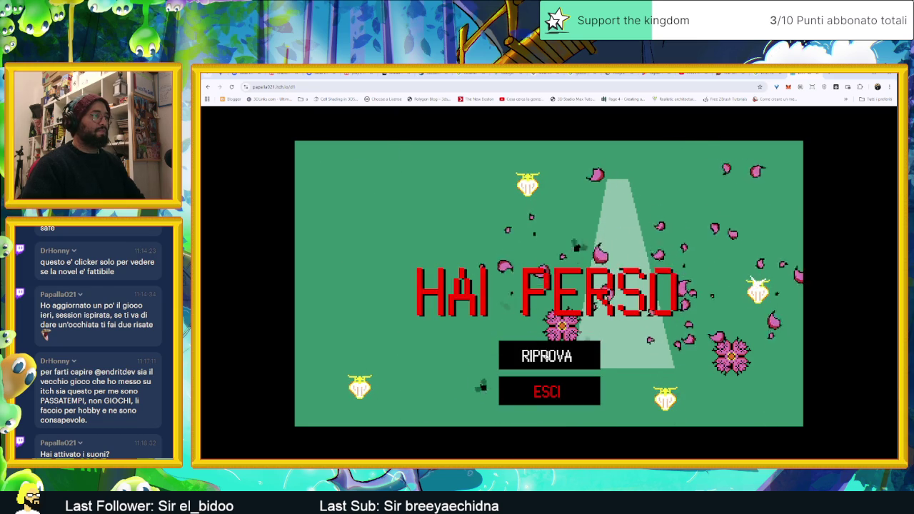
{"action": "left_click", "coordinate": [561, 355]}
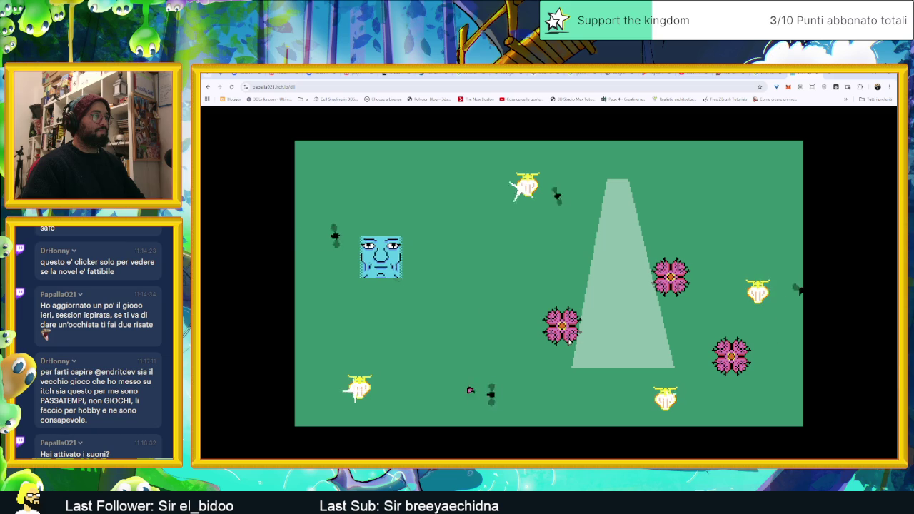
{"action": "left_click", "coordinate": [563, 325]}
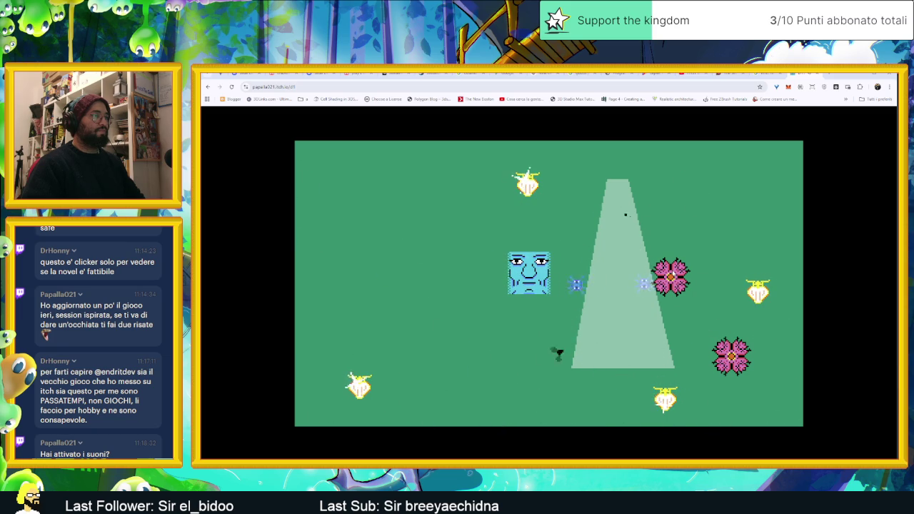
{"action": "left_click", "coordinate": [671, 275]}
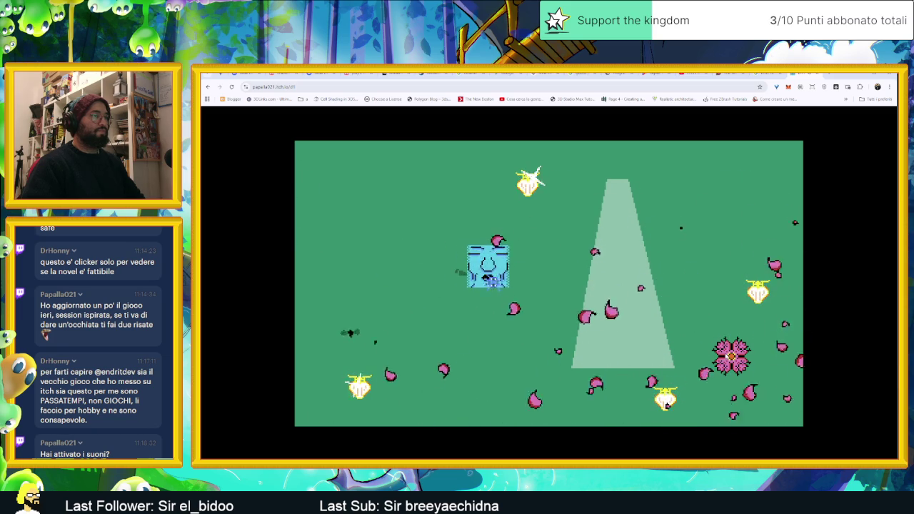
{"action": "left_click", "coordinate": [728, 355]}
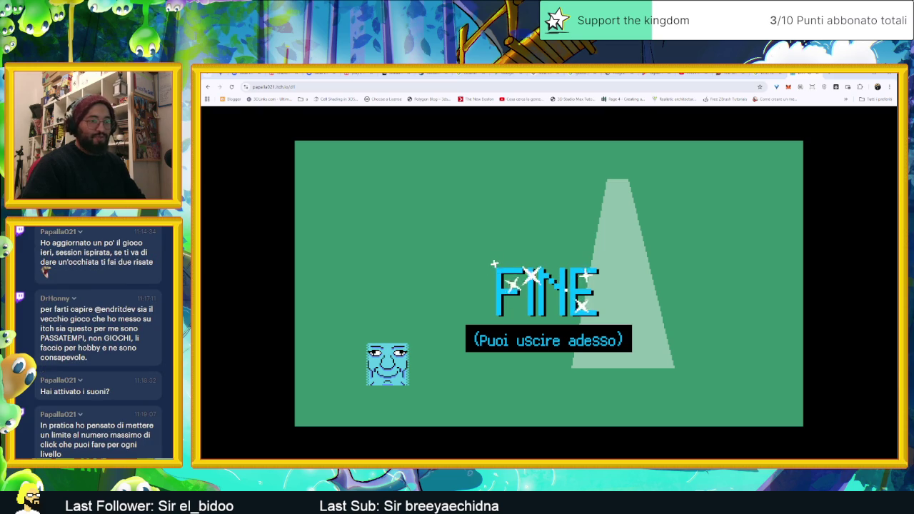
- Hide the music player and reload the game page to play again
{"action": "key", "text": "alt+Tab"}
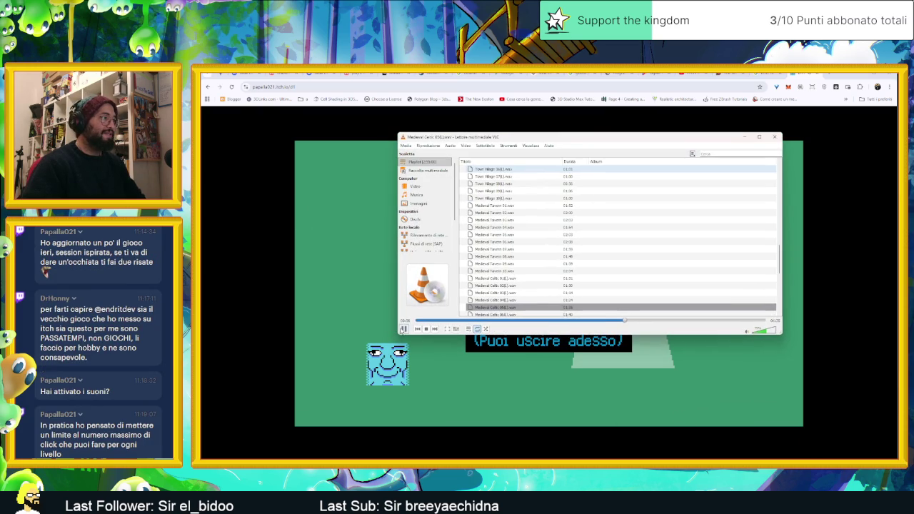
{"action": "left_click", "coordinate": [746, 137]}
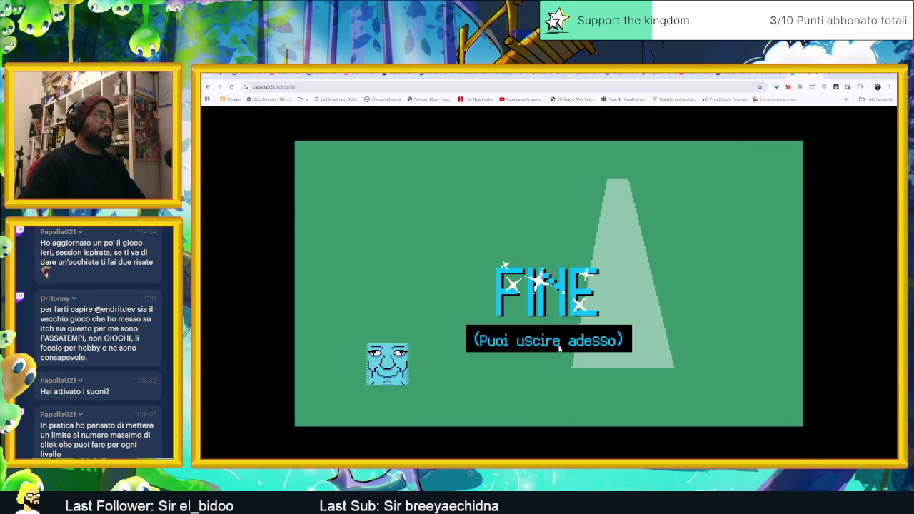
{"action": "left_click", "coordinate": [233, 87]}
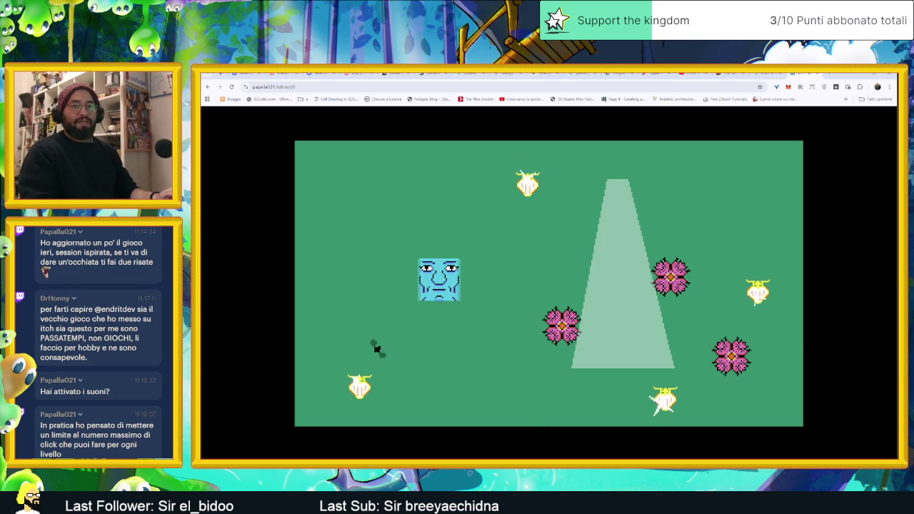
- Steer the face to eat the first bee and burst the pink flowers
{"action": "left_click", "coordinate": [528, 185]}
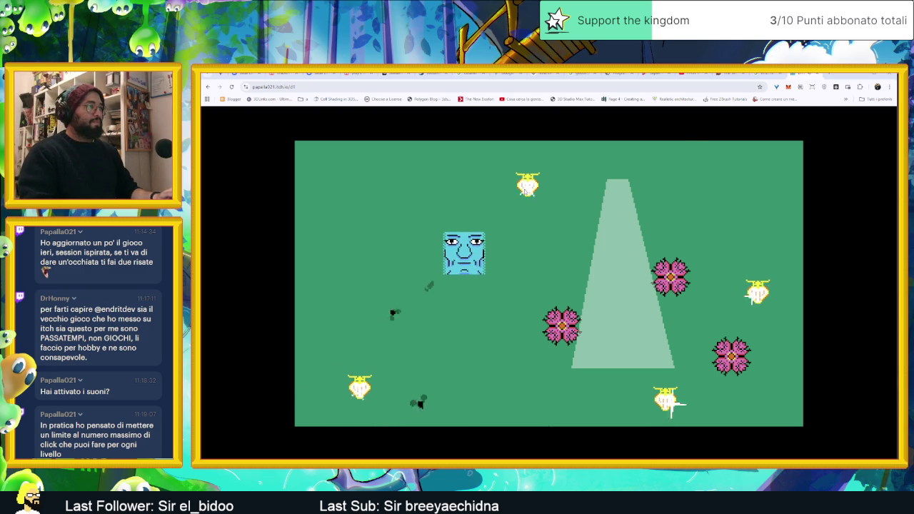
{"action": "left_click", "coordinate": [393, 248]}
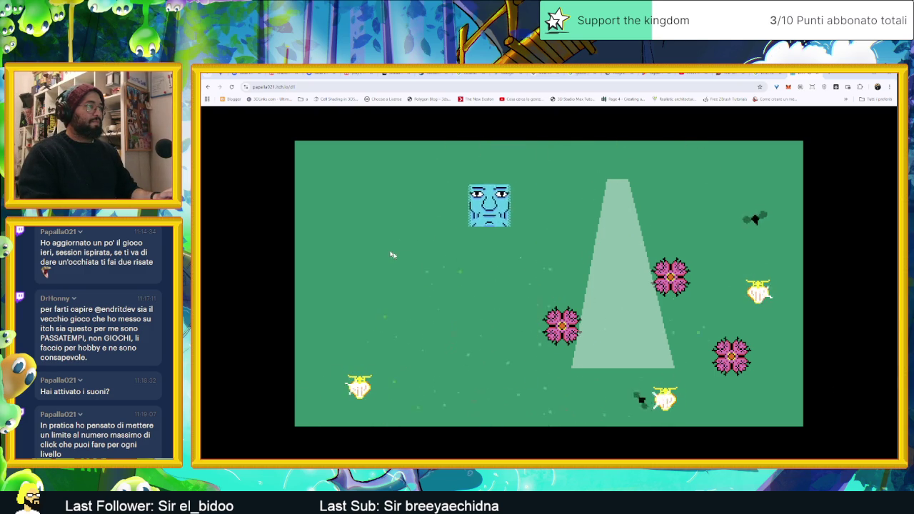
{"action": "left_click", "coordinate": [563, 325]}
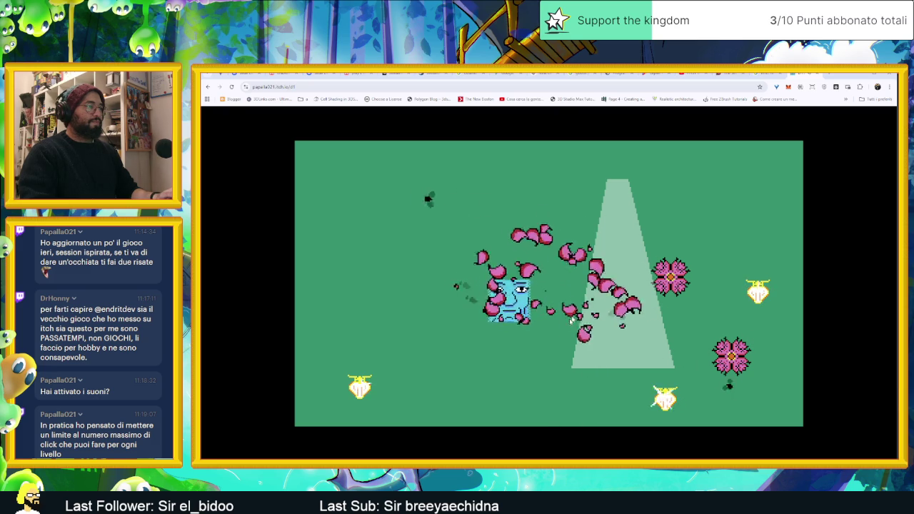
{"action": "left_click", "coordinate": [645, 280]}
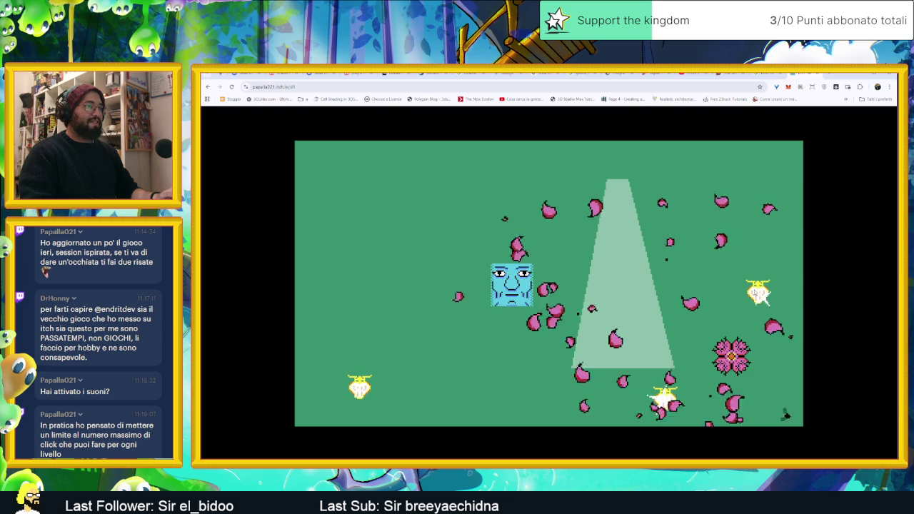
{"action": "left_click", "coordinate": [560, 314]}
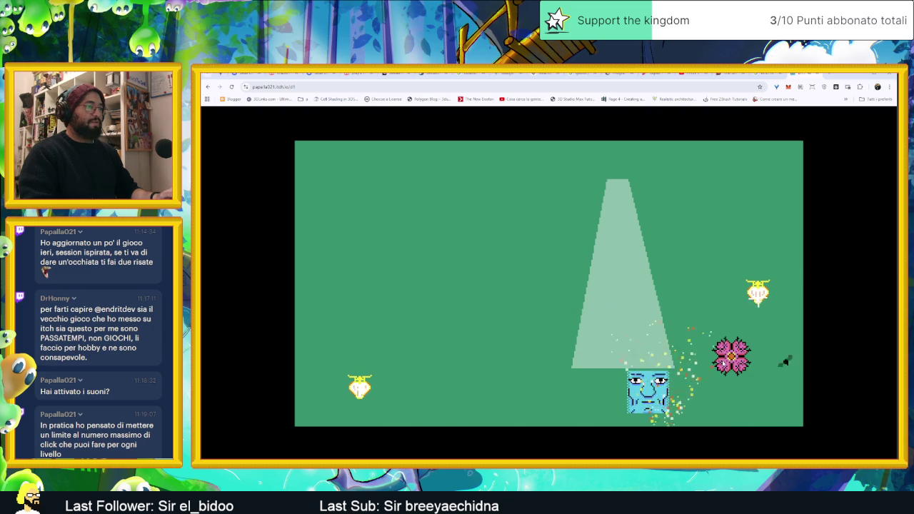
{"action": "left_click", "coordinate": [528, 374]}
{"action": "left_click", "coordinate": [527, 376]}
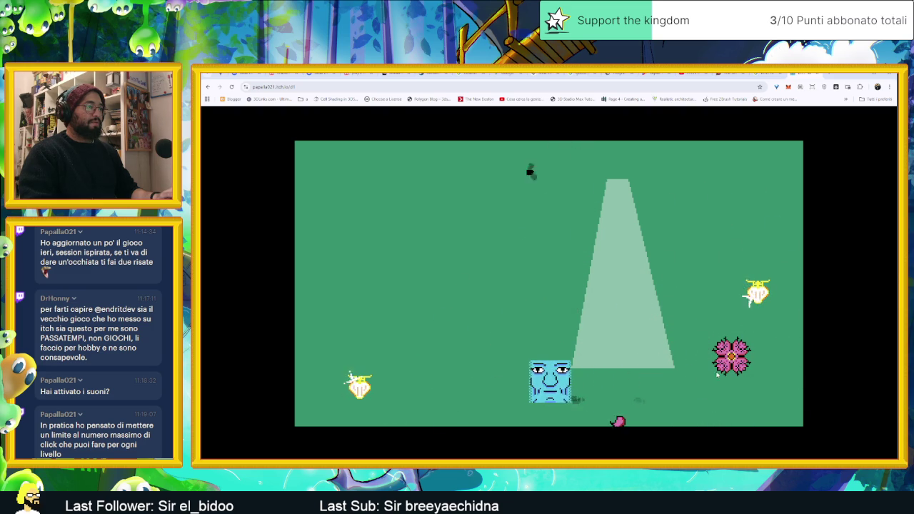
{"action": "left_click", "coordinate": [430, 357]}
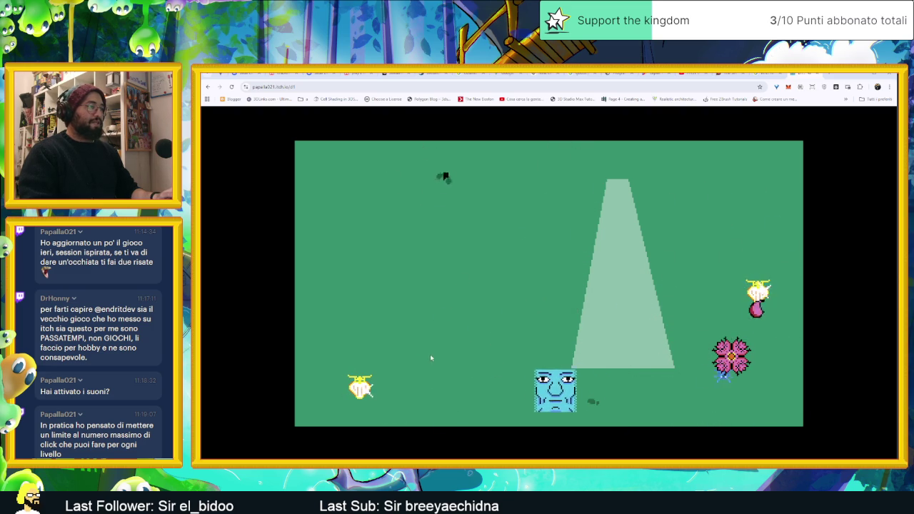
- Keep dashing the face around to eat the remaining bees until FINE shows
{"action": "left_click", "coordinate": [375, 304]}
{"action": "left_click", "coordinate": [485, 298]}
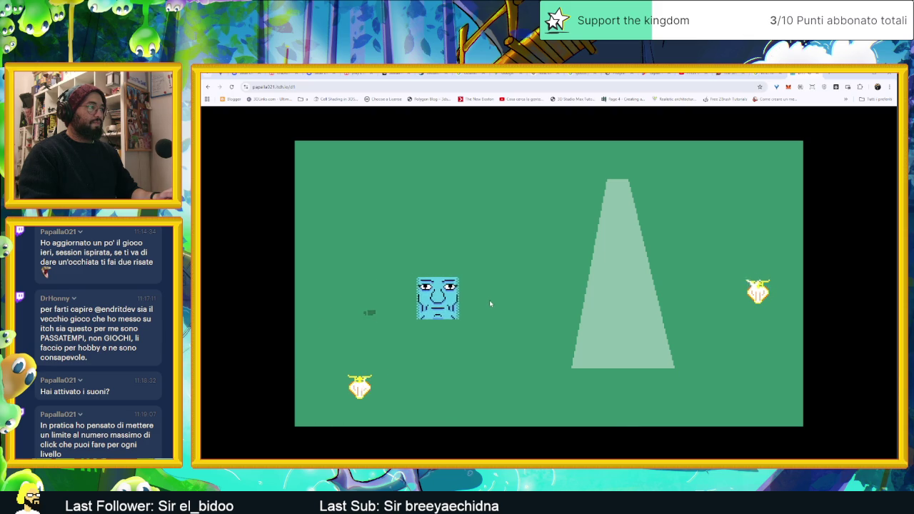
{"action": "left_click", "coordinate": [537, 303]}
{"action": "left_click", "coordinate": [439, 313]}
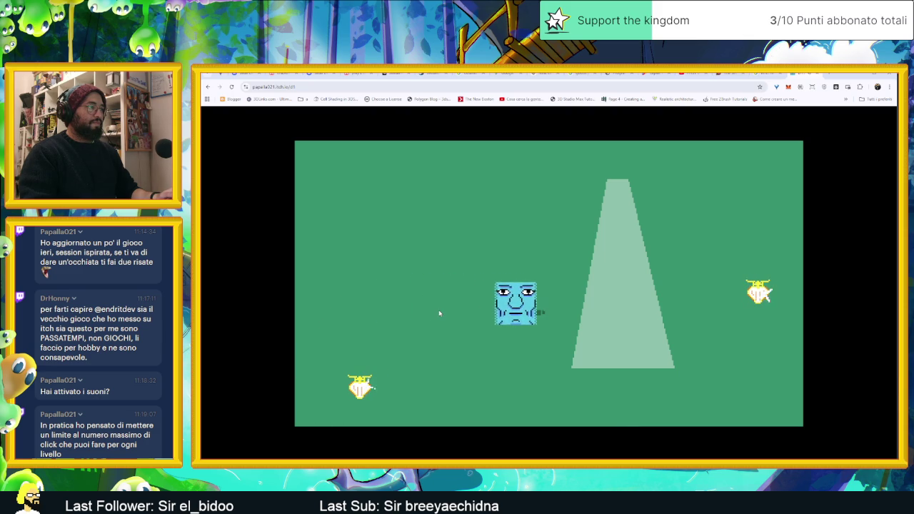
{"action": "left_click", "coordinate": [472, 278]}
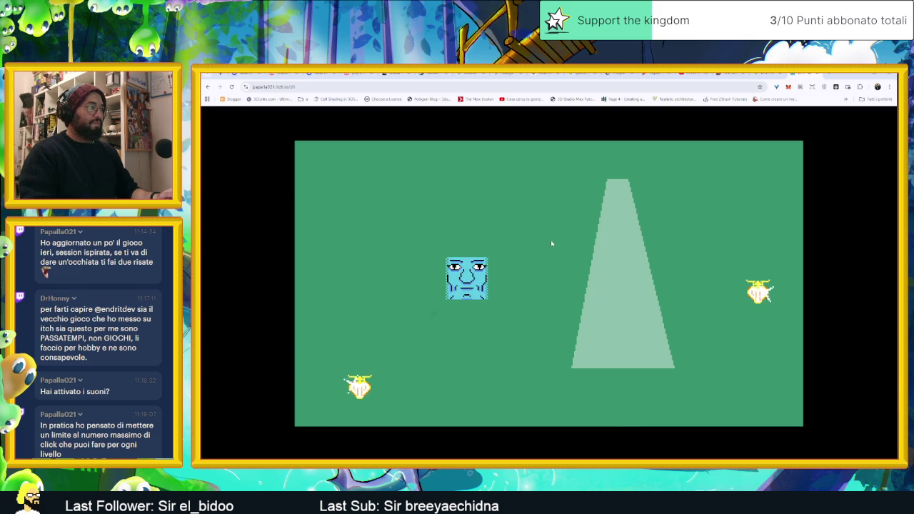
{"action": "left_click", "coordinate": [552, 250]}
{"action": "left_click", "coordinate": [443, 330]}
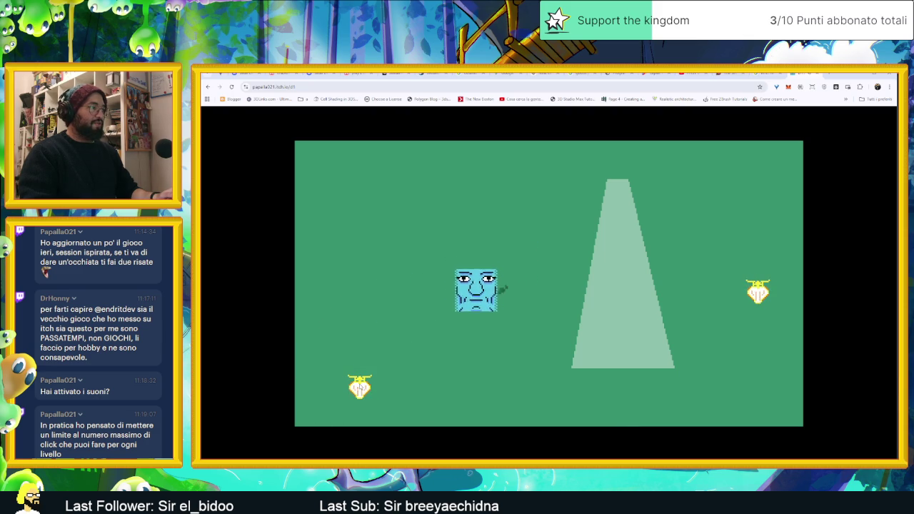
{"action": "left_click", "coordinate": [709, 276]}
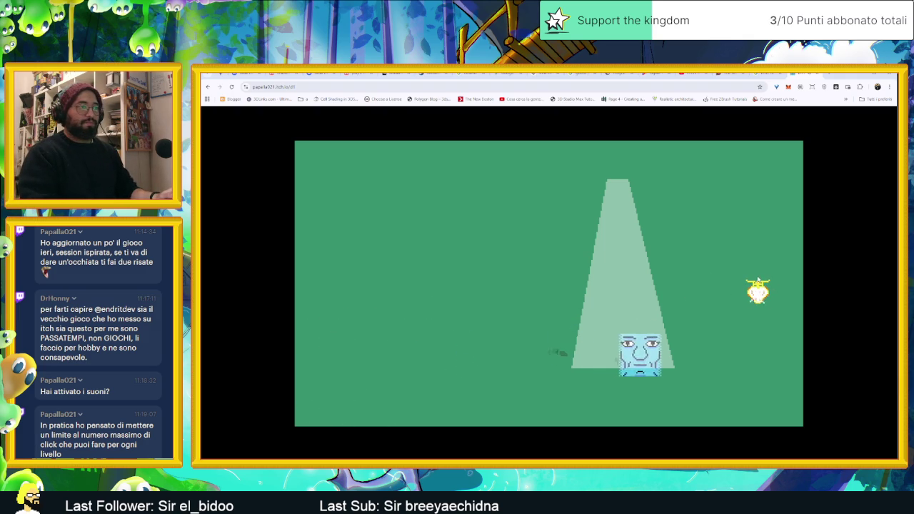
{"action": "left_click", "coordinate": [753, 278]}
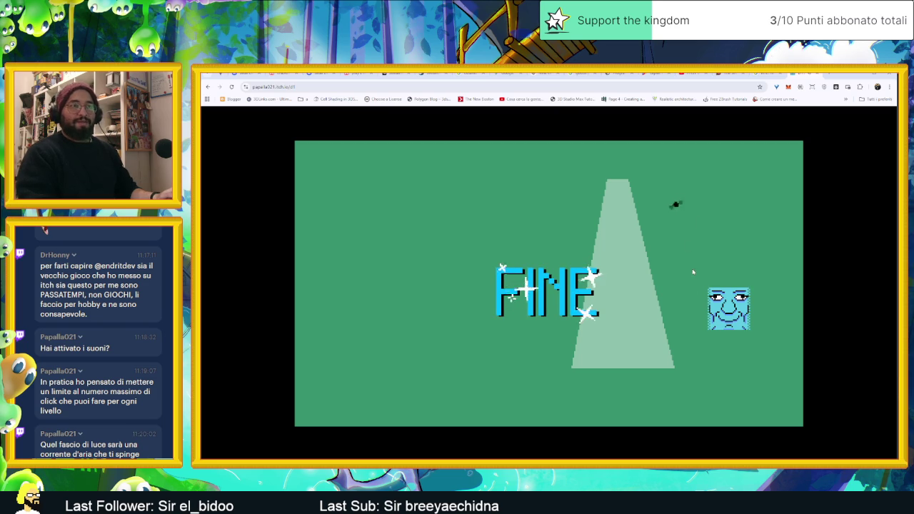
- Leave the game via the YouTube tab, return to Aseprite, and play the VLC track
{"action": "left_click", "coordinate": [804, 76]}
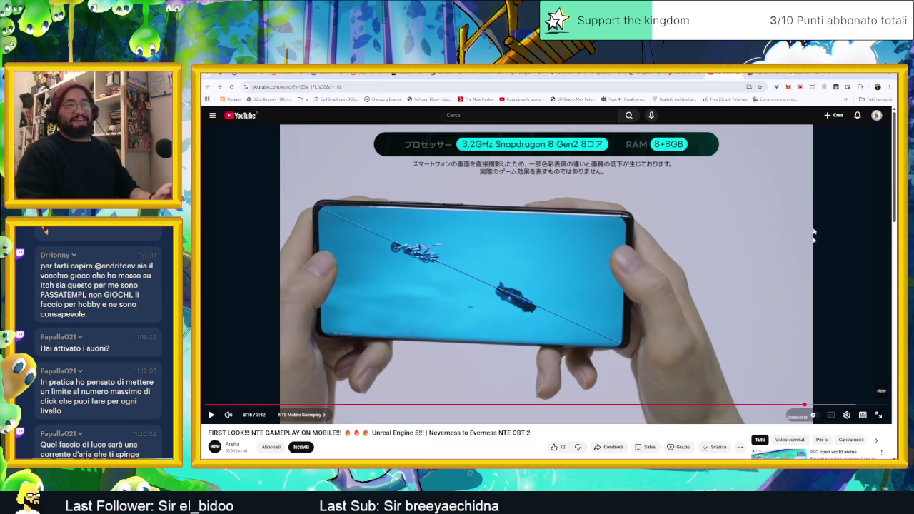
{"action": "mouse_move", "coordinate": [545, 274]}
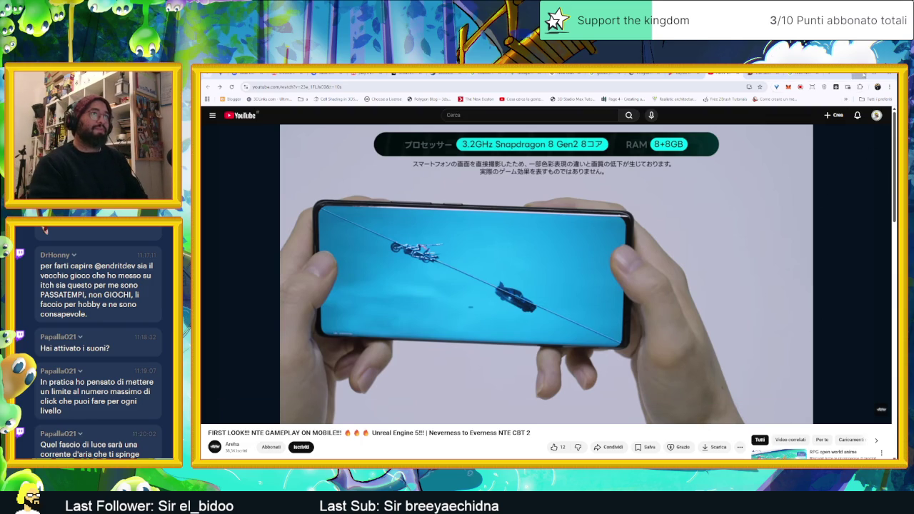
{"action": "key", "text": "alt+Tab"}
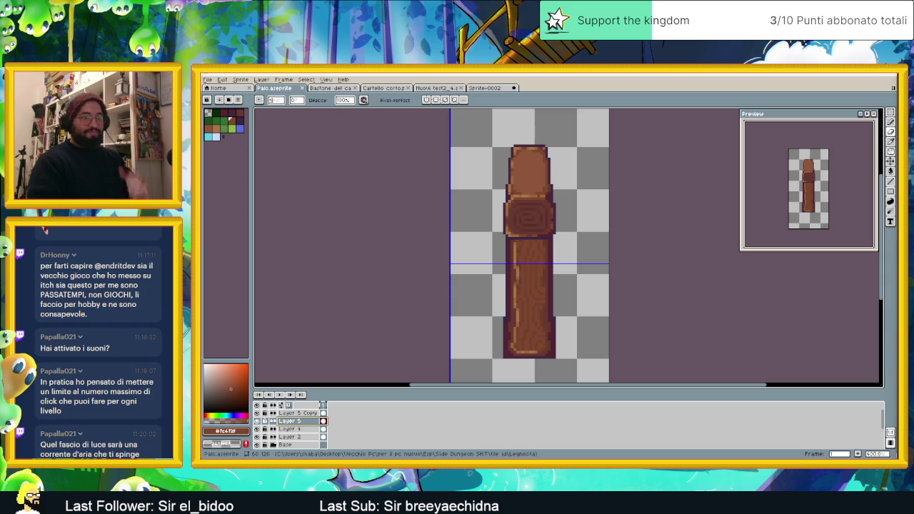
{"action": "key", "text": "alt+Tab"}
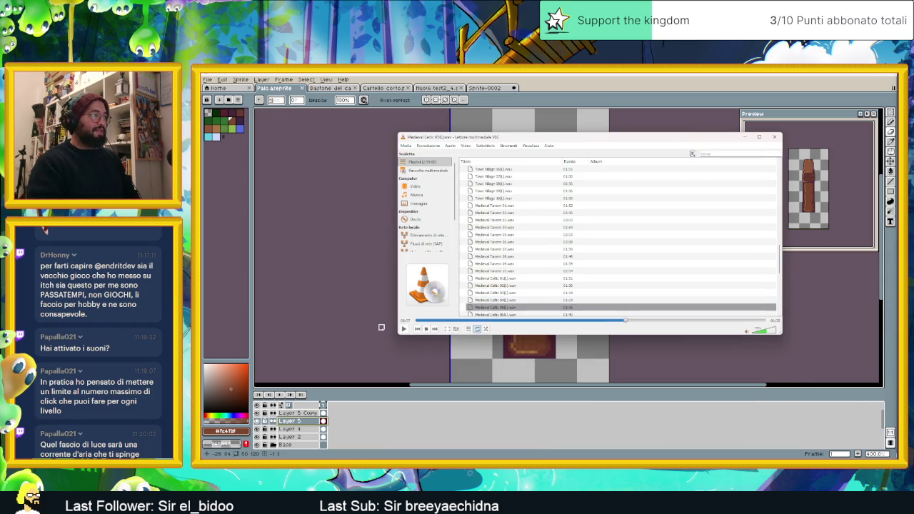
{"action": "left_click", "coordinate": [404, 329]}
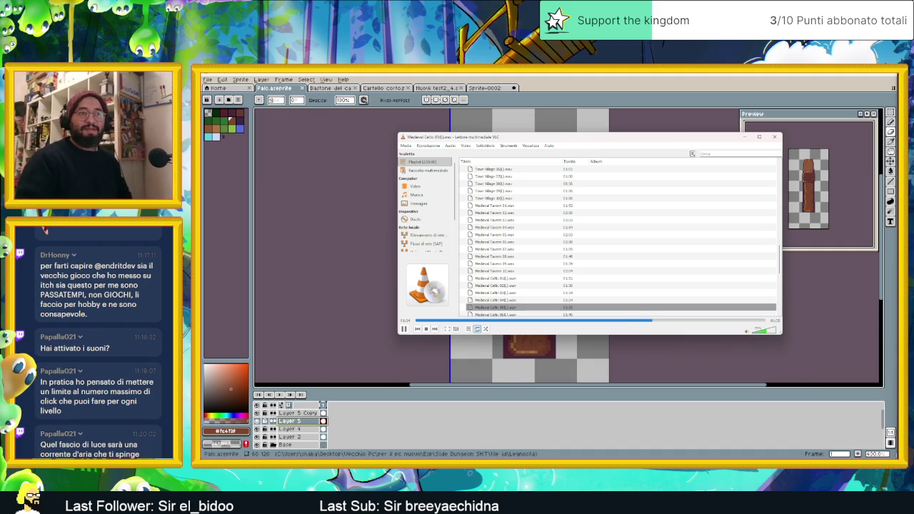
- Move focus away from VLC back toward Aseprite
{"action": "key", "text": "alt+Tab"}
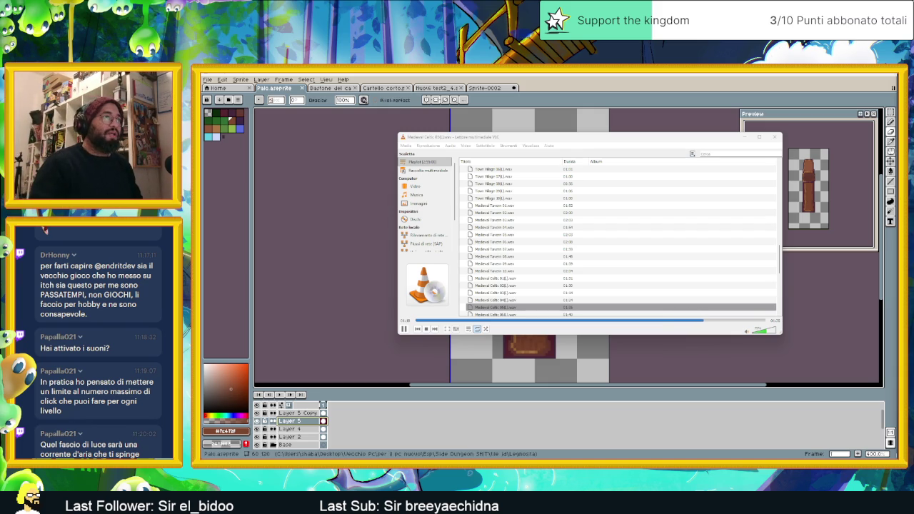
- Minimize the music player to reveal the Palo.aseprite post sprite
{"action": "left_click", "coordinate": [743, 137]}
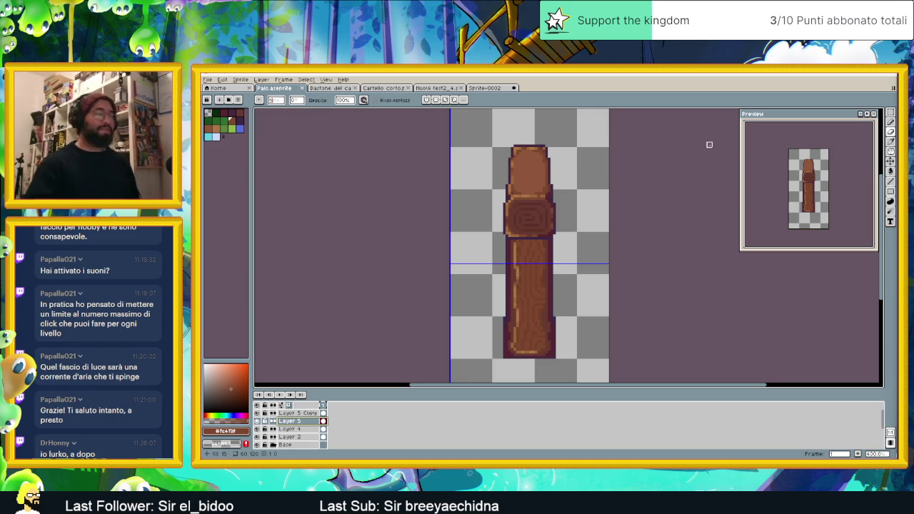
{"action": "scroll", "coordinate": [527, 181], "scroll_direction": "up", "scroll_amount": 2}
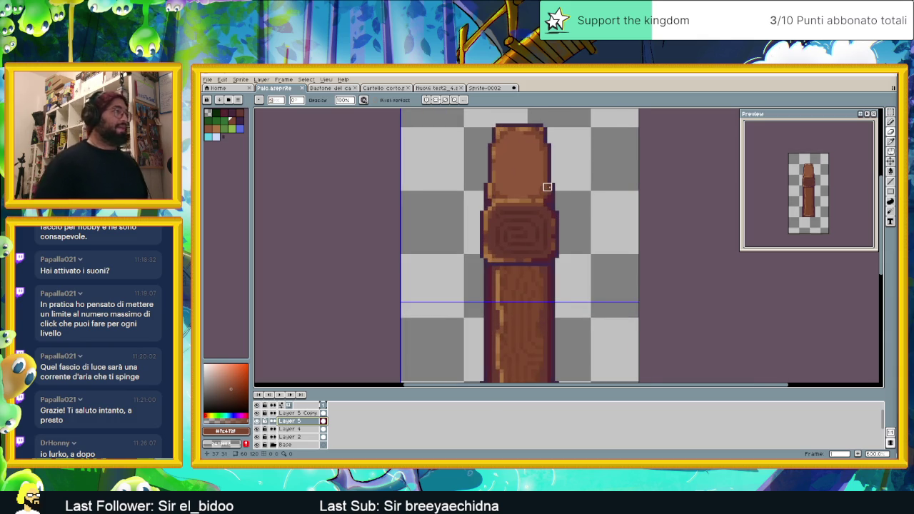
{"action": "scroll", "coordinate": [573, 238], "scroll_direction": "up", "scroll_amount": 1}
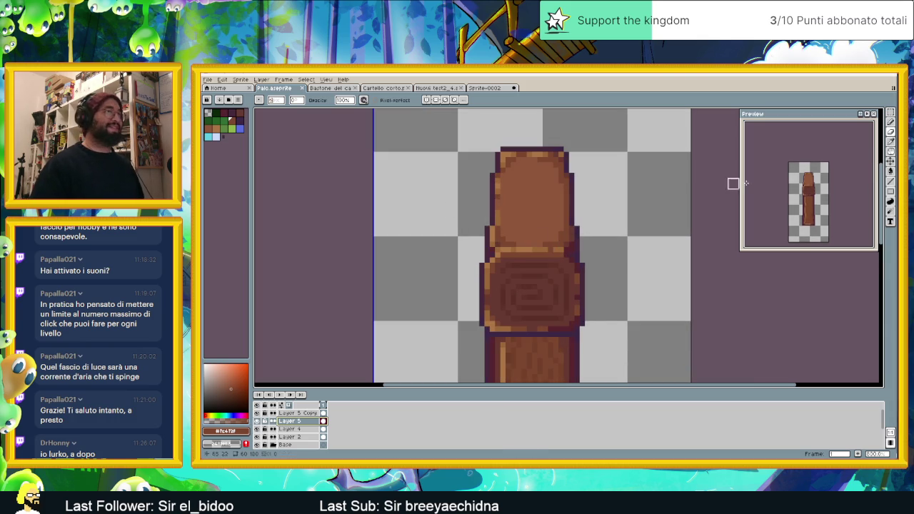
{"action": "left_click", "coordinate": [889, 145]}
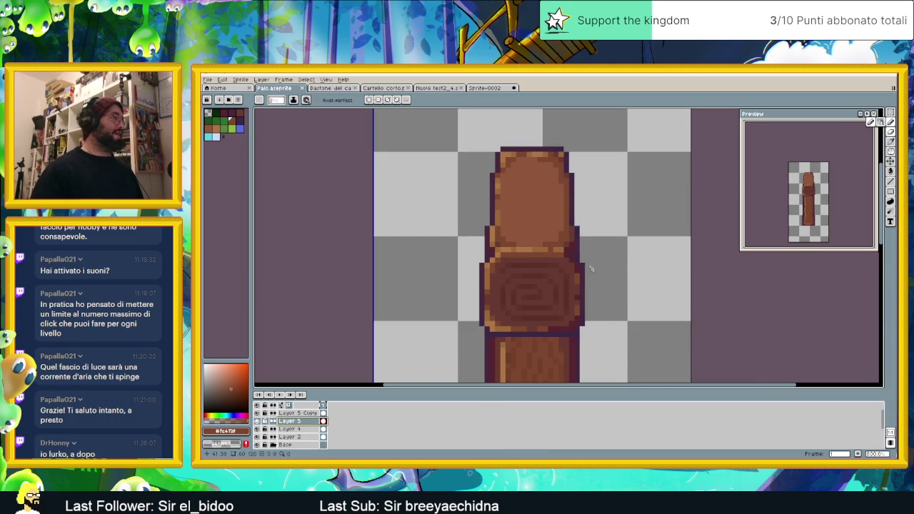
{"action": "left_click", "coordinate": [295, 414]}
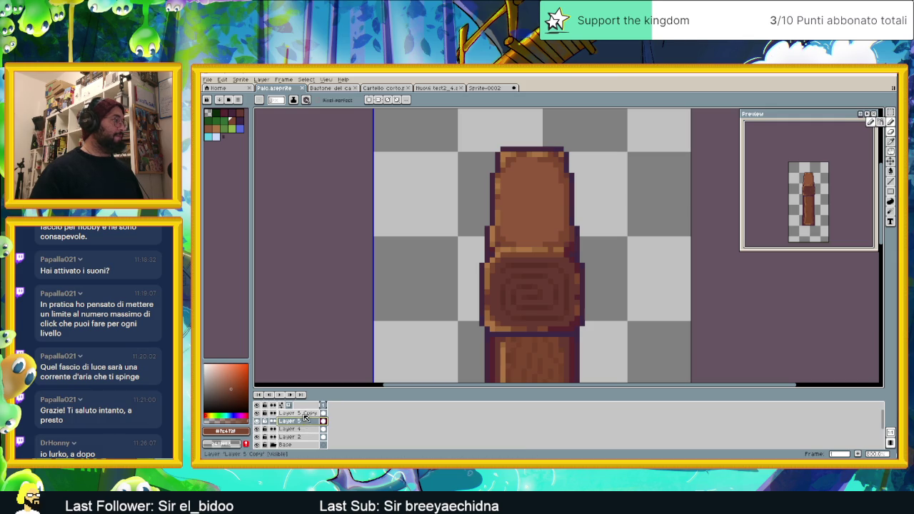
{"action": "left_click", "coordinate": [297, 421]}
{"action": "right_click", "coordinate": [299, 422]}
{"action": "left_click", "coordinate": [281, 432]}
{"action": "left_click", "coordinate": [282, 429]}
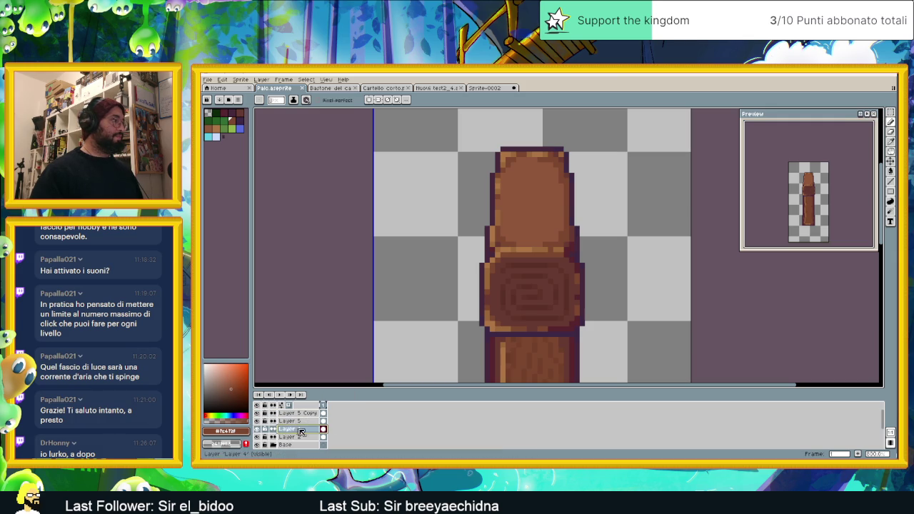
{"action": "scroll", "coordinate": [506, 267], "scroll_direction": "up", "scroll_amount": 2}
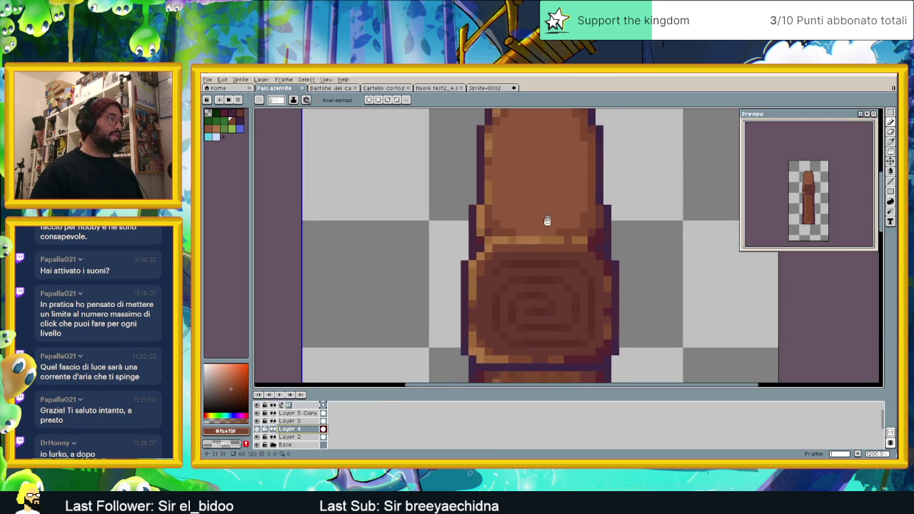
{"action": "left_click_drag", "start_coordinate": [515, 185], "coordinate": [526, 169]}
{"action": "key", "text": "ctrl+z"}
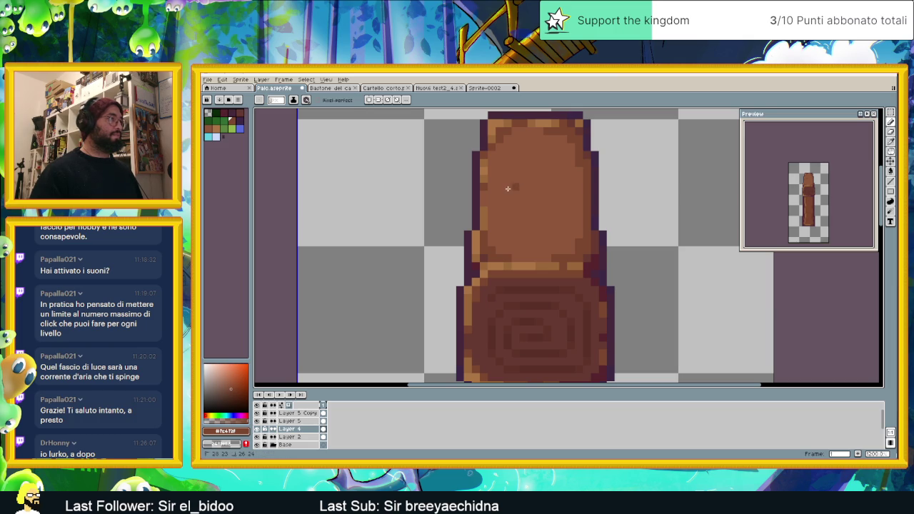
{"action": "left_click", "coordinate": [258, 429]}
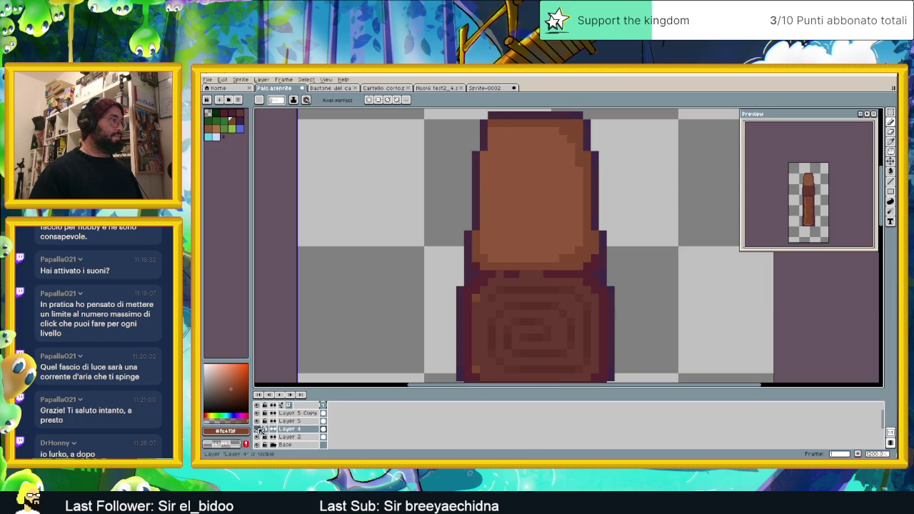
{"action": "left_click", "coordinate": [258, 429]}
{"action": "left_click", "coordinate": [257, 421]}
{"action": "left_click", "coordinate": [258, 421]}
{"action": "left_click", "coordinate": [258, 421]}
{"action": "left_click", "coordinate": [258, 421]}
{"action": "left_click", "coordinate": [290, 421]}
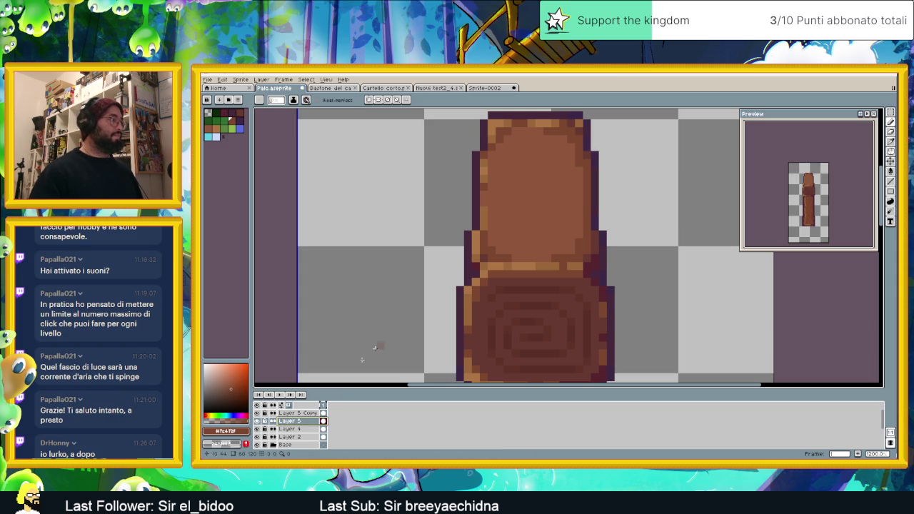
{"action": "left_click", "coordinate": [295, 413]}
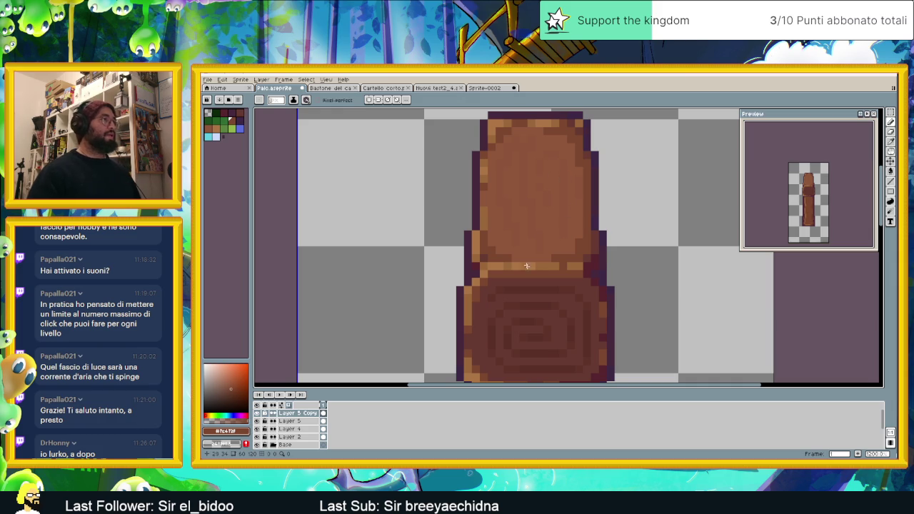
- On Layer 5, eyedrop the post's lighter brown and tune it slightly less saturated for grain
{"action": "left_click", "coordinate": [287, 421]}
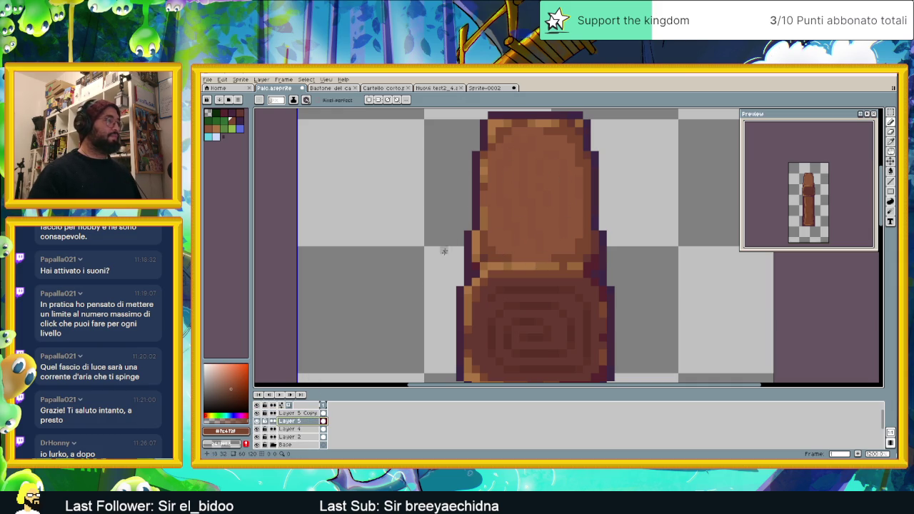
{"action": "left_click", "coordinate": [503, 154], "text": "alt"}
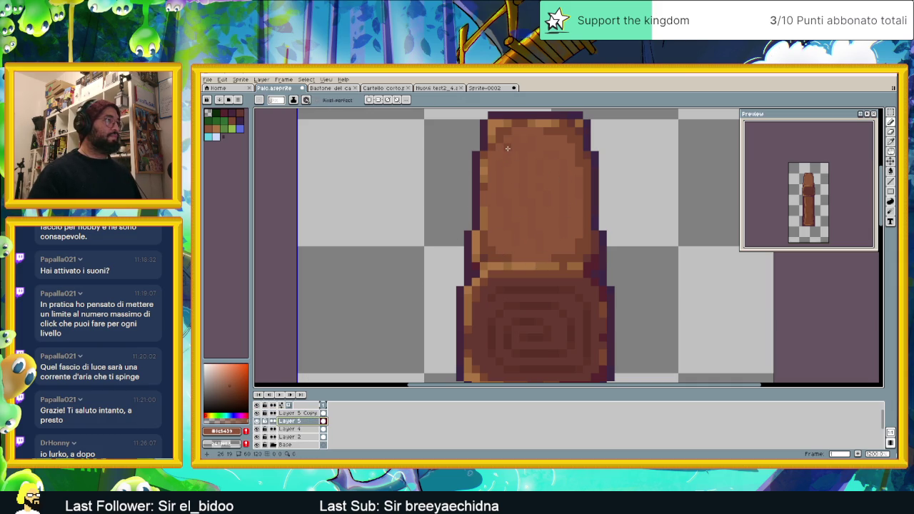
{"action": "left_click", "coordinate": [230, 381]}
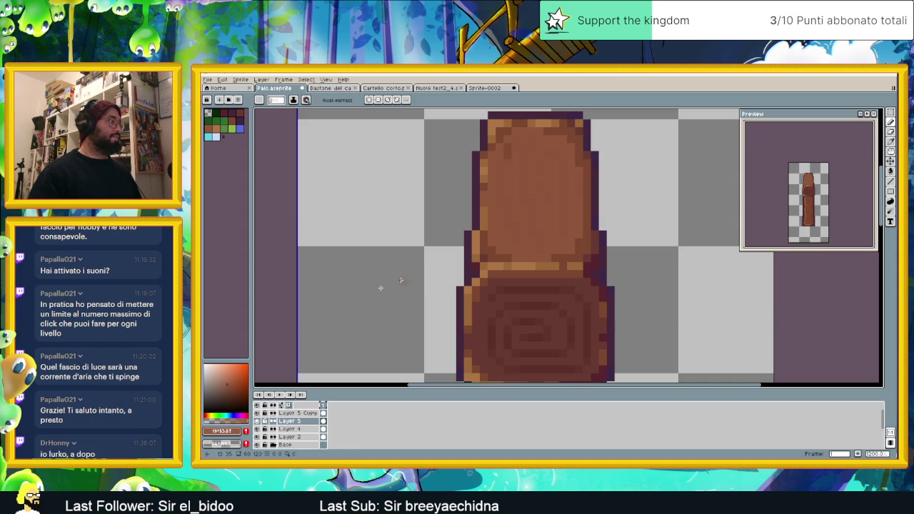
{"action": "left_click", "coordinate": [225, 382]}
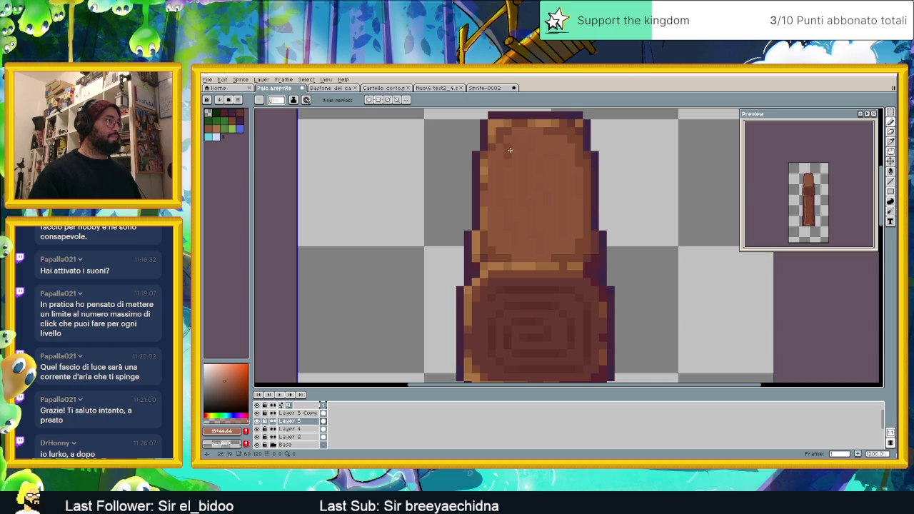
{"action": "left_click", "coordinate": [218, 379]}
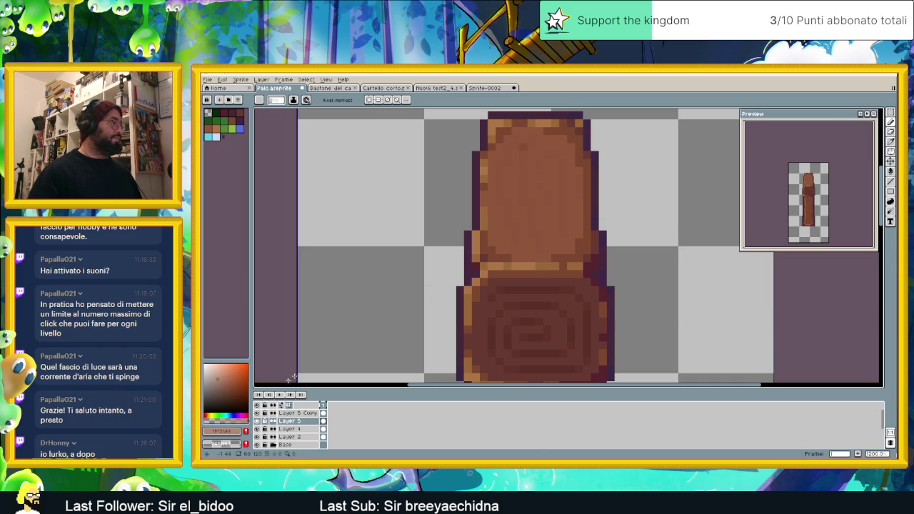
{"action": "left_click", "coordinate": [215, 374]}
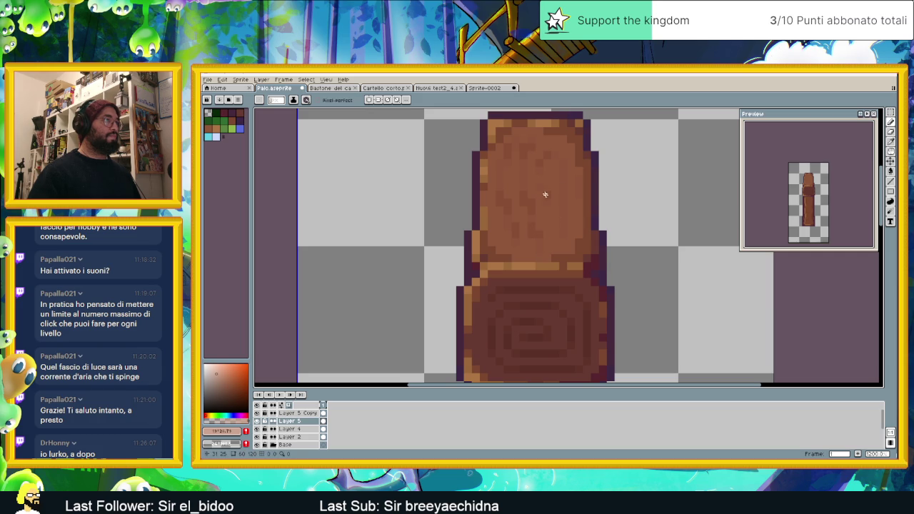
{"action": "scroll", "coordinate": [499, 230], "scroll_direction": "down", "scroll_amount": 3}
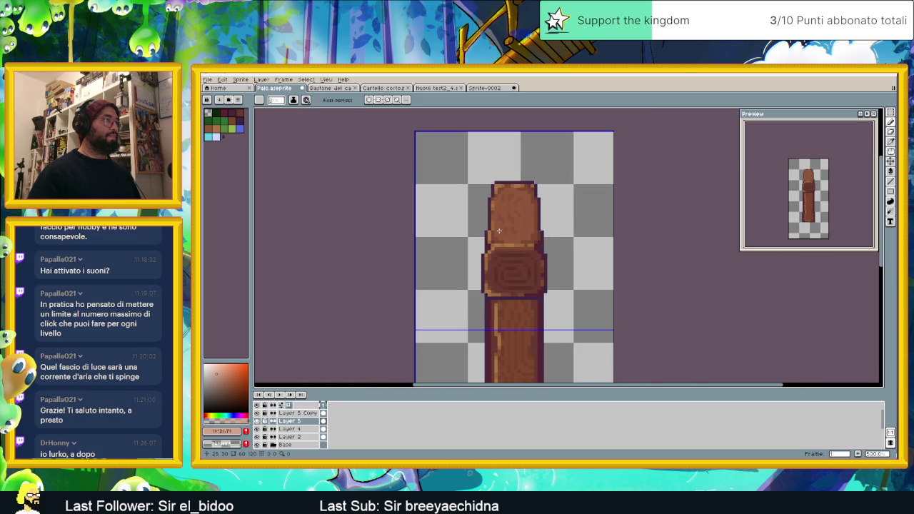
- Make Layer 5 Copy active, then move back down to paint on Layer 5
{"action": "scroll", "coordinate": [511, 232], "scroll_direction": "up", "scroll_amount": 1}
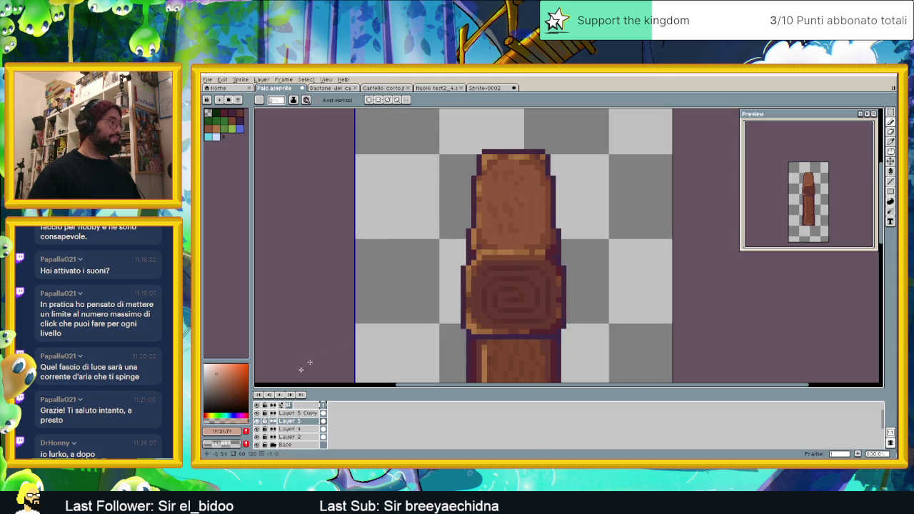
{"action": "left_click", "coordinate": [299, 413]}
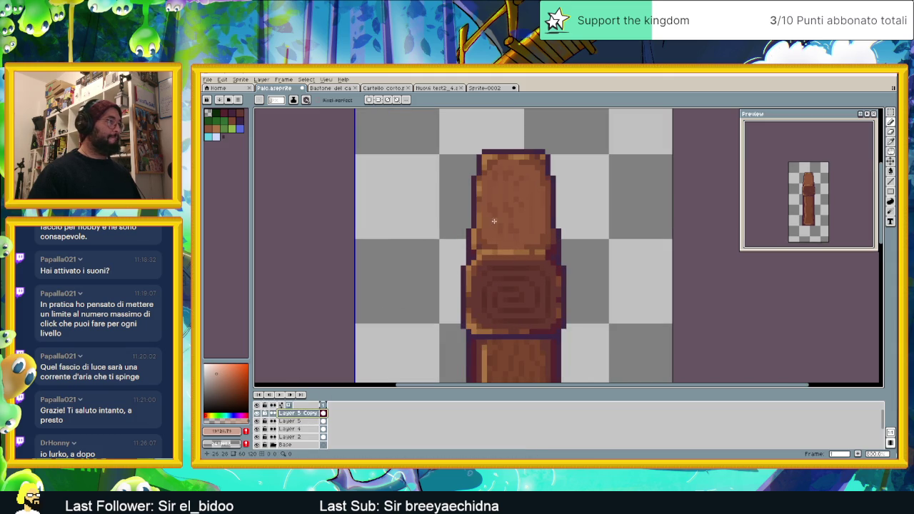
{"action": "scroll", "coordinate": [490, 223], "scroll_direction": "up", "scroll_amount": 1}
{"action": "scroll", "coordinate": [489, 227], "scroll_direction": "up", "scroll_amount": 1}
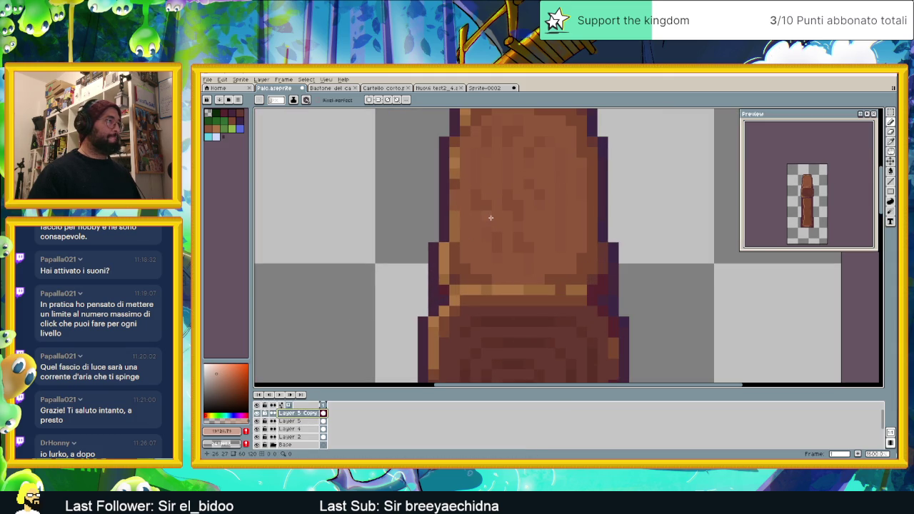
{"action": "key", "text": "alt+Down"}
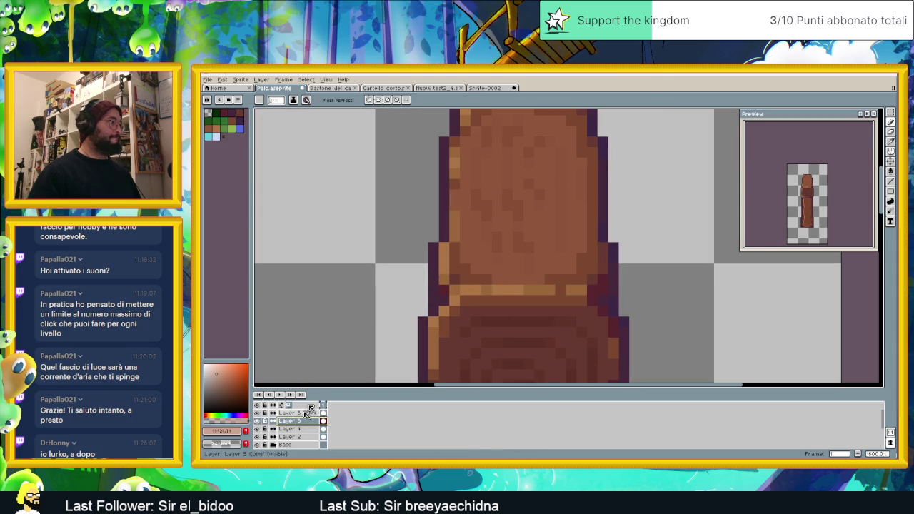
- Sample a brown from the post and try nearby brown and near-white shades
{"action": "left_click", "coordinate": [483, 225], "text": "alt"}
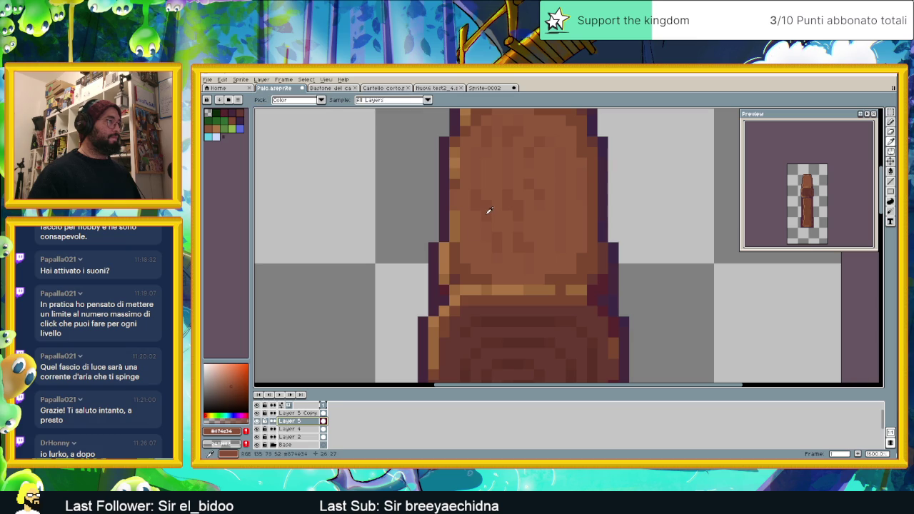
{"action": "left_click", "coordinate": [227, 381]}
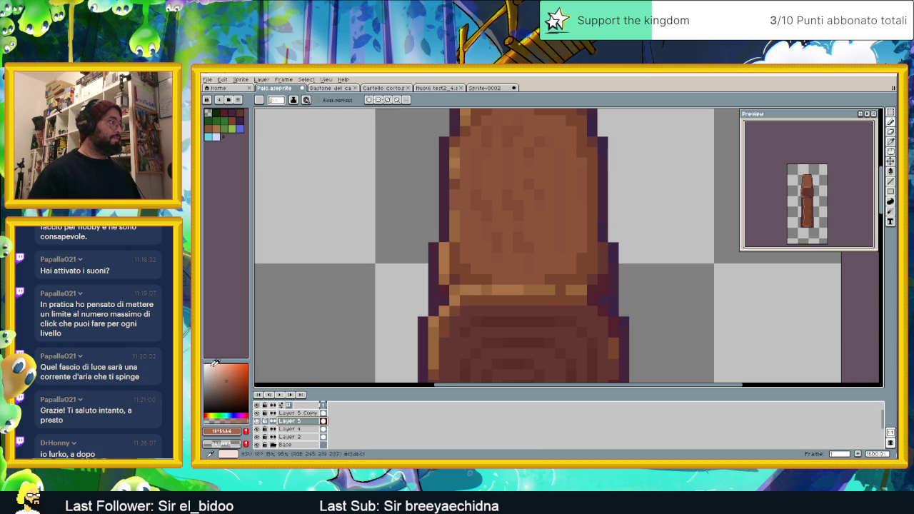
{"action": "left_click", "coordinate": [206, 365]}
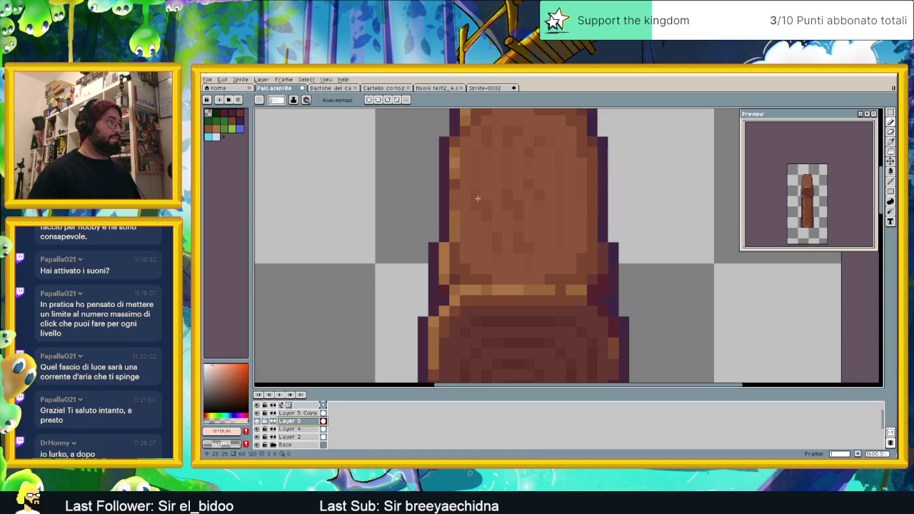
{"action": "left_click", "coordinate": [216, 368]}
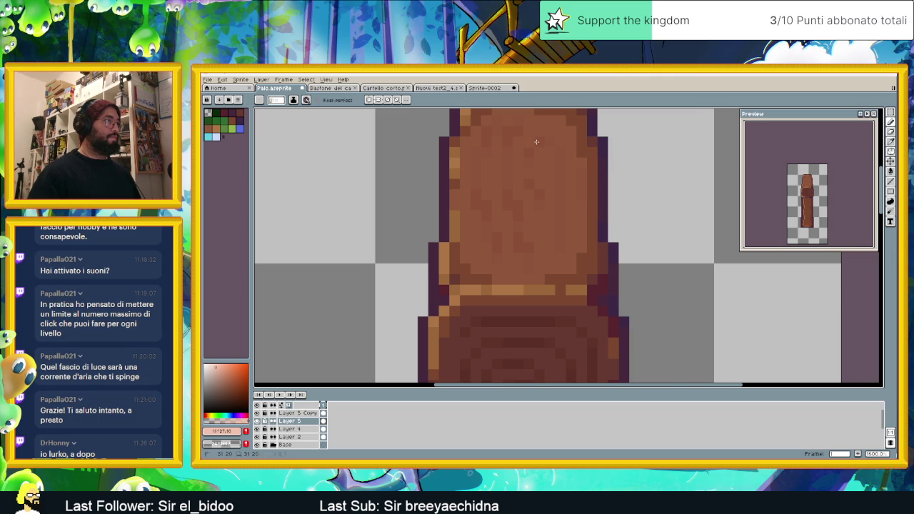
- Zoom out the canvas and add a new empty layer with Shift+N
{"action": "scroll", "coordinate": [551, 195], "scroll_direction": "down", "scroll_amount": 4}
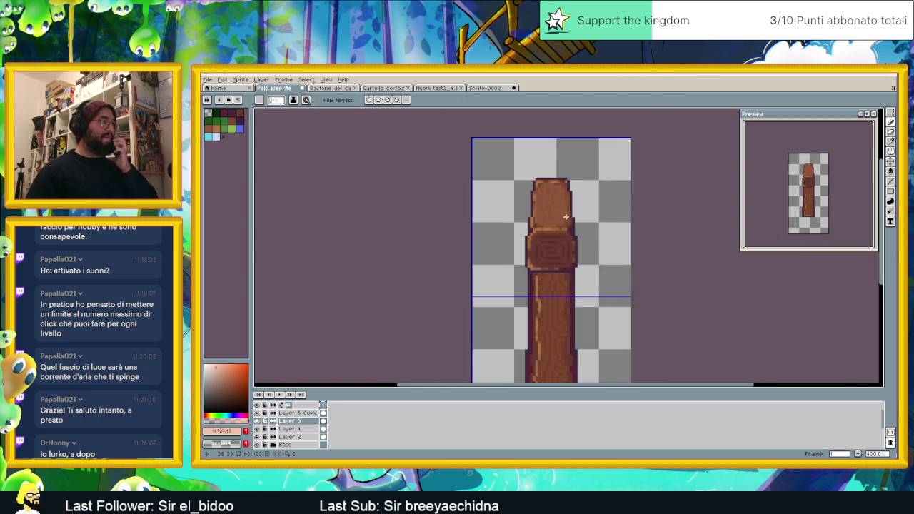
{"action": "scroll", "coordinate": [570, 210], "scroll_direction": "up", "scroll_amount": 1}
{"action": "scroll", "coordinate": [561, 199], "scroll_direction": "up", "scroll_amount": 2}
{"action": "scroll", "coordinate": [562, 200], "scroll_direction": "down", "scroll_amount": 3}
{"action": "key", "text": "shift+n"}
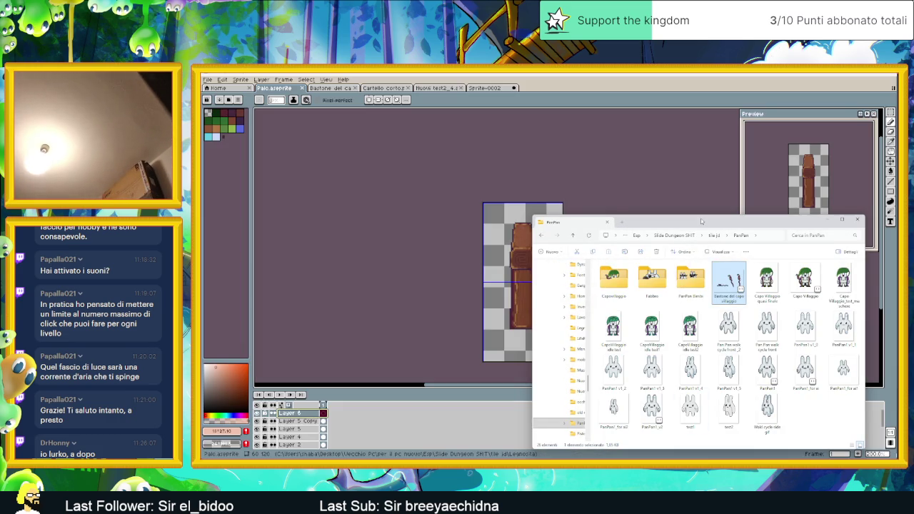
- Bring the folder window into view, open slide game, then its Tiles folder
{"action": "left_click_drag", "start_coordinate": [705, 223], "coordinate": [631, 199]}
{"action": "left_click", "coordinate": [602, 211]}
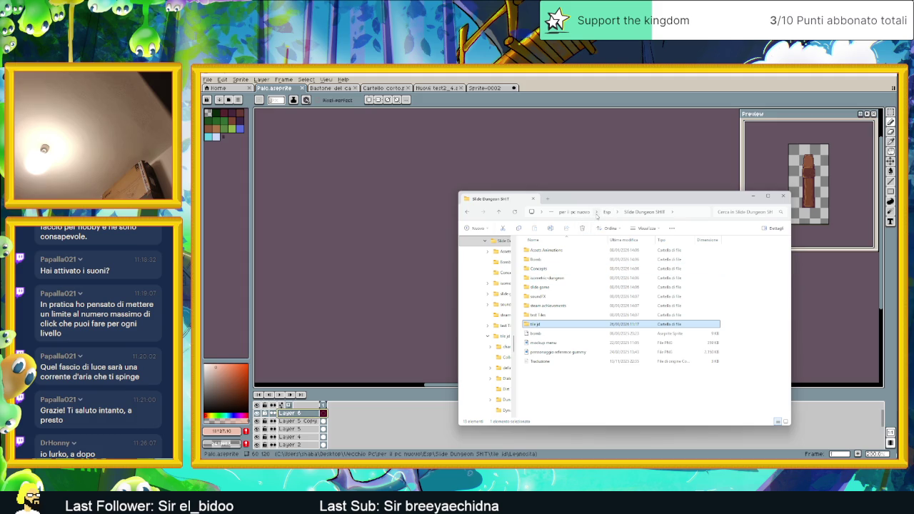
{"action": "left_click", "coordinate": [572, 369]}
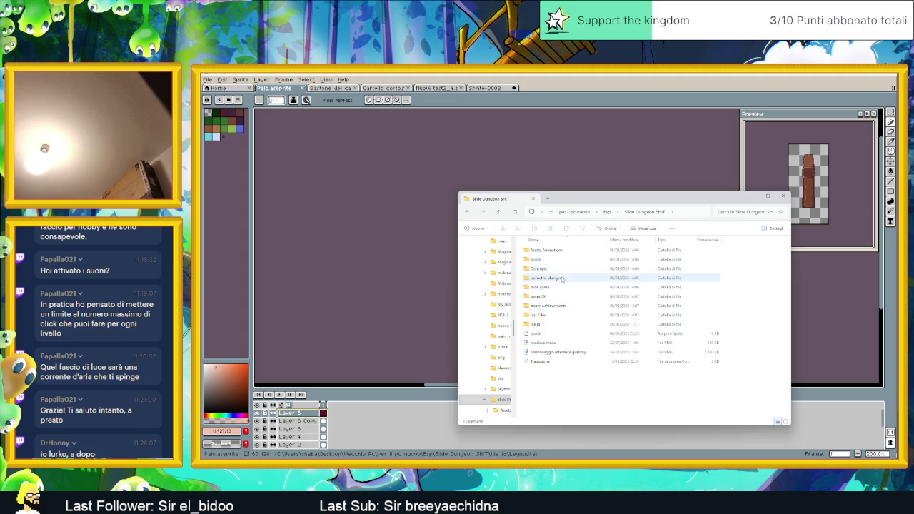
{"action": "double_click", "coordinate": [565, 287]}
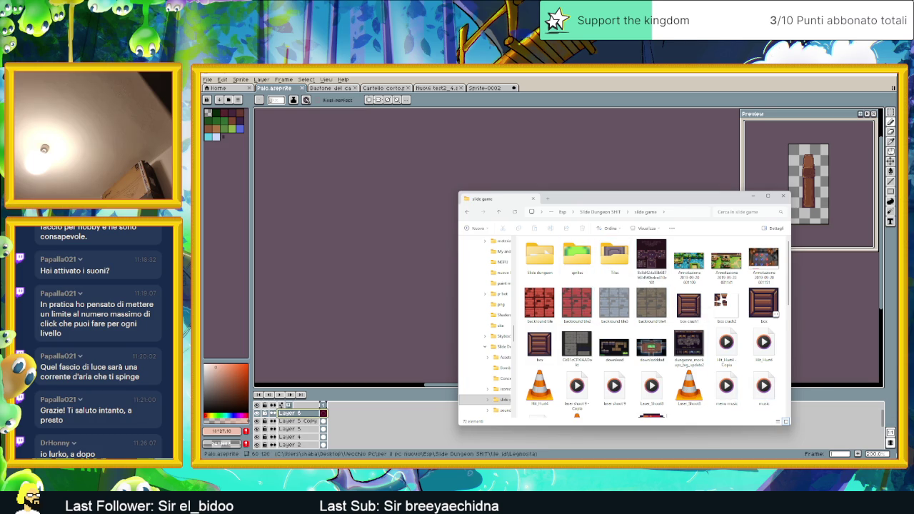
{"action": "scroll", "coordinate": [651, 314], "scroll_direction": "down", "scroll_amount": 3}
{"action": "scroll", "coordinate": [652, 317], "scroll_direction": "down", "scroll_amount": 5}
{"action": "scroll", "coordinate": [652, 331], "scroll_direction": "down", "scroll_amount": 1}
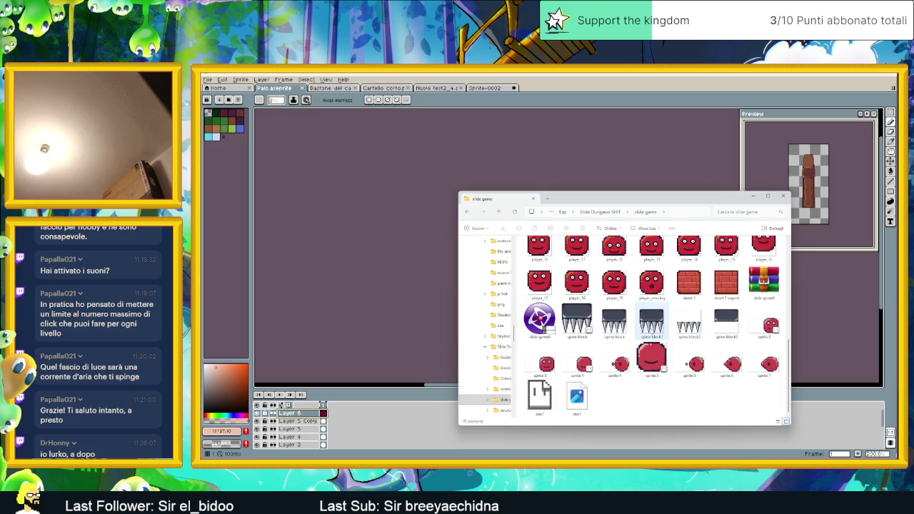
{"action": "scroll", "coordinate": [652, 321], "scroll_direction": "up", "scroll_amount": 10}
{"action": "left_click", "coordinate": [622, 261]}
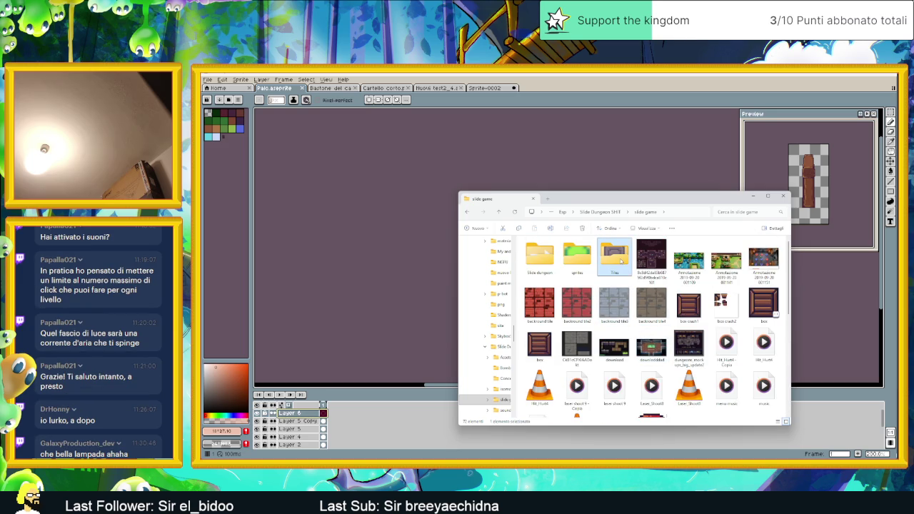
{"action": "double_click", "coordinate": [616, 258]}
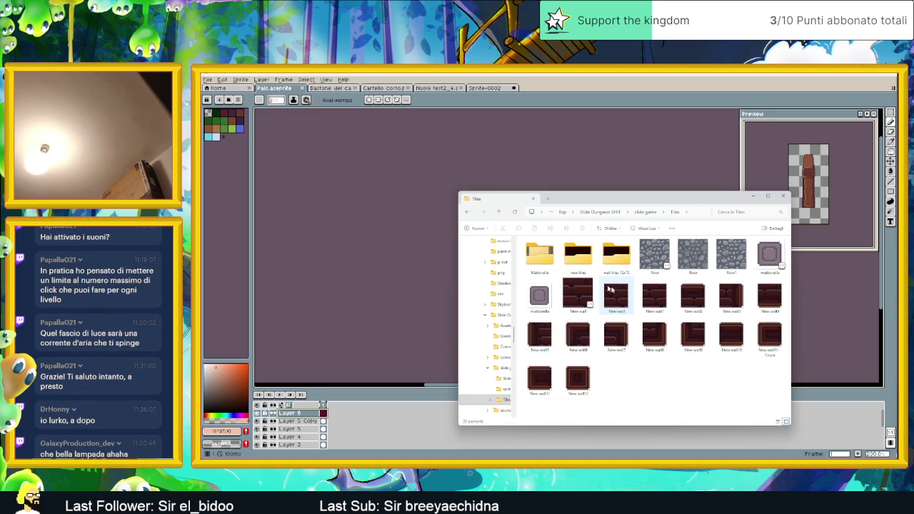
- Peek into Mattonella and new tiles, then open wall tiles 72x72 and select its first tile
{"action": "double_click", "coordinate": [541, 257]}
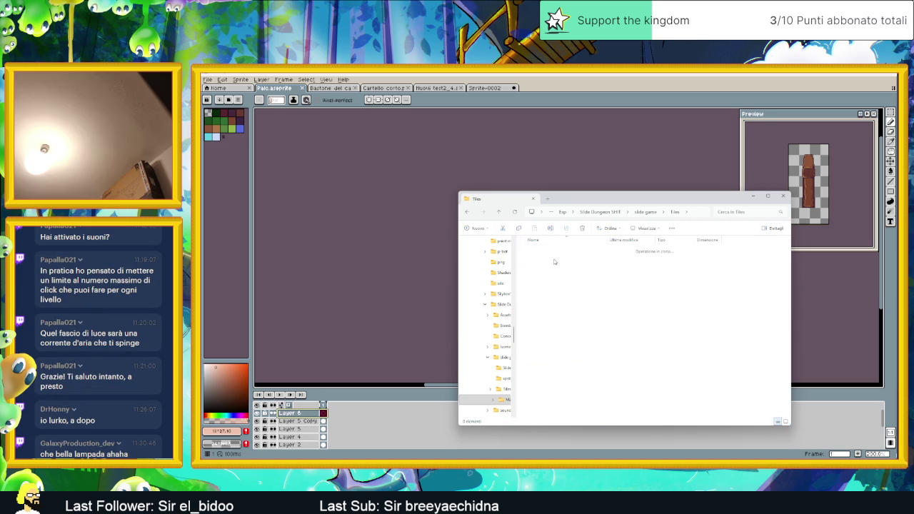
{"action": "key", "text": "alt+Left"}
{"action": "double_click", "coordinate": [613, 285]}
{"action": "key", "text": "alt+Left"}
{"action": "double_click", "coordinate": [610, 259]}
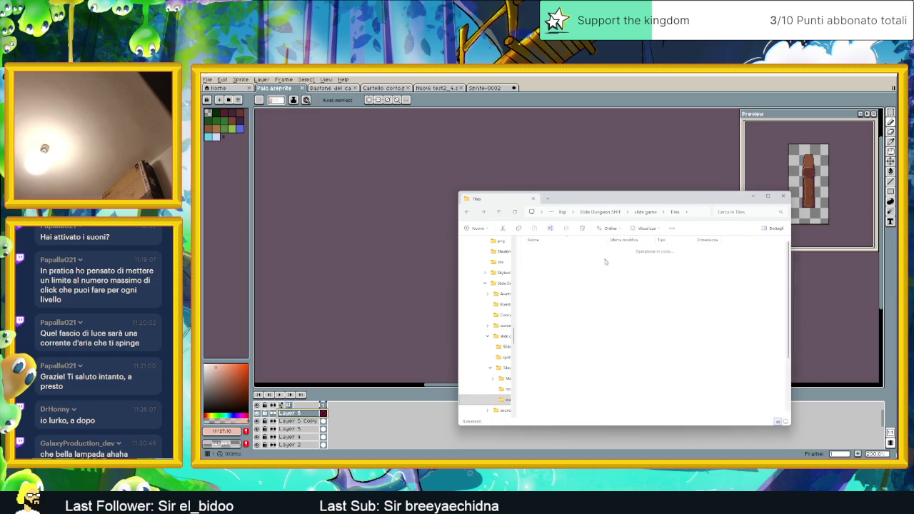
{"action": "left_click", "coordinate": [550, 272]}
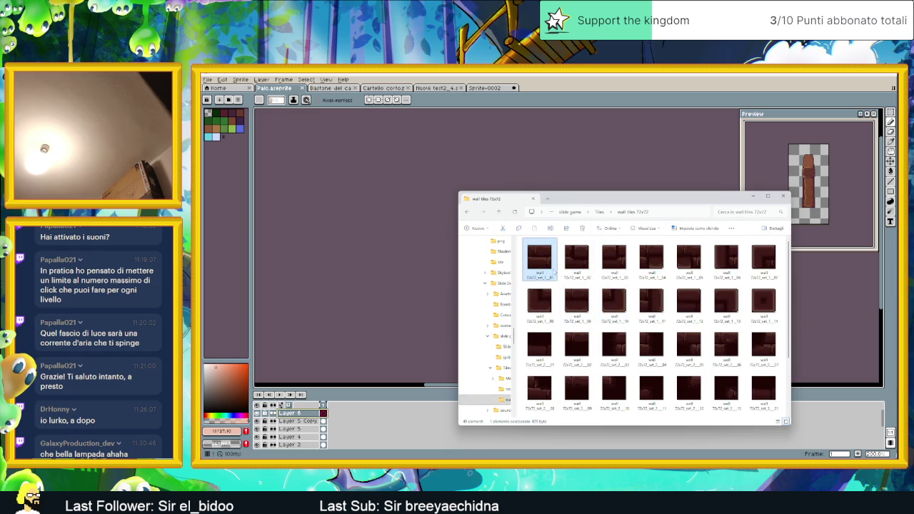
{"action": "right_click", "coordinate": [551, 271]}
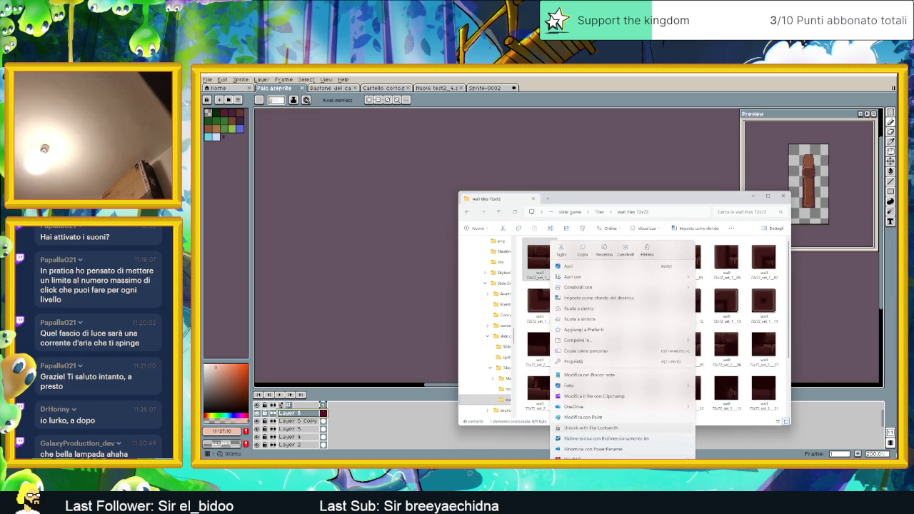
- View the first wall tile's Proprietà, close them, and go up to Tiles
{"action": "left_click", "coordinate": [586, 363]}
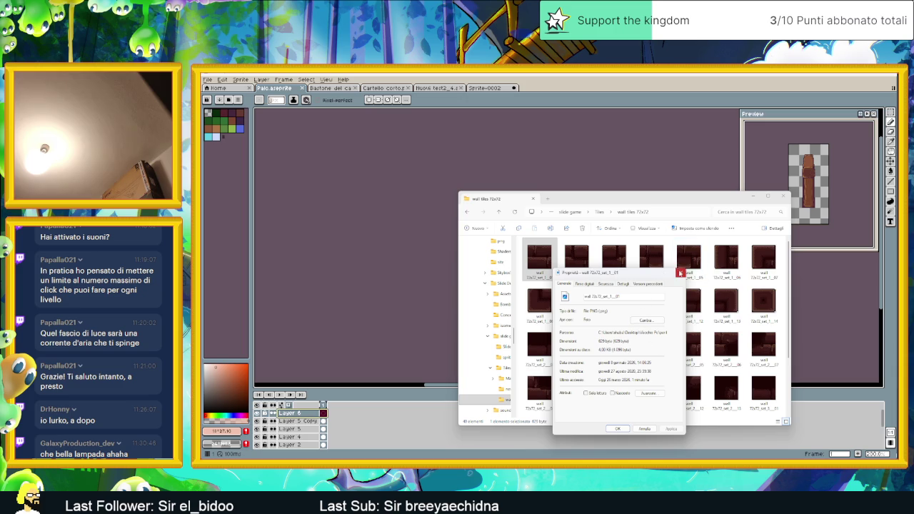
{"action": "left_click", "coordinate": [681, 273]}
{"action": "left_click", "coordinate": [603, 212]}
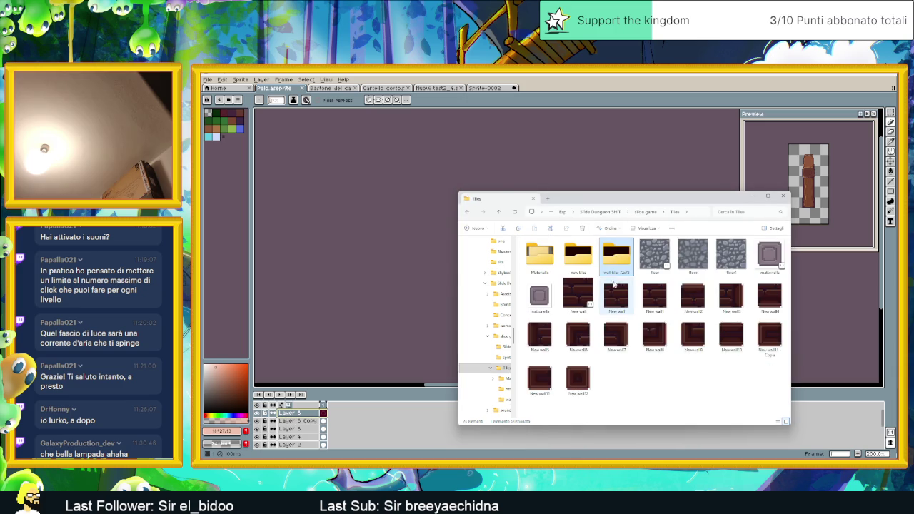
- Reopen wall tiles 72x72, go up to slide game, and peek into Slide dungeon
{"action": "double_click", "coordinate": [614, 258]}
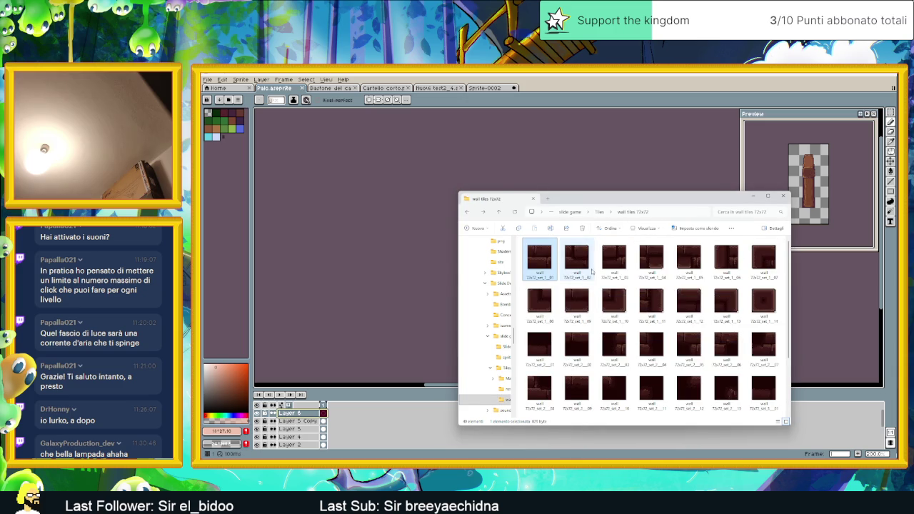
{"action": "left_click", "coordinate": [603, 212]}
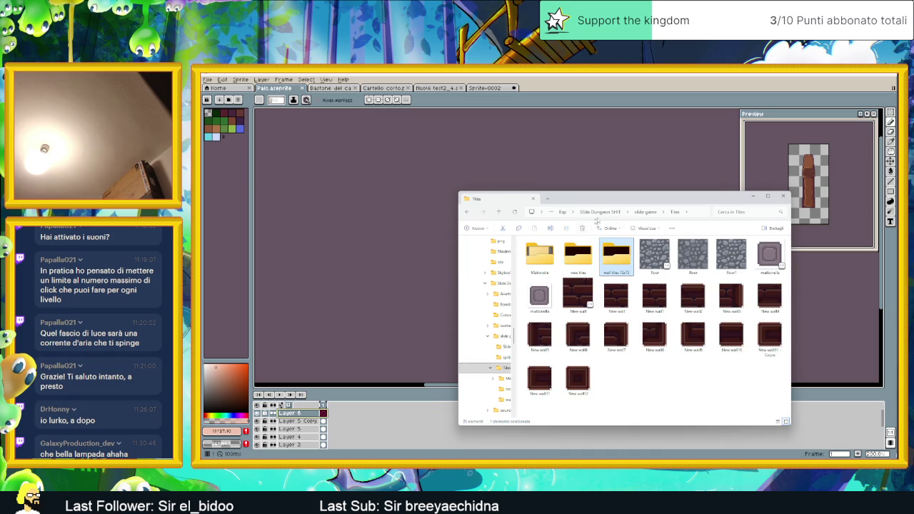
{"action": "left_click", "coordinate": [646, 212]}
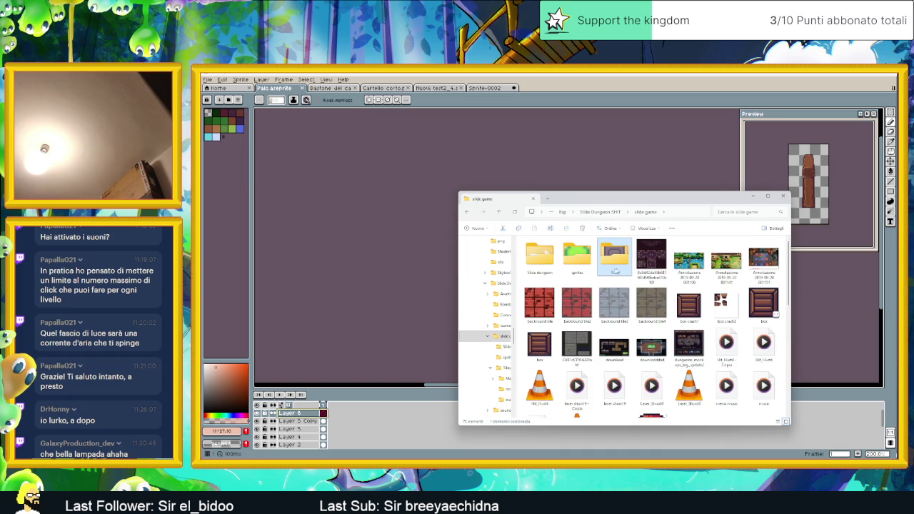
{"action": "double_click", "coordinate": [540, 257]}
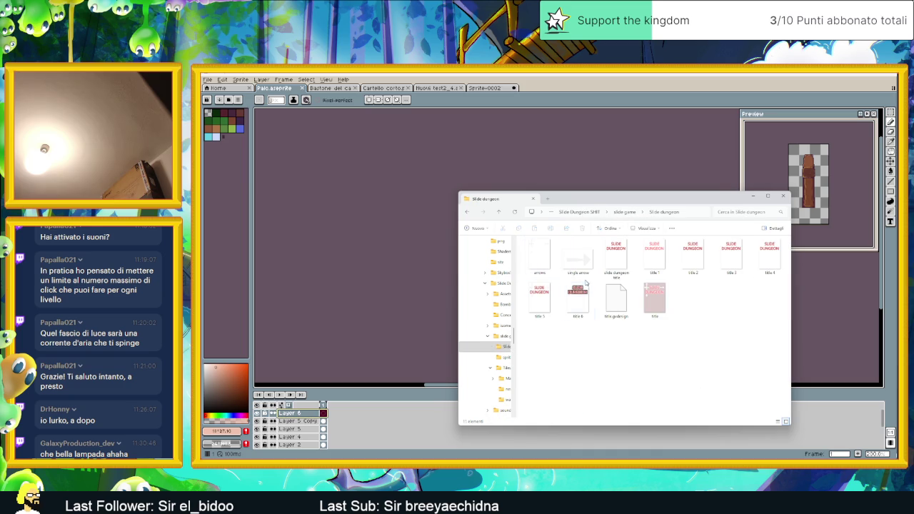
{"action": "key", "text": "alt+Left"}
{"action": "scroll", "coordinate": [647, 331], "scroll_direction": "down", "scroll_amount": 3}
{"action": "scroll", "coordinate": [647, 331], "scroll_direction": "down", "scroll_amount": 3}
{"action": "scroll", "coordinate": [647, 331], "scroll_direction": "up", "scroll_amount": 2}
{"action": "scroll", "coordinate": [647, 331], "scroll_direction": "down", "scroll_amount": 3}
{"action": "scroll", "coordinate": [648, 332], "scroll_direction": "down", "scroll_amount": 1}
{"action": "scroll", "coordinate": [648, 331], "scroll_direction": "up", "scroll_amount": 3}
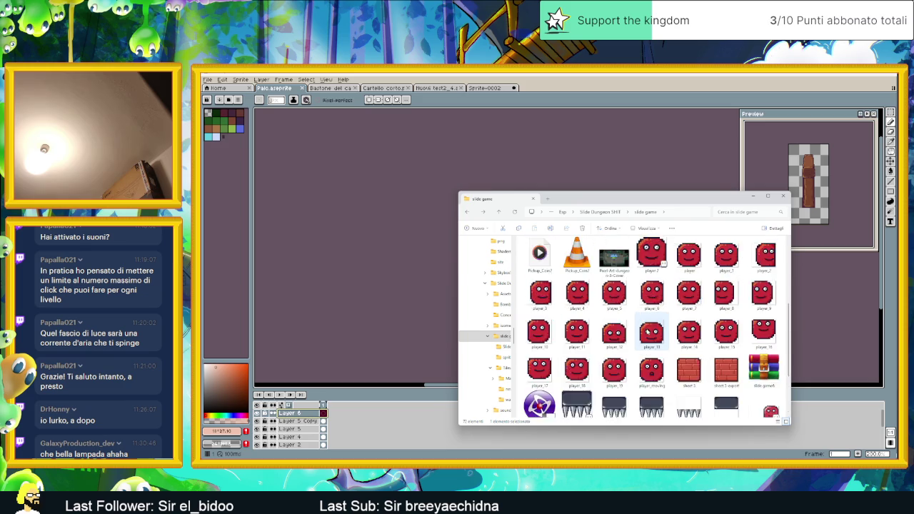
{"action": "scroll", "coordinate": [648, 331], "scroll_direction": "up", "scroll_amount": 4}
{"action": "scroll", "coordinate": [648, 332], "scroll_direction": "up", "scroll_amount": 2}
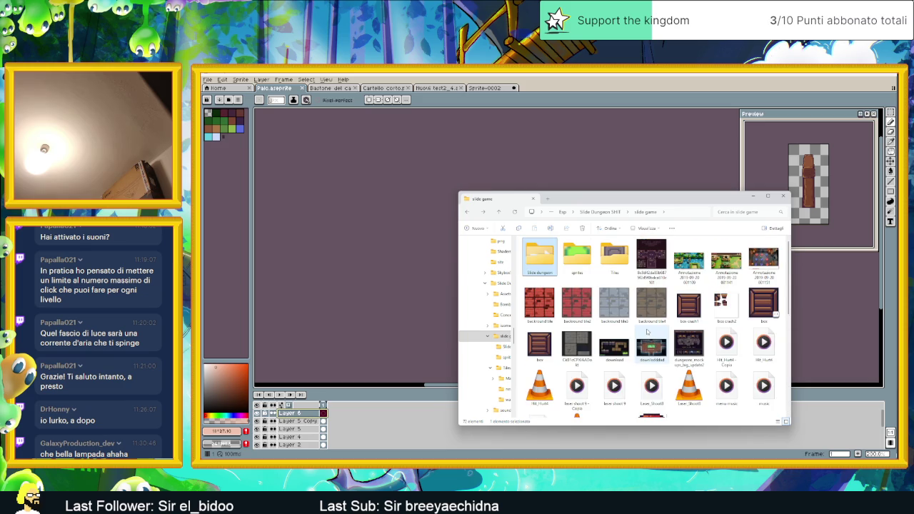
- Browse the sprites, Tiles, wall tiles 72x72 and new tiles folders
{"action": "double_click", "coordinate": [583, 266]}
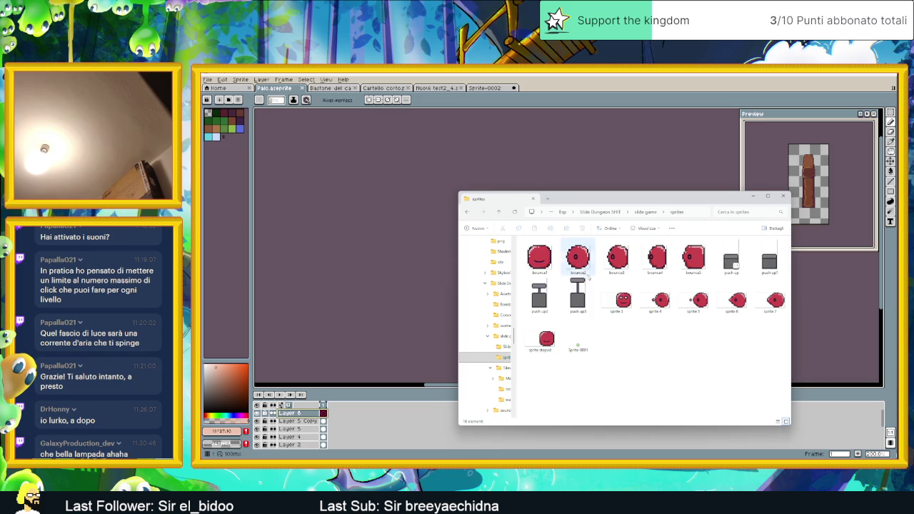
{"action": "key", "text": "alt+Left"}
{"action": "double_click", "coordinate": [618, 261]}
{"action": "double_click", "coordinate": [616, 256]}
{"action": "key", "text": "alt+Left"}
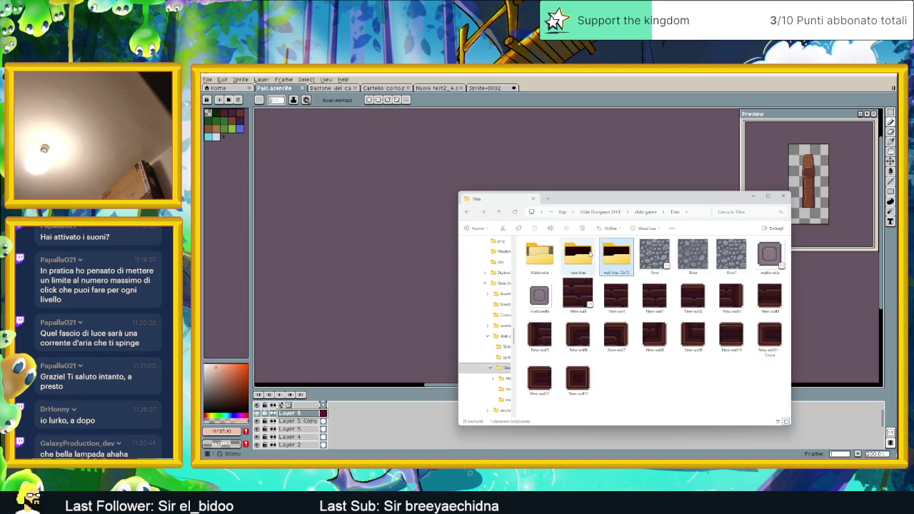
{"action": "double_click", "coordinate": [591, 254]}
{"action": "scroll", "coordinate": [590, 276], "scroll_direction": "down", "scroll_amount": 3}
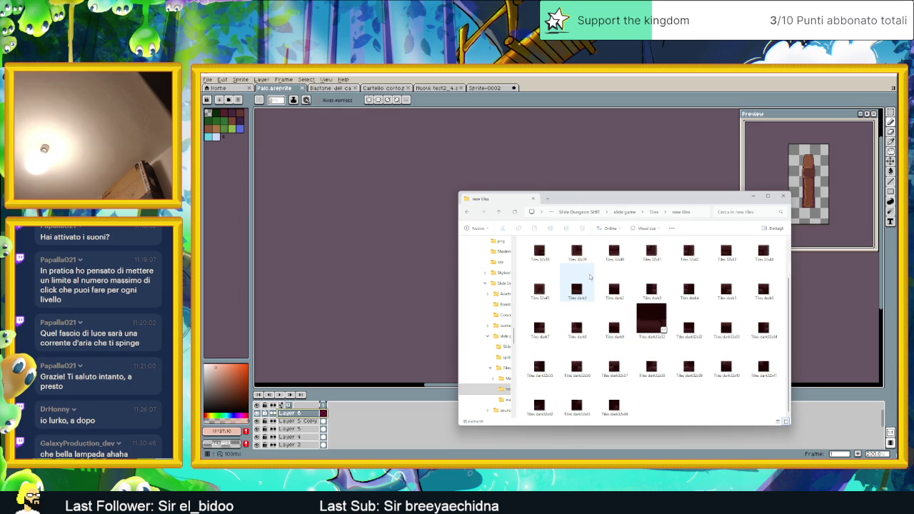
{"action": "key", "text": "alt+Left"}
- Explore the Mattonelle folder's cut images and inner Mattonelle subfolders
{"action": "double_click", "coordinate": [615, 253]}
{"action": "scroll", "coordinate": [606, 281], "scroll_direction": "down", "scroll_amount": 5}
{"action": "scroll", "coordinate": [607, 282], "scroll_direction": "up", "scroll_amount": 5}
{"action": "double_click", "coordinate": [577, 257]}
{"action": "scroll", "coordinate": [590, 265], "scroll_direction": "down", "scroll_amount": 5}
{"action": "scroll", "coordinate": [607, 275], "scroll_direction": "down", "scroll_amount": 5}
{"action": "key", "text": "alt+Left"}
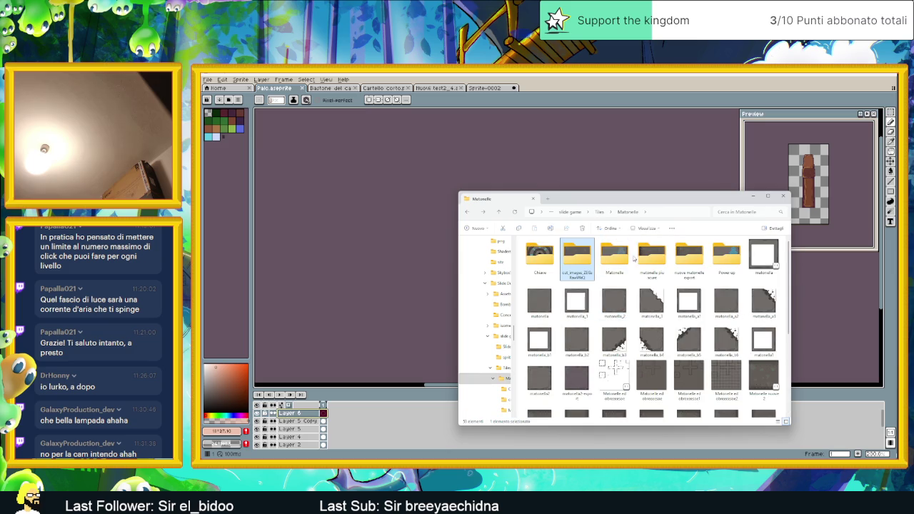
{"action": "double_click", "coordinate": [629, 263]}
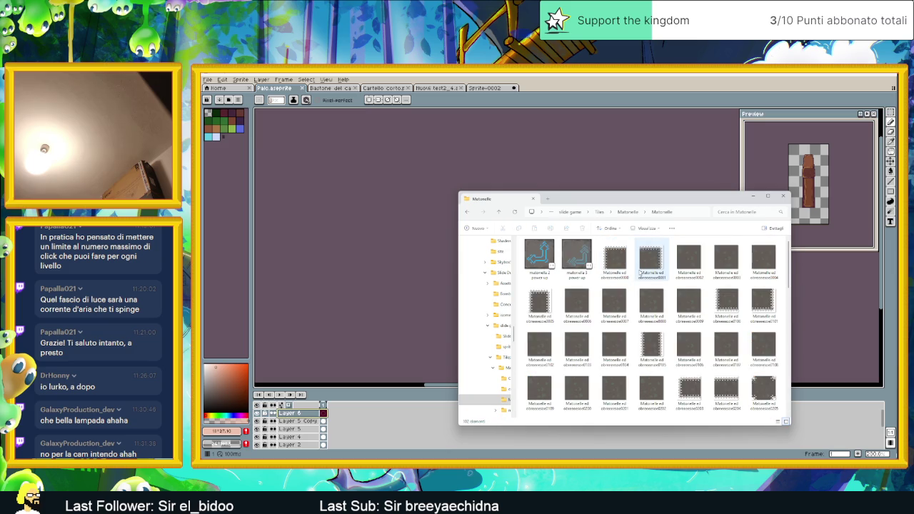
{"action": "scroll", "coordinate": [636, 272], "scroll_direction": "down", "scroll_amount": 10}
{"action": "key", "text": "alt+Left"}
- Look through mattonelle piu scure, Mattonelle 2, nuove mattonelle export and Power up, then return to slide game
{"action": "double_click", "coordinate": [652, 258]}
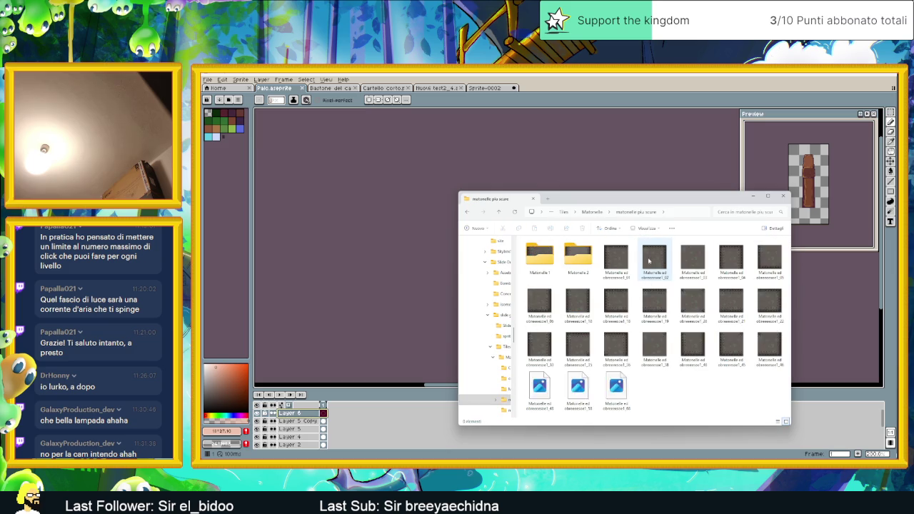
{"action": "left_click", "coordinate": [580, 261]}
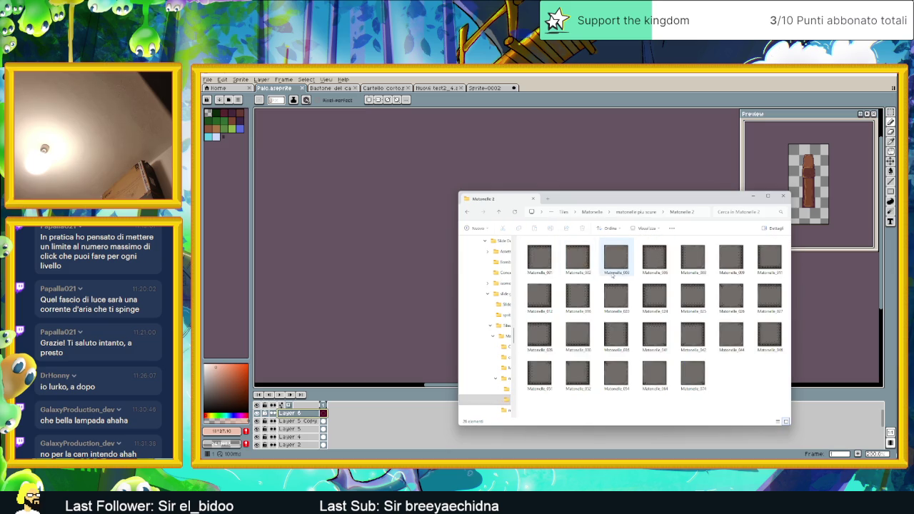
{"action": "double_click", "coordinate": [546, 255]}
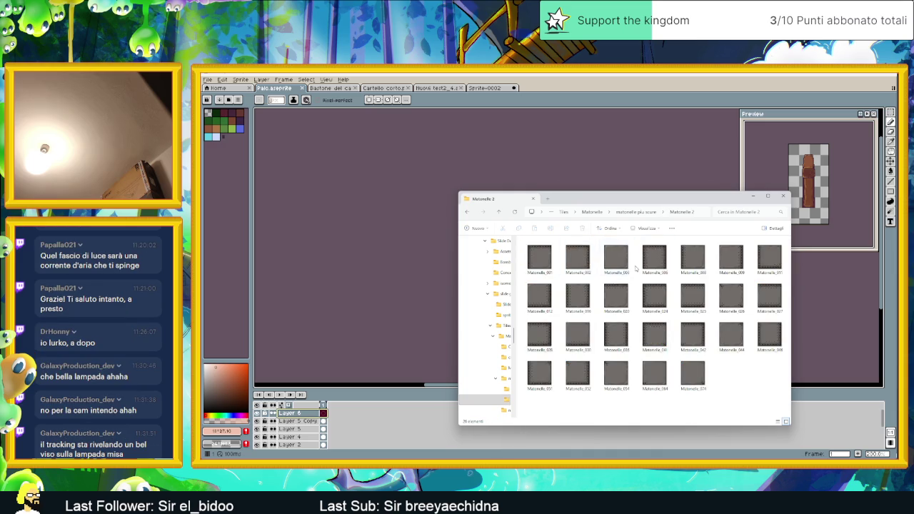
{"action": "double_click", "coordinate": [580, 259]}
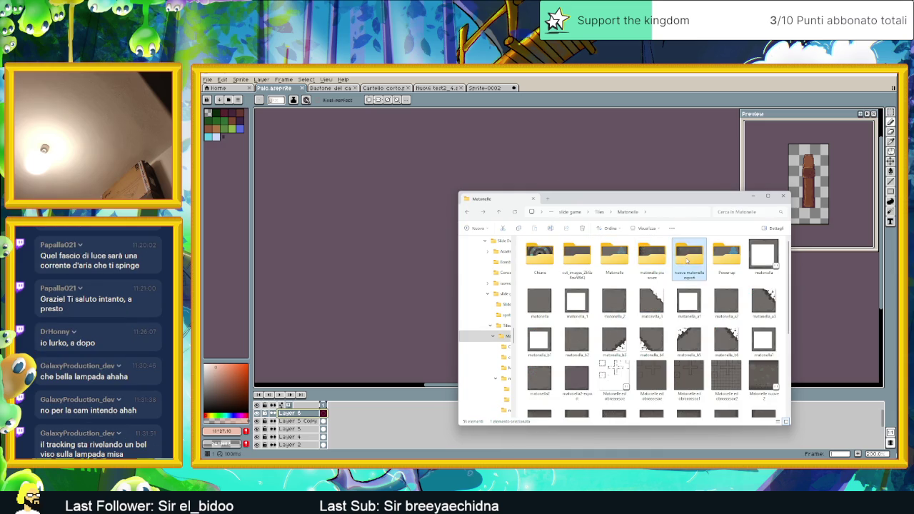
{"action": "double_click", "coordinate": [687, 259]}
{"action": "key", "text": "alt+Left"}
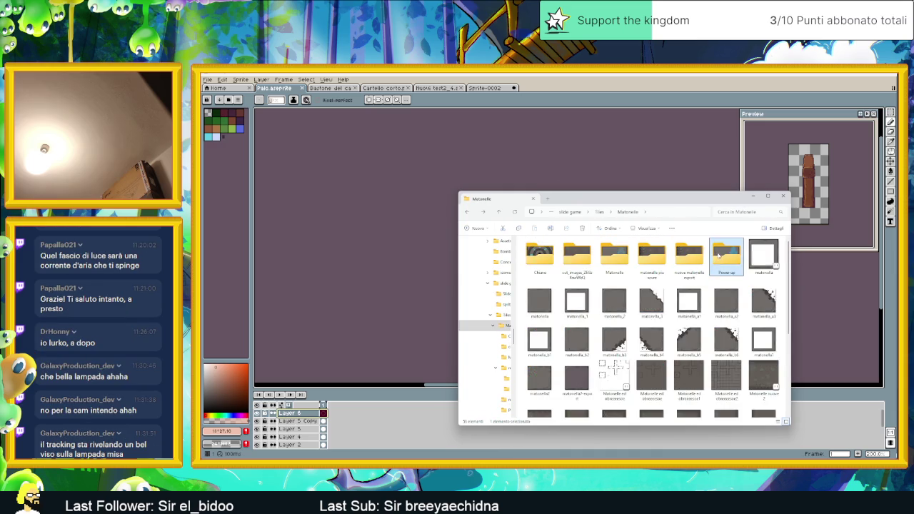
{"action": "double_click", "coordinate": [726, 257]}
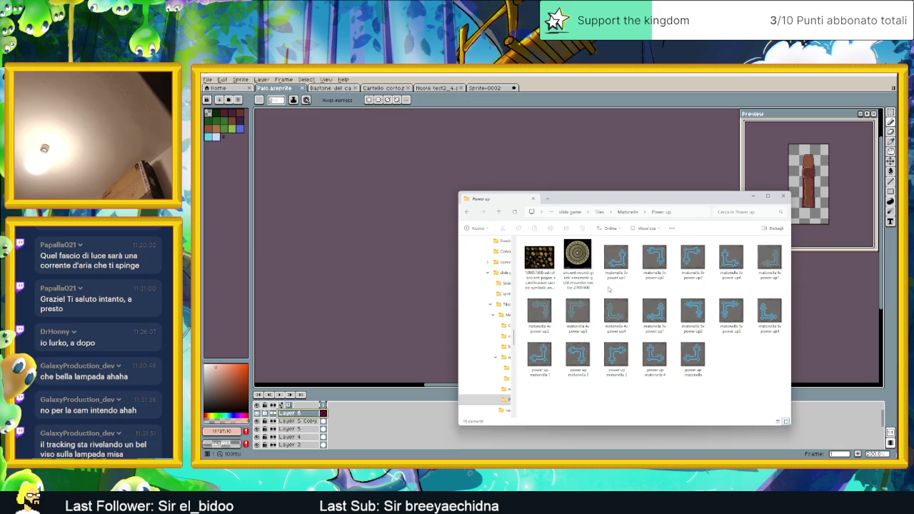
{"action": "key", "text": "alt+Left"}
{"action": "key", "text": "alt+Left"}
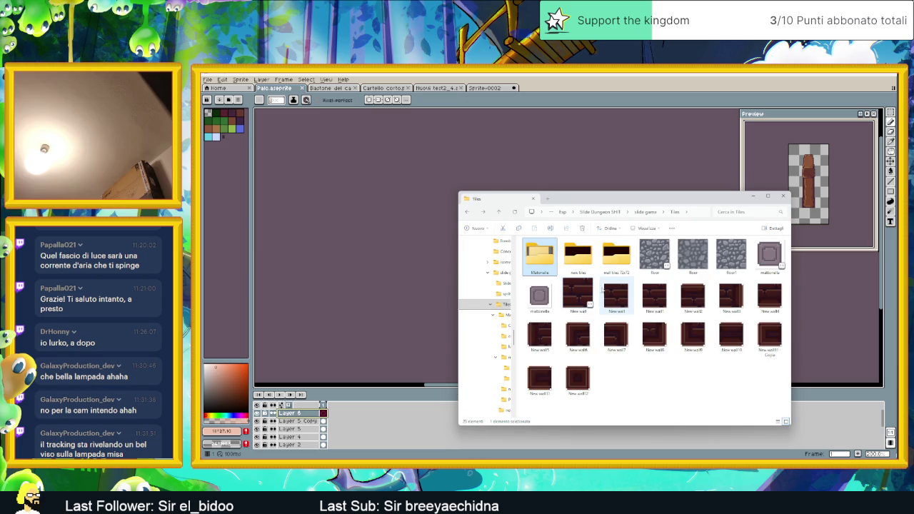
{"action": "key", "text": "alt+Left"}
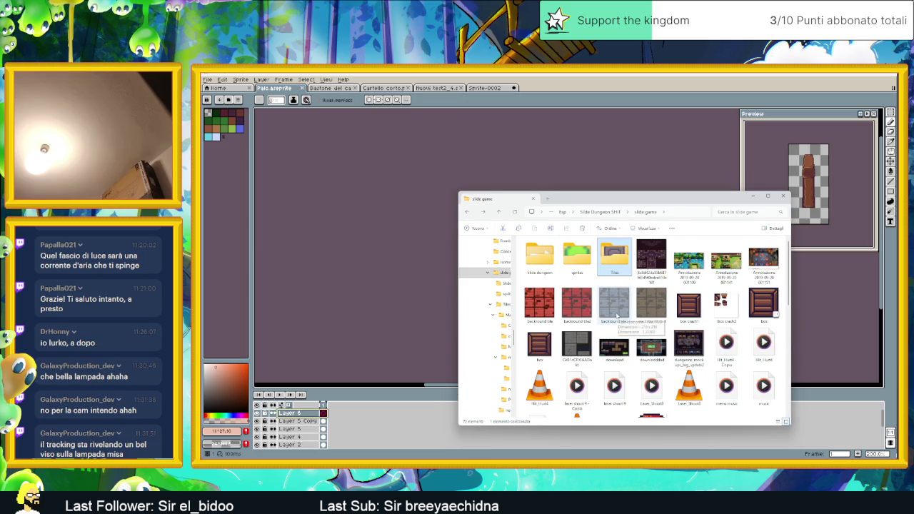
- Scroll the slide game folder and go up to Slide Dungeon SHIT
{"action": "scroll", "coordinate": [612, 308], "scroll_direction": "down", "scroll_amount": 3}
{"action": "scroll", "coordinate": [626, 321], "scroll_direction": "down", "scroll_amount": 2}
{"action": "scroll", "coordinate": [625, 320], "scroll_direction": "down", "scroll_amount": 1}
{"action": "scroll", "coordinate": [629, 322], "scroll_direction": "up", "scroll_amount": 2}
{"action": "scroll", "coordinate": [634, 324], "scroll_direction": "up", "scroll_amount": 5}
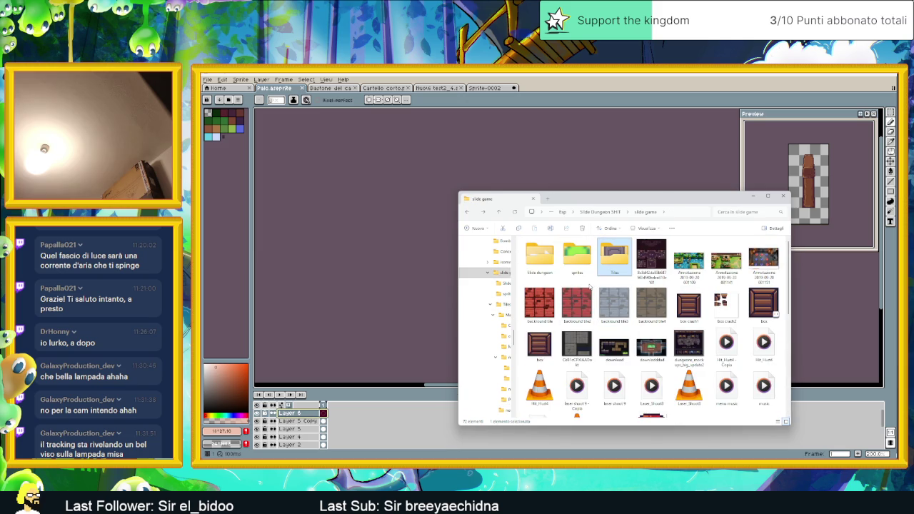
{"action": "left_click", "coordinate": [612, 213]}
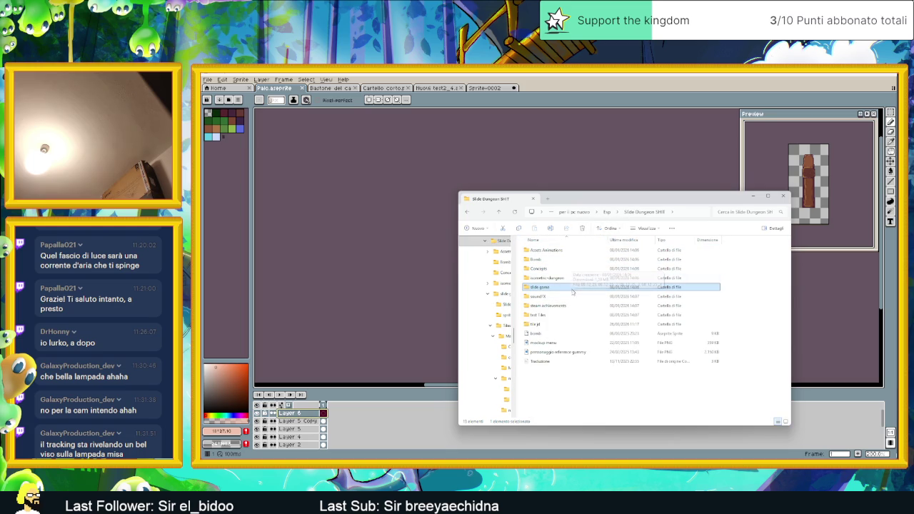
- Go up to Esp, open the Youtube folder, and view it as Large icons
{"action": "left_click", "coordinate": [614, 214]}
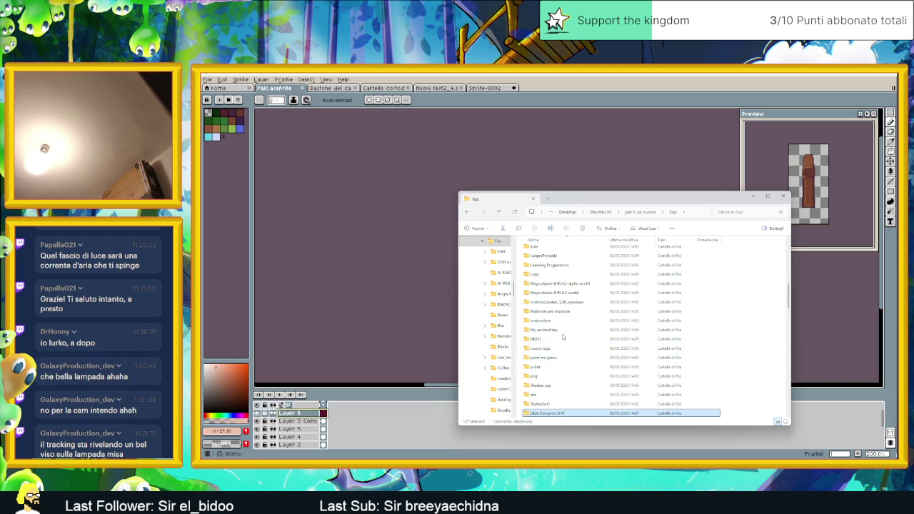
{"action": "scroll", "coordinate": [583, 358], "scroll_direction": "down", "scroll_amount": 2}
{"action": "scroll", "coordinate": [578, 368], "scroll_direction": "down", "scroll_amount": 2}
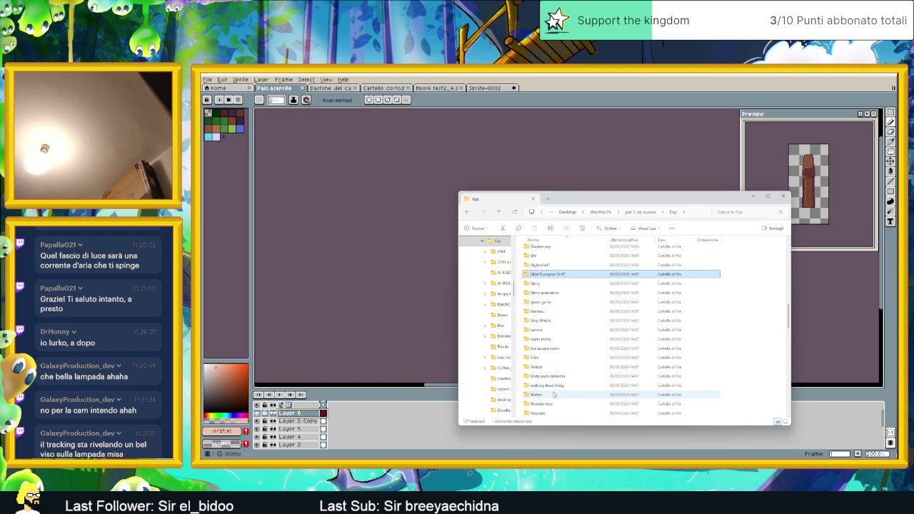
{"action": "scroll", "coordinate": [558, 397], "scroll_direction": "down", "scroll_amount": 2}
{"action": "double_click", "coordinate": [555, 387]}
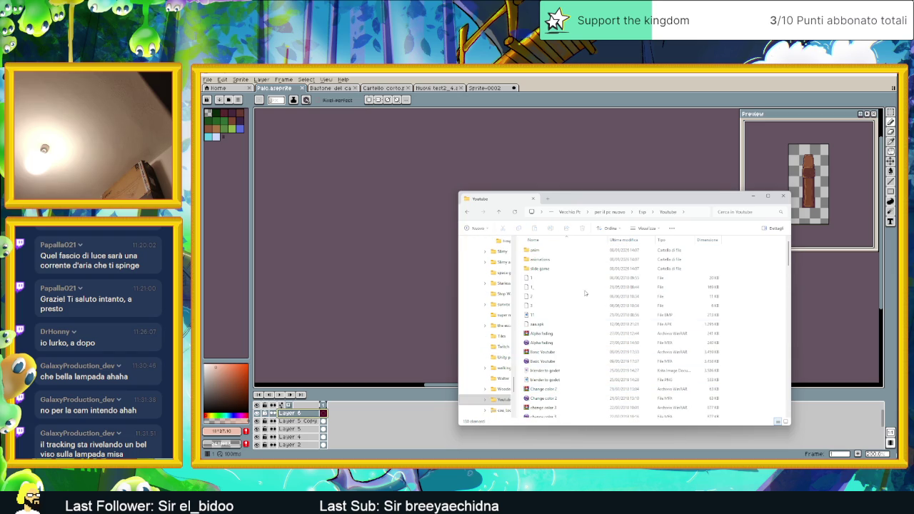
{"action": "left_click", "coordinate": [787, 423]}
{"action": "scroll", "coordinate": [623, 316], "scroll_direction": "down", "scroll_amount": 2}
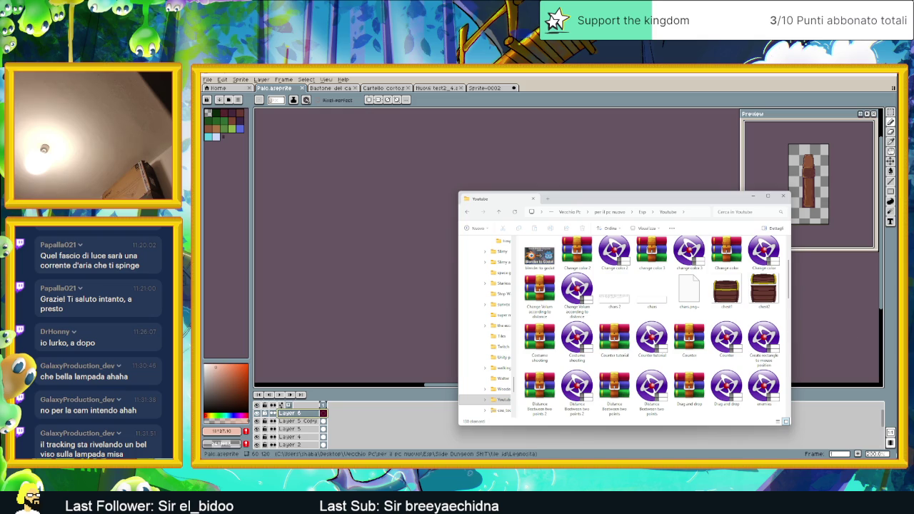
{"action": "key", "text": "super"}
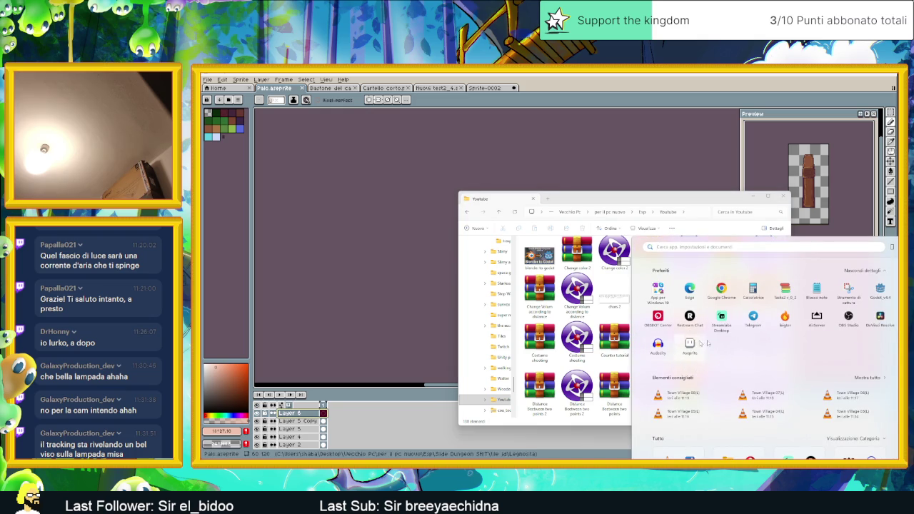
- Close the start menu and peek into the slide game folder from Youtube
{"action": "key", "text": "super"}
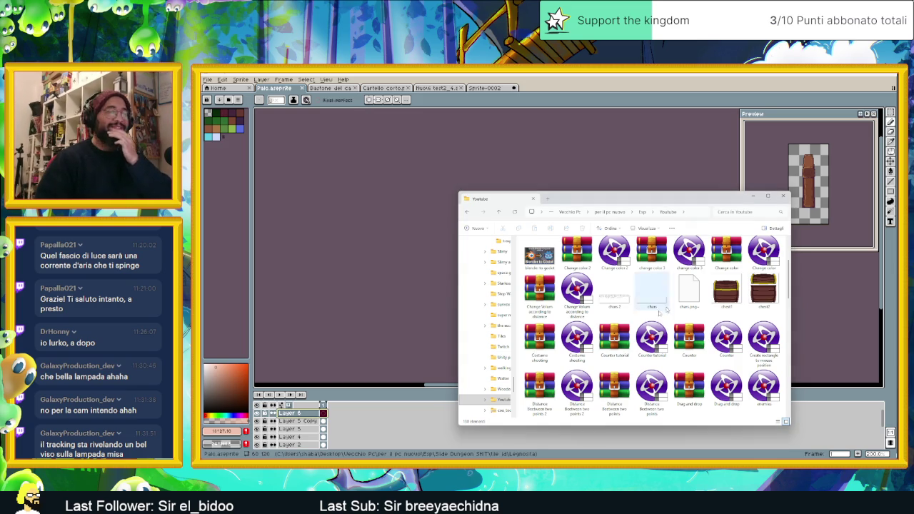
{"action": "scroll", "coordinate": [613, 330], "scroll_direction": "up", "scroll_amount": 2}
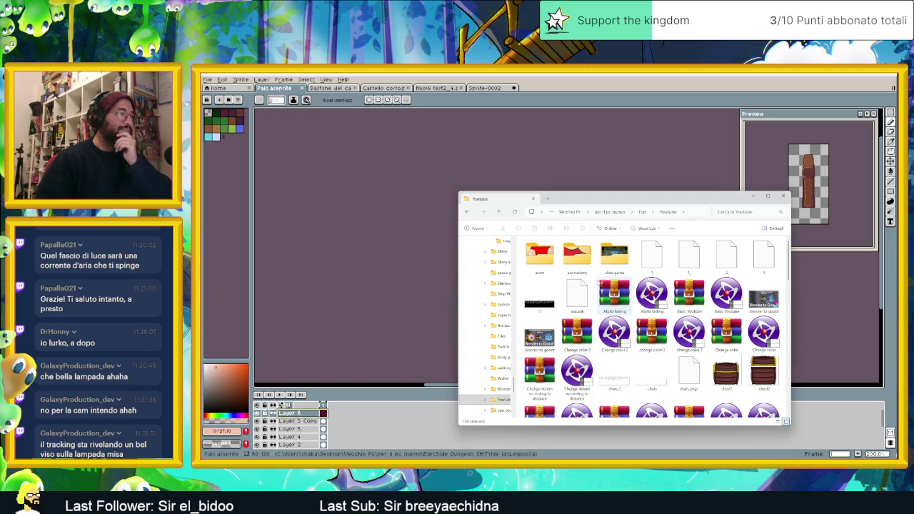
{"action": "scroll", "coordinate": [615, 315], "scroll_direction": "down", "scroll_amount": 2}
{"action": "scroll", "coordinate": [616, 295], "scroll_direction": "down", "scroll_amount": 3}
{"action": "scroll", "coordinate": [616, 295], "scroll_direction": "down", "scroll_amount": 3}
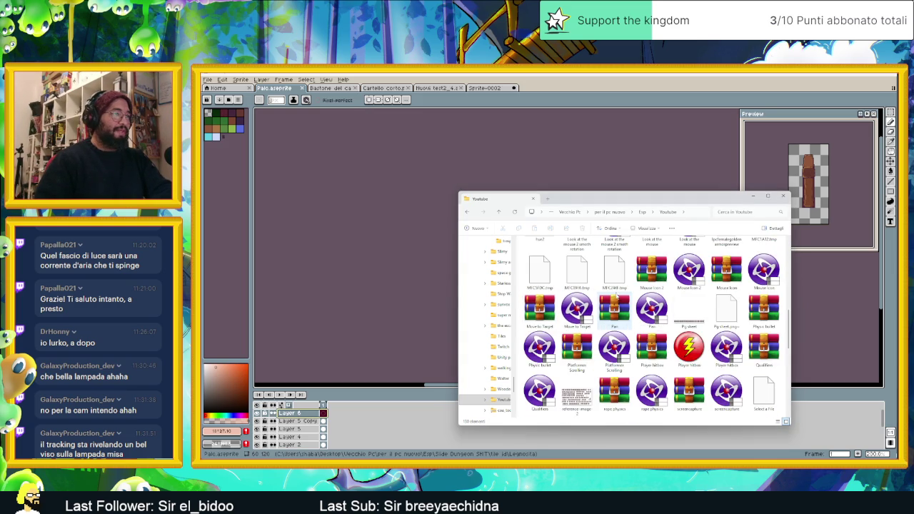
{"action": "scroll", "coordinate": [617, 300], "scroll_direction": "down", "scroll_amount": 3}
{"action": "scroll", "coordinate": [617, 301], "scroll_direction": "down", "scroll_amount": 3}
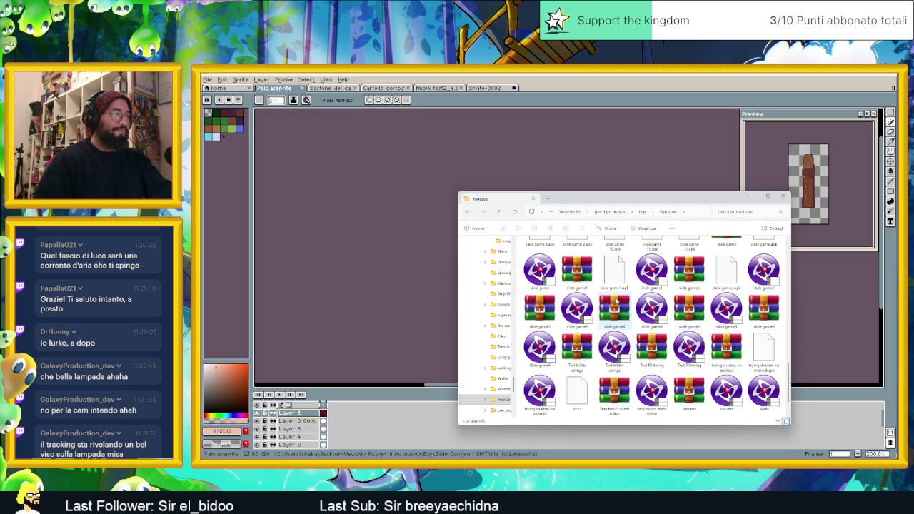
{"action": "scroll", "coordinate": [616, 302], "scroll_direction": "down", "scroll_amount": 2}
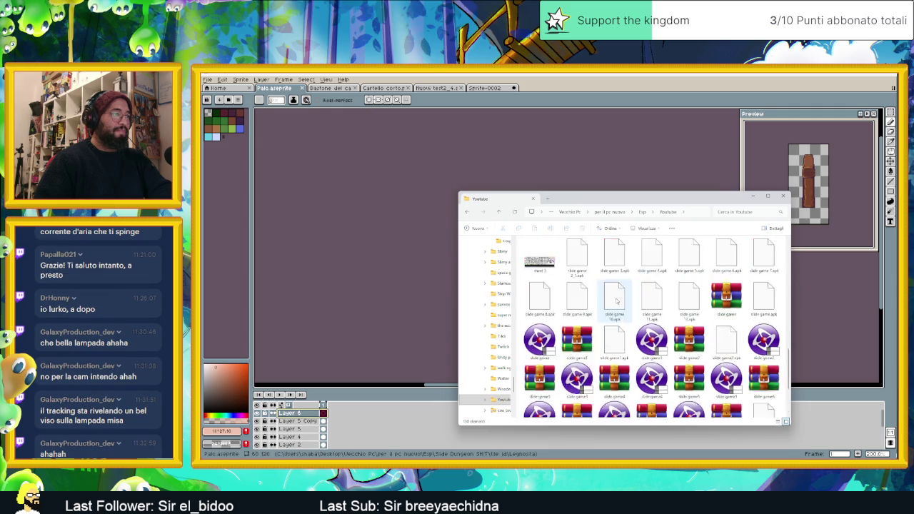
{"action": "double_click", "coordinate": [610, 261]}
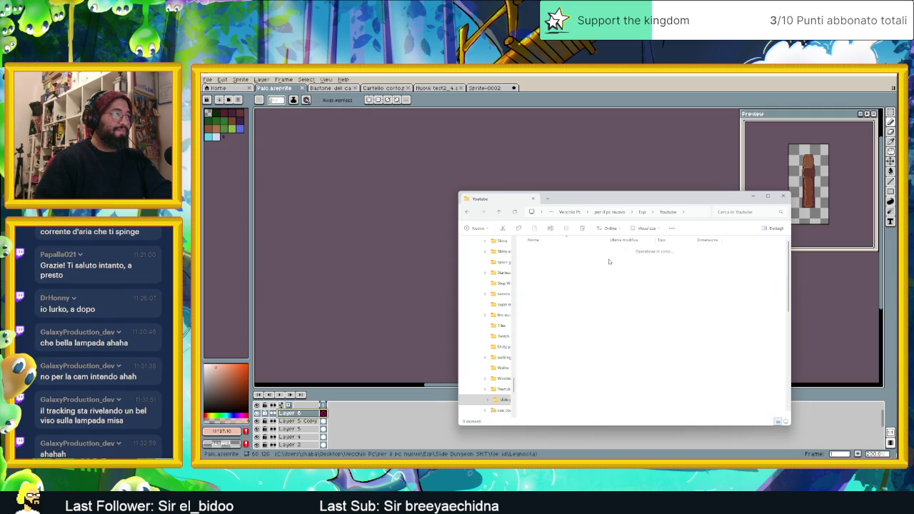
{"action": "scroll", "coordinate": [621, 300], "scroll_direction": "down", "scroll_amount": 5}
{"action": "scroll", "coordinate": [634, 320], "scroll_direction": "down", "scroll_amount": 2}
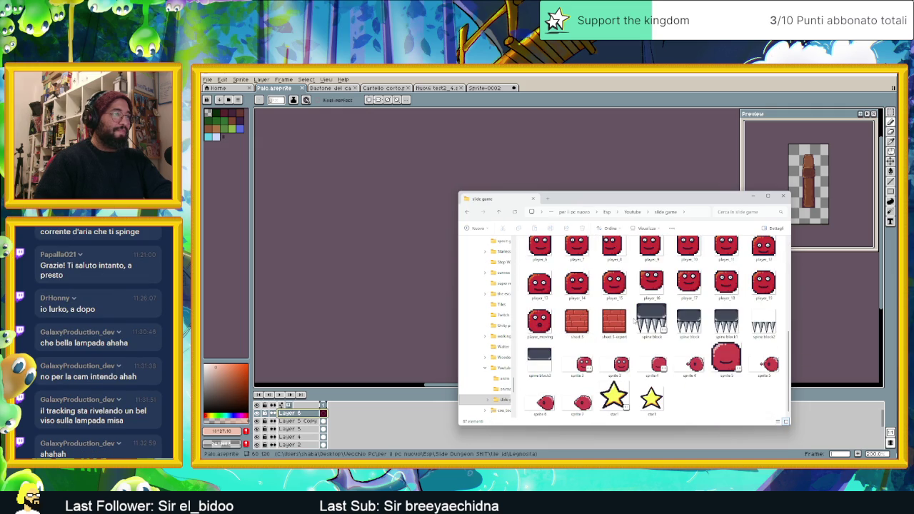
{"action": "key", "text": "alt+Left"}
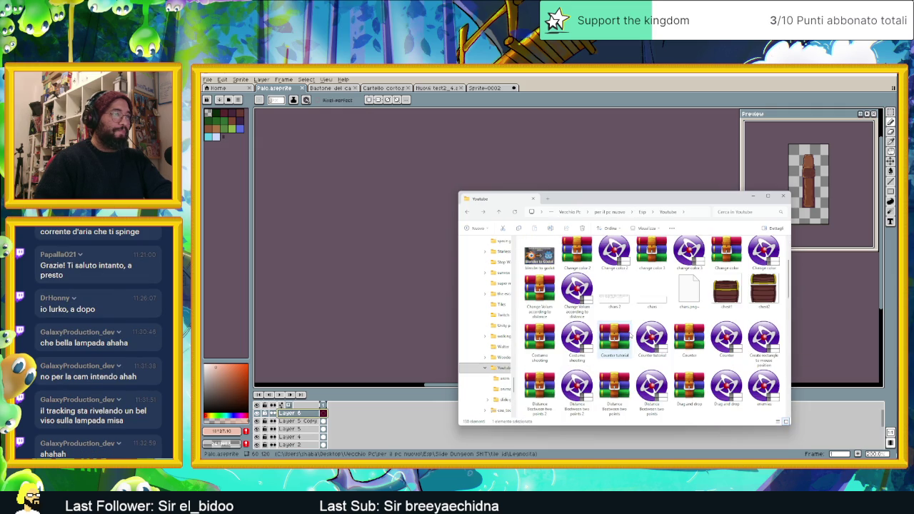
- Scroll through the Youtube folder's contents and go up to Esp
{"action": "scroll", "coordinate": [630, 334], "scroll_direction": "down", "scroll_amount": 3}
{"action": "scroll", "coordinate": [630, 335], "scroll_direction": "down", "scroll_amount": 3}
{"action": "scroll", "coordinate": [630, 335], "scroll_direction": "down", "scroll_amount": 3}
{"action": "scroll", "coordinate": [631, 336], "scroll_direction": "down", "scroll_amount": 3}
{"action": "scroll", "coordinate": [630, 335], "scroll_direction": "down", "scroll_amount": 2}
{"action": "scroll", "coordinate": [631, 334], "scroll_direction": "up", "scroll_amount": 3}
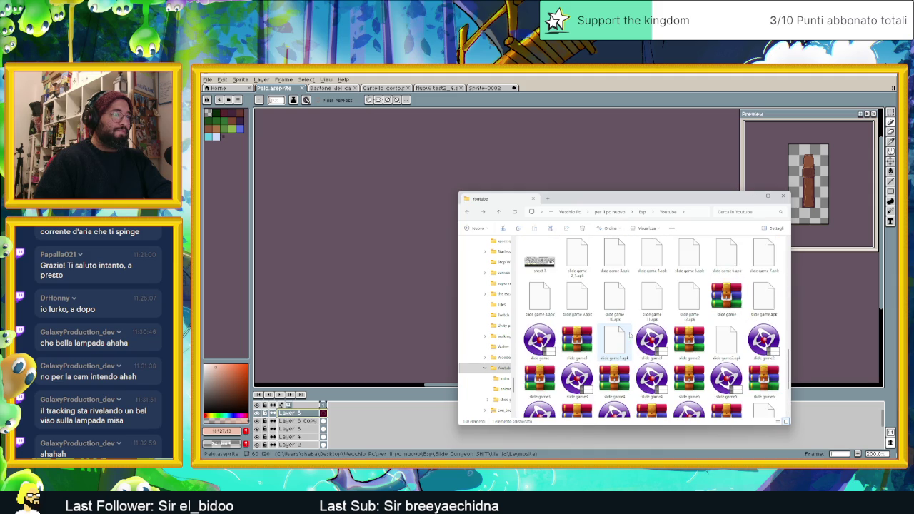
{"action": "scroll", "coordinate": [630, 334], "scroll_direction": "down", "scroll_amount": 3}
{"action": "scroll", "coordinate": [631, 334], "scroll_direction": "up", "scroll_amount": 5}
{"action": "scroll", "coordinate": [630, 335], "scroll_direction": "up", "scroll_amount": 5}
{"action": "scroll", "coordinate": [630, 334], "scroll_direction": "up", "scroll_amount": 5}
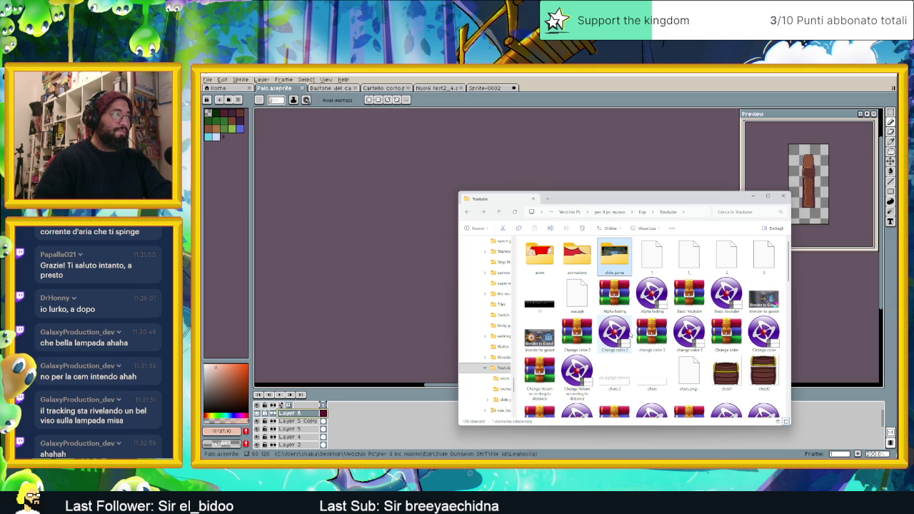
{"action": "key", "text": "alt+Up"}
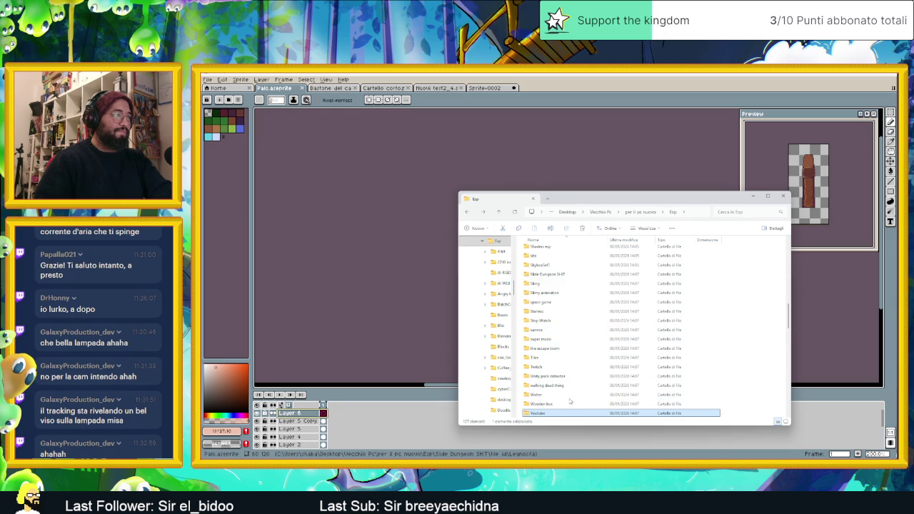
- Check the Wooden box, Tiles and Slimy animation folders, returning to Esp each time
{"action": "double_click", "coordinate": [564, 376]}
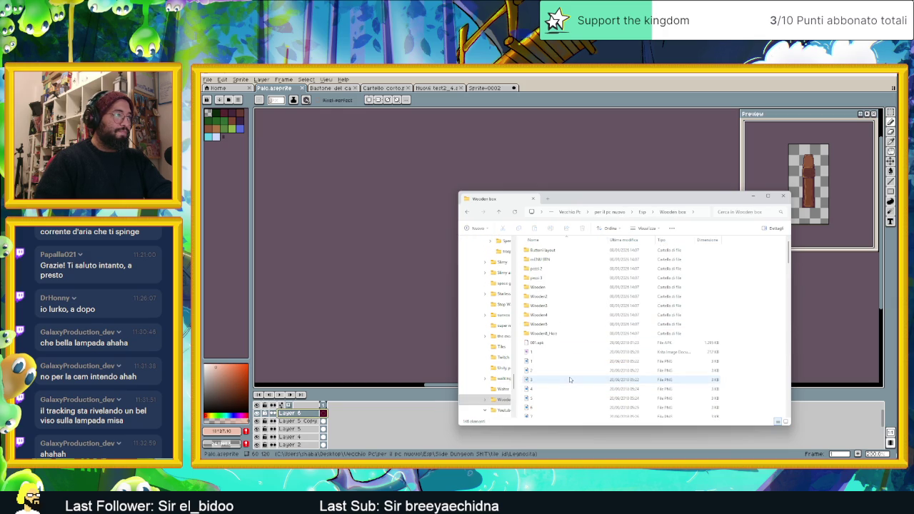
{"action": "left_click", "coordinate": [786, 421]}
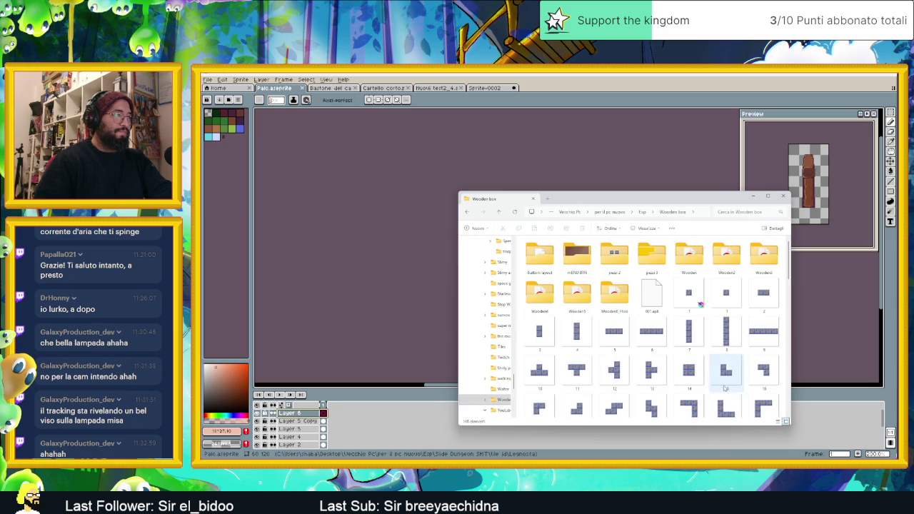
{"action": "key", "text": "alt+Left"}
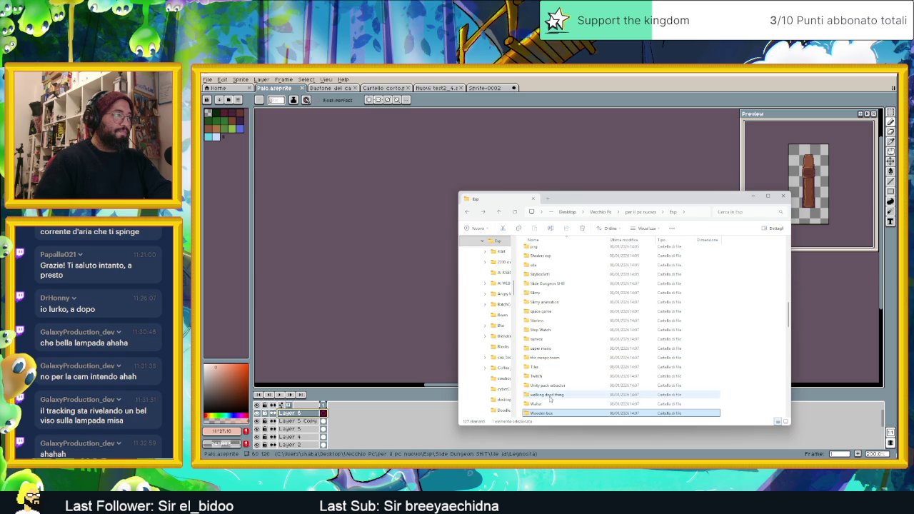
{"action": "left_click", "coordinate": [548, 404]}
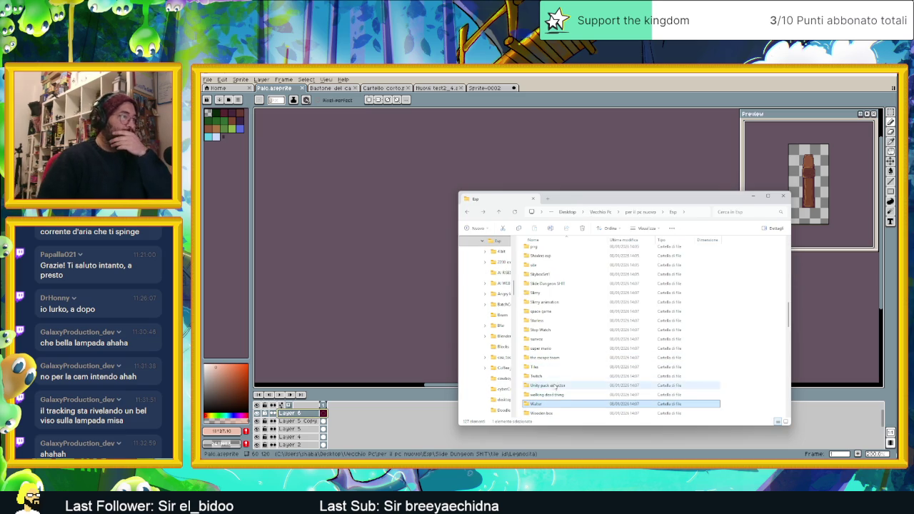
{"action": "double_click", "coordinate": [546, 367]}
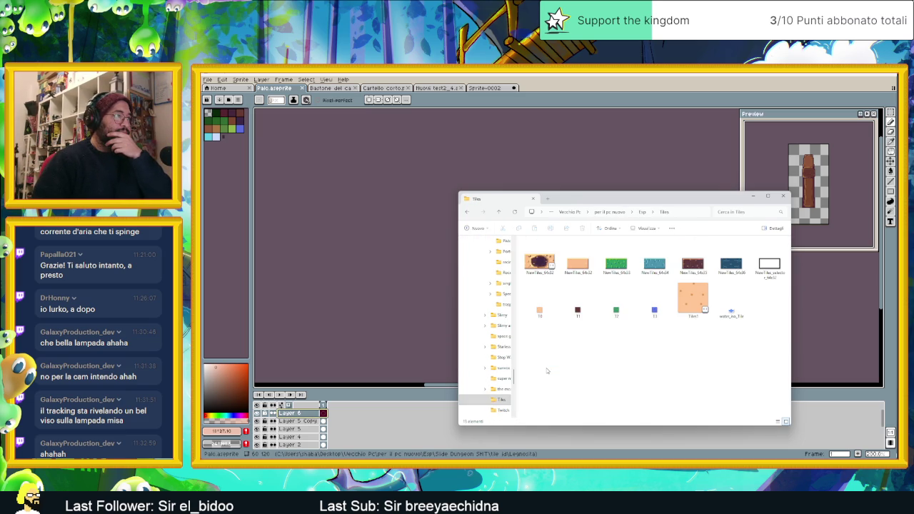
{"action": "key", "text": "alt+Left"}
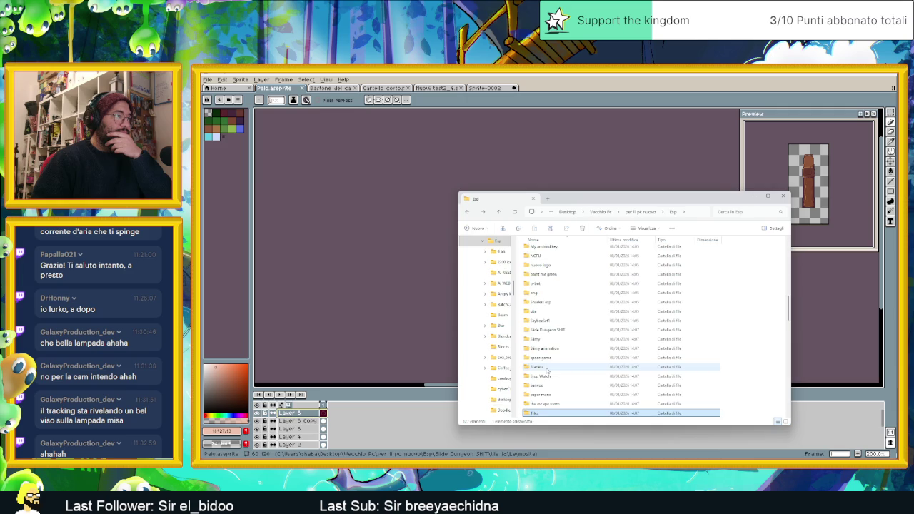
{"action": "left_click", "coordinate": [547, 405]}
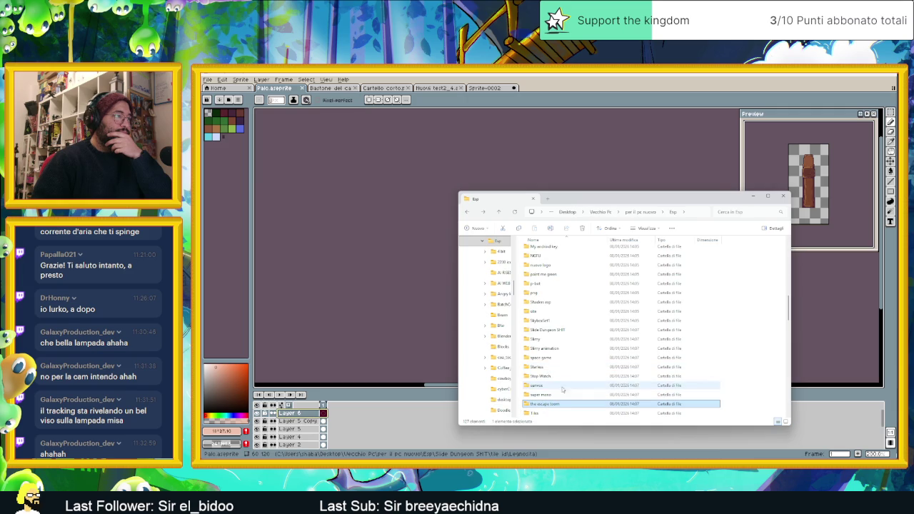
{"action": "double_click", "coordinate": [562, 348]}
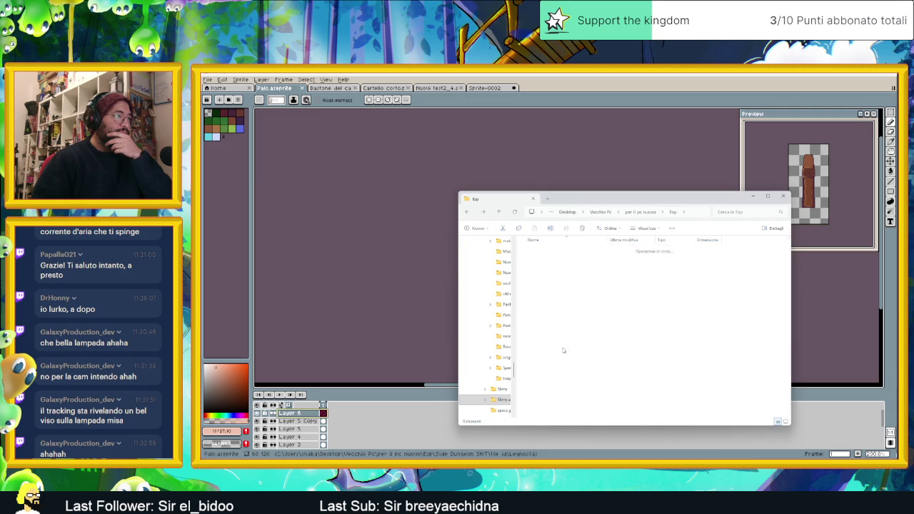
{"action": "key", "text": "alt+Left"}
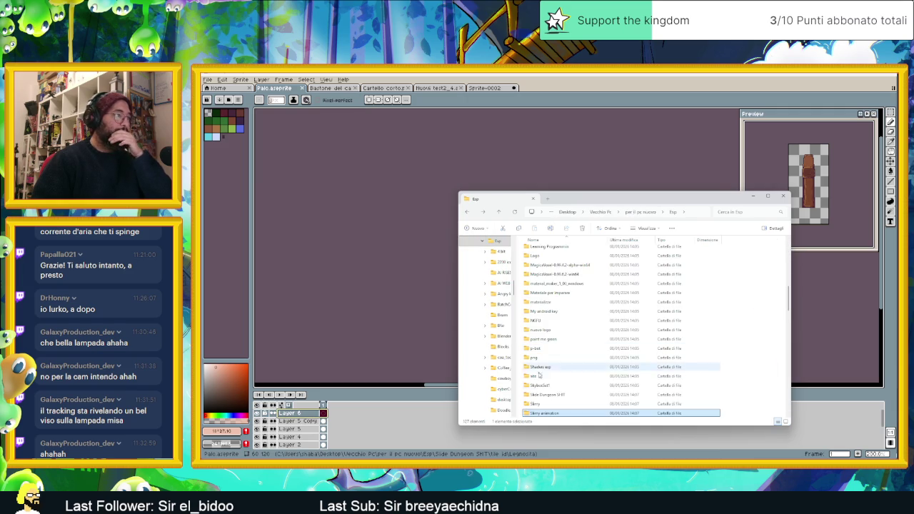
- Open the Slimy folder as Large icons and enter its Lamp folder
{"action": "double_click", "coordinate": [564, 339]}
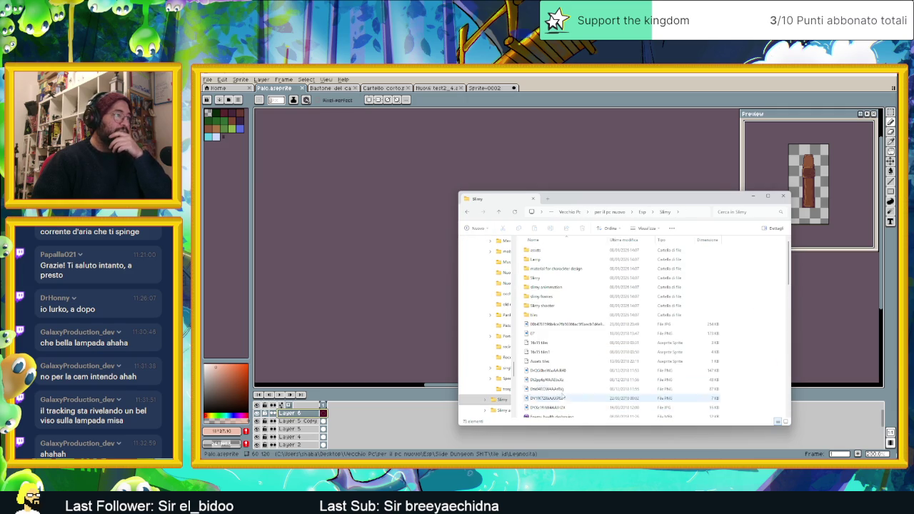
{"action": "left_click", "coordinate": [786, 421]}
{"action": "scroll", "coordinate": [686, 343], "scroll_direction": "down", "scroll_amount": 3}
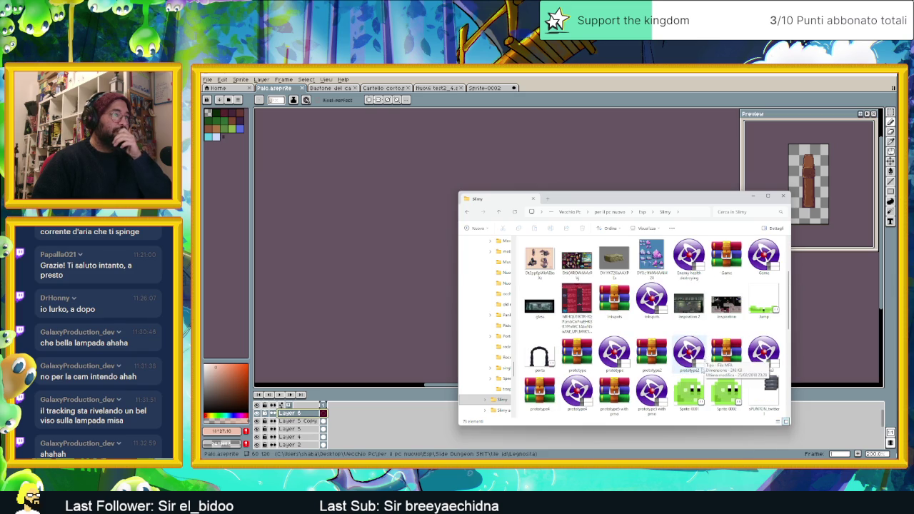
{"action": "scroll", "coordinate": [684, 364], "scroll_direction": "down", "scroll_amount": 2}
{"action": "scroll", "coordinate": [639, 372], "scroll_direction": "down", "scroll_amount": 2}
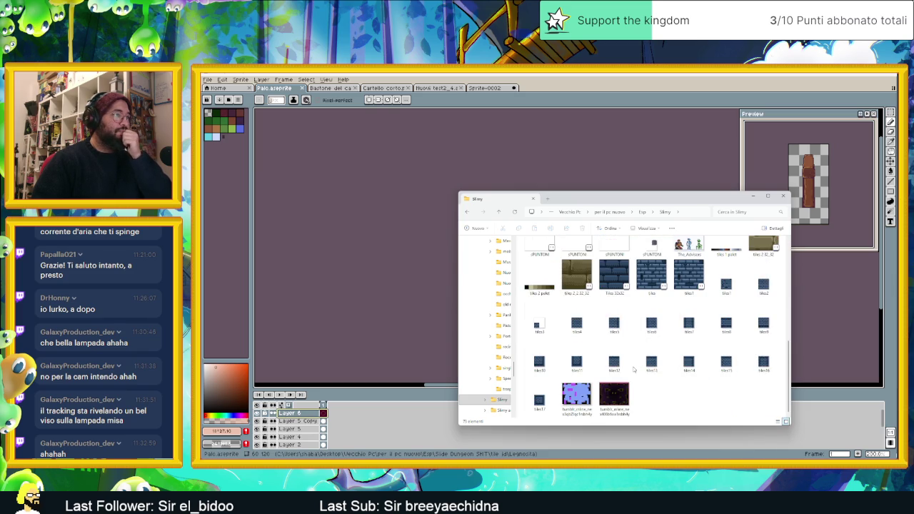
{"action": "scroll", "coordinate": [636, 371], "scroll_direction": "up", "scroll_amount": 5}
{"action": "scroll", "coordinate": [636, 372], "scroll_direction": "up", "scroll_amount": 3}
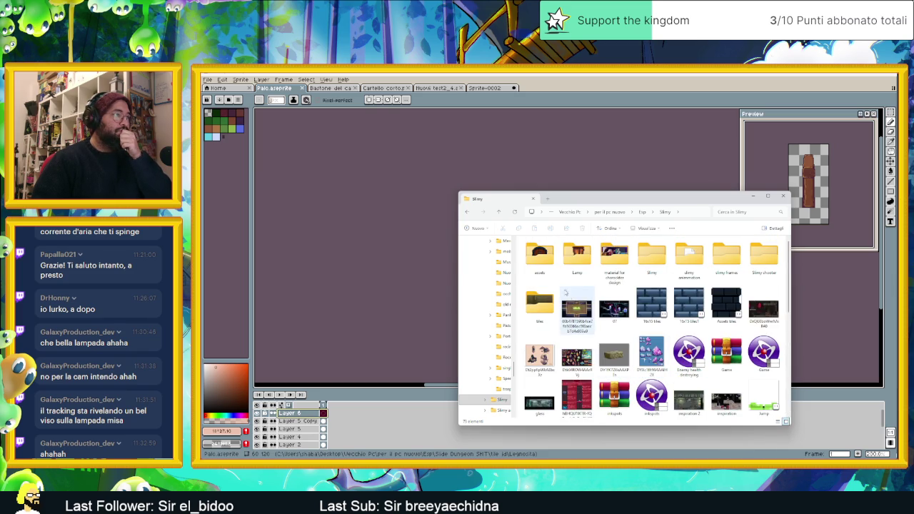
{"action": "double_click", "coordinate": [578, 255]}
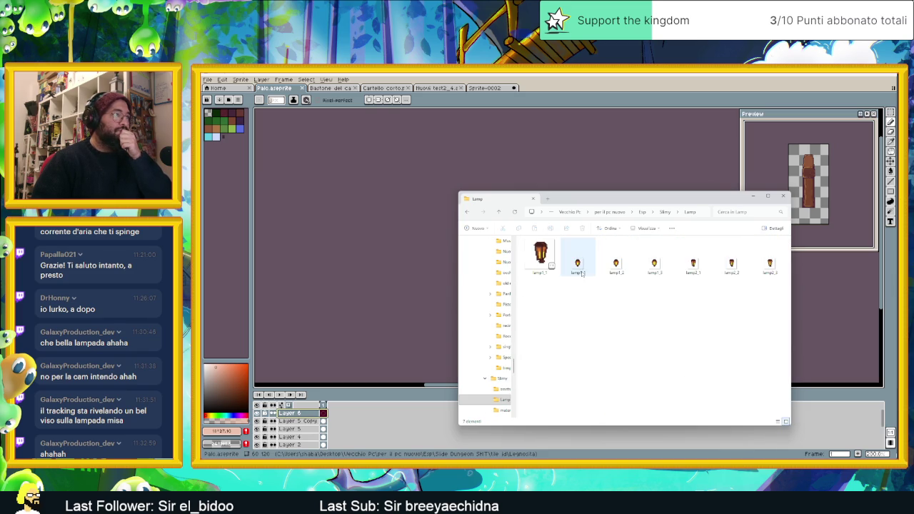
- Open lamp1_1 in Aseprite, step through frames, and play then stop the flame animation
{"action": "left_click", "coordinate": [549, 264]}
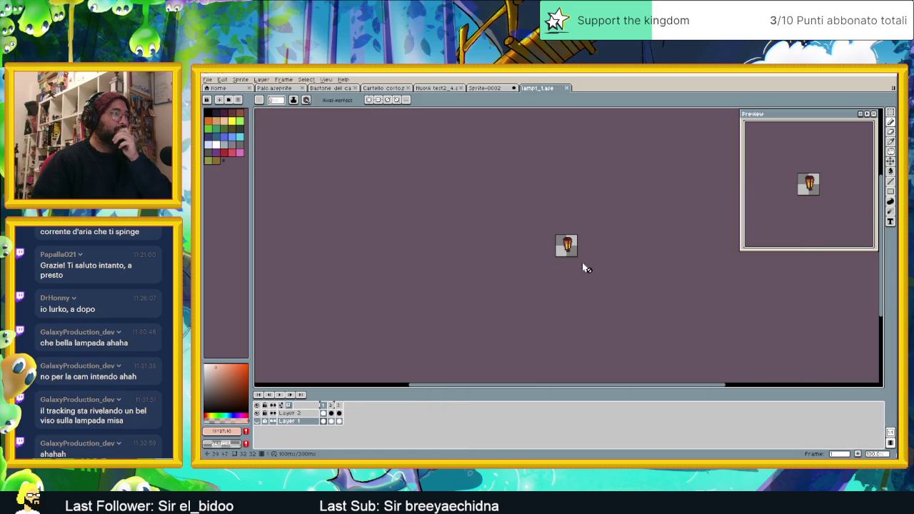
{"action": "left_click_drag", "start_coordinate": [547, 261], "coordinate": [581, 271]}
{"action": "key", "text": "Right"}
{"action": "key", "text": "Right"}
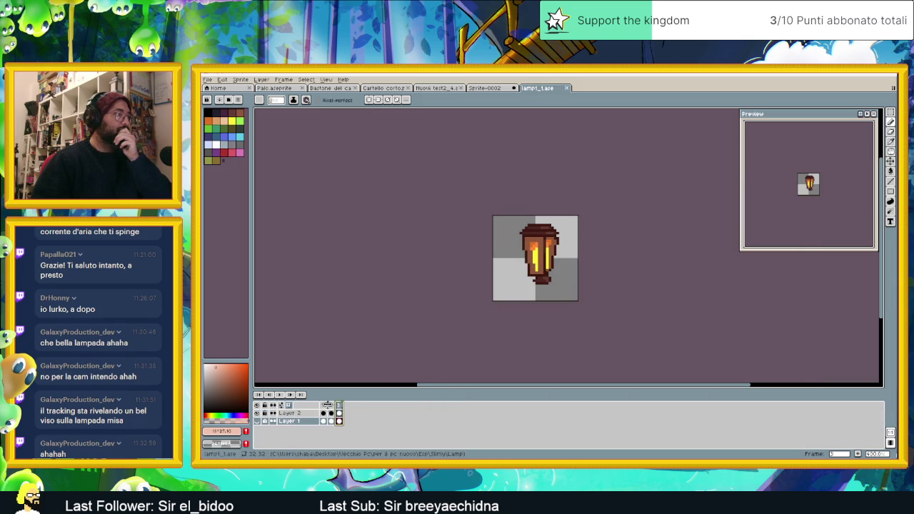
{"action": "key", "text": "Left"}
{"action": "key", "text": "Left"}
{"action": "left_click", "coordinate": [281, 397]}
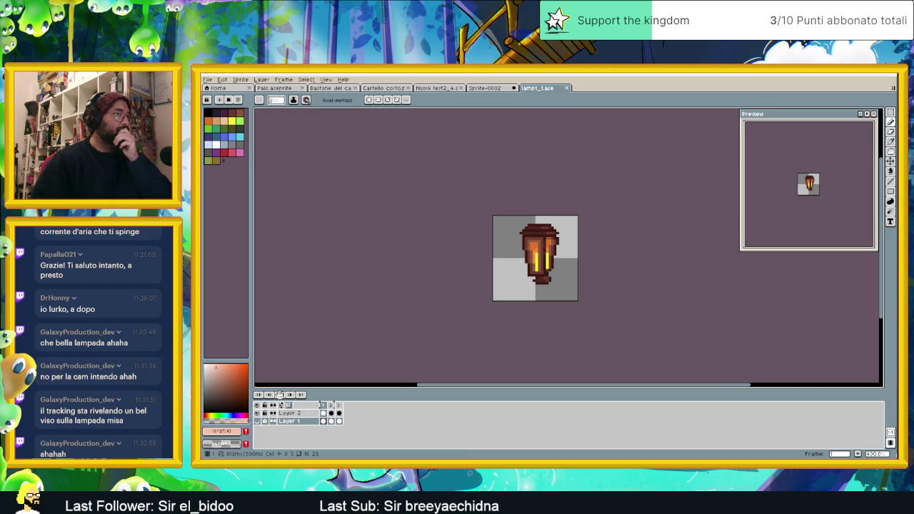
{"action": "left_click", "coordinate": [285, 400]}
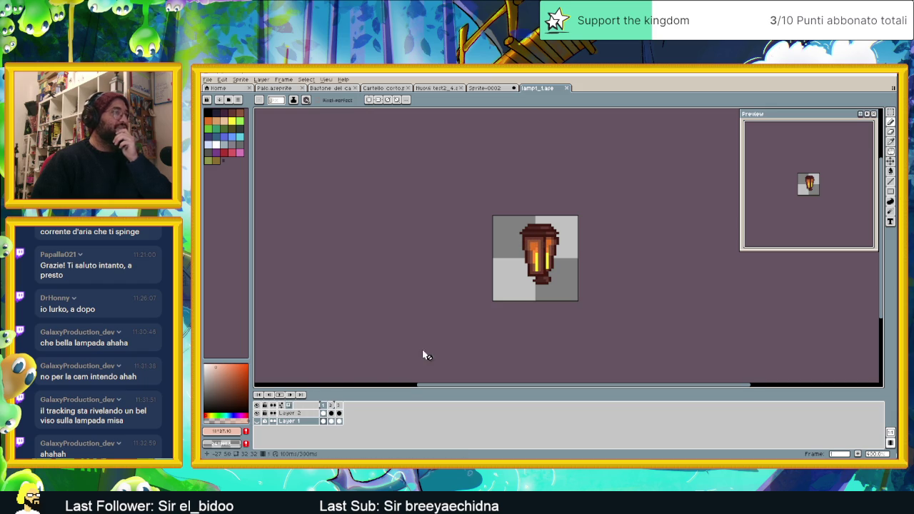
- Toggle Layer 1 and hide Layer 2, replay the animation, and recentre the lamp
{"action": "scroll", "coordinate": [550, 298], "scroll_direction": "up", "scroll_amount": 1}
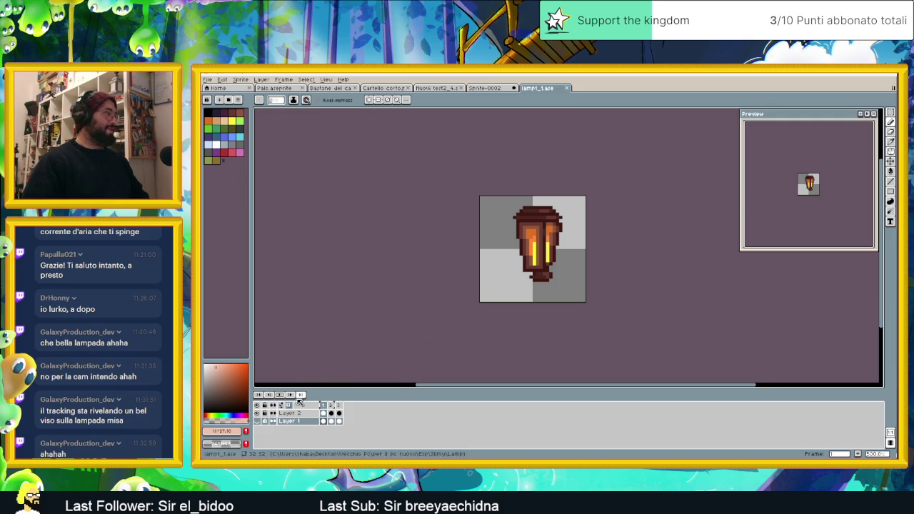
{"action": "left_click", "coordinate": [258, 422]}
{"action": "left_click", "coordinate": [257, 413]}
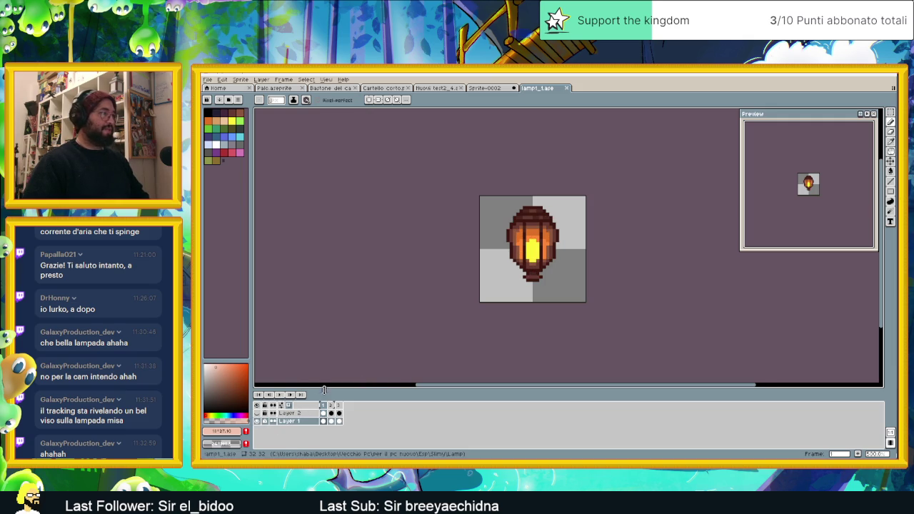
{"action": "left_click", "coordinate": [279, 395]}
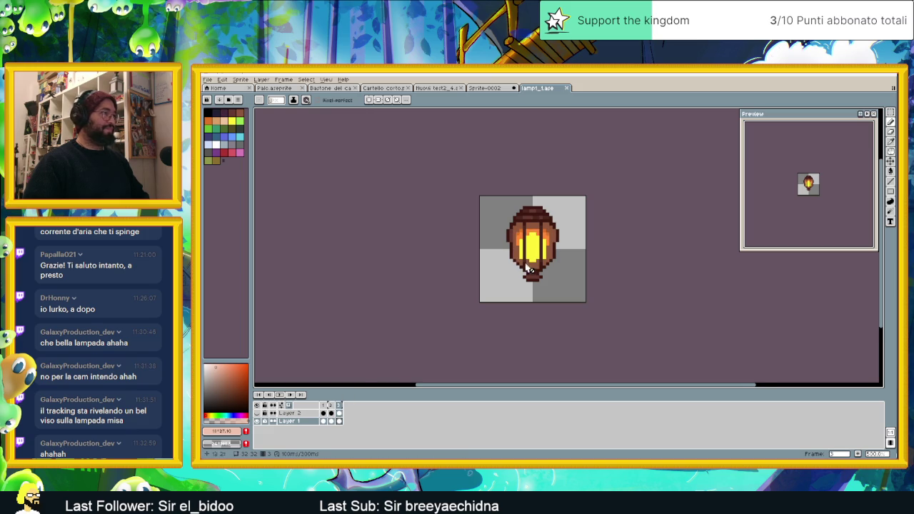
{"action": "scroll", "coordinate": [540, 256], "scroll_direction": "up", "scroll_amount": 1}
{"action": "left_click_drag", "start_coordinate": [540, 255], "coordinate": [536, 275]}
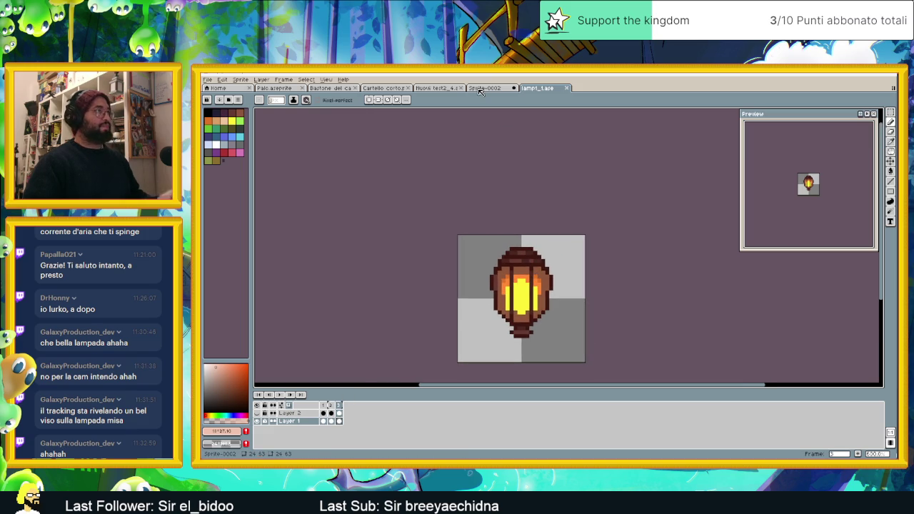
- Dock Palo.aseprite beside lamp1, zoom in on the post, and select Layer 6
{"action": "left_click_drag", "start_coordinate": [281, 92], "coordinate": [483, 110]}
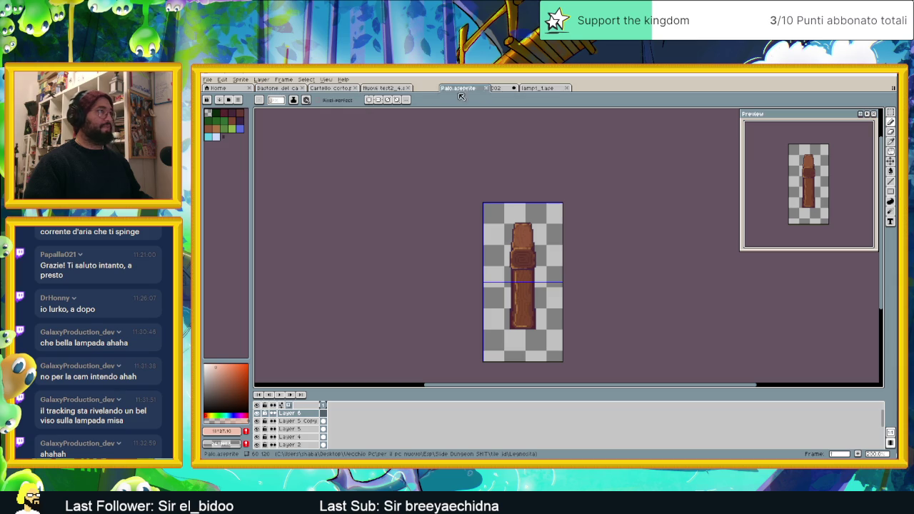
{"action": "scroll", "coordinate": [501, 214], "scroll_direction": "up", "scroll_amount": 1}
{"action": "scroll", "coordinate": [518, 257], "scroll_direction": "up", "scroll_amount": 1}
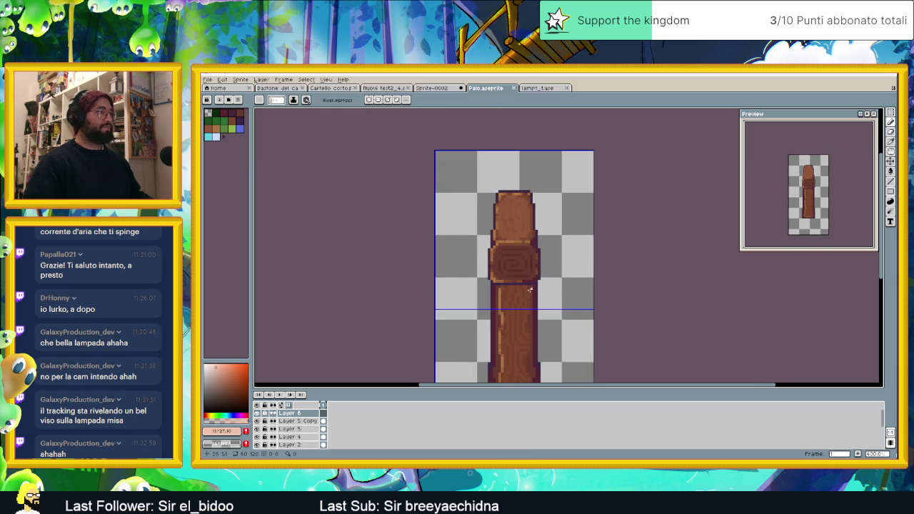
{"action": "scroll", "coordinate": [518, 257], "scroll_direction": "up", "scroll_amount": 1}
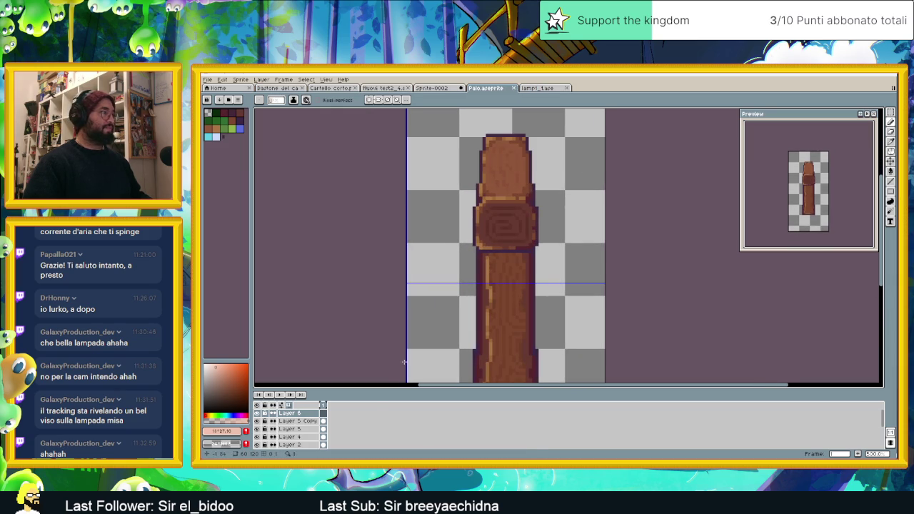
{"action": "scroll", "coordinate": [293, 429], "scroll_direction": "down", "scroll_amount": 2}
{"action": "scroll", "coordinate": [294, 430], "scroll_direction": "down", "scroll_amount": 1}
{"action": "scroll", "coordinate": [294, 430], "scroll_direction": "down", "scroll_amount": 1}
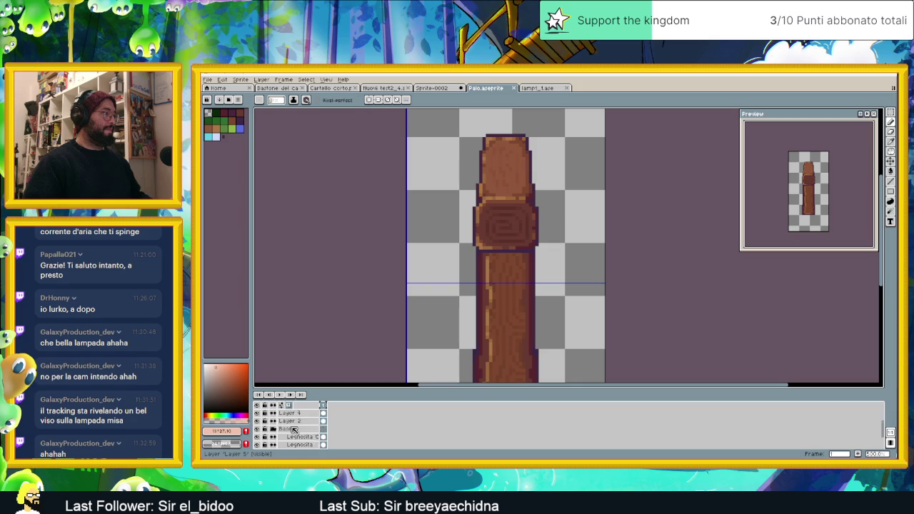
{"action": "scroll", "coordinate": [293, 429], "scroll_direction": "up", "scroll_amount": 2}
{"action": "scroll", "coordinate": [294, 429], "scroll_direction": "up", "scroll_amount": 1}
{"action": "left_click", "coordinate": [306, 438]}
{"action": "scroll", "coordinate": [306, 438], "scroll_direction": "up", "scroll_amount": 1}
{"action": "left_click", "coordinate": [301, 415]}
- Group Layer 4 through Layer 5 Copy into a group named 'Legno sopra'
{"action": "right_click", "coordinate": [300, 414]}
{"action": "mouse_move", "coordinate": [313, 407]}
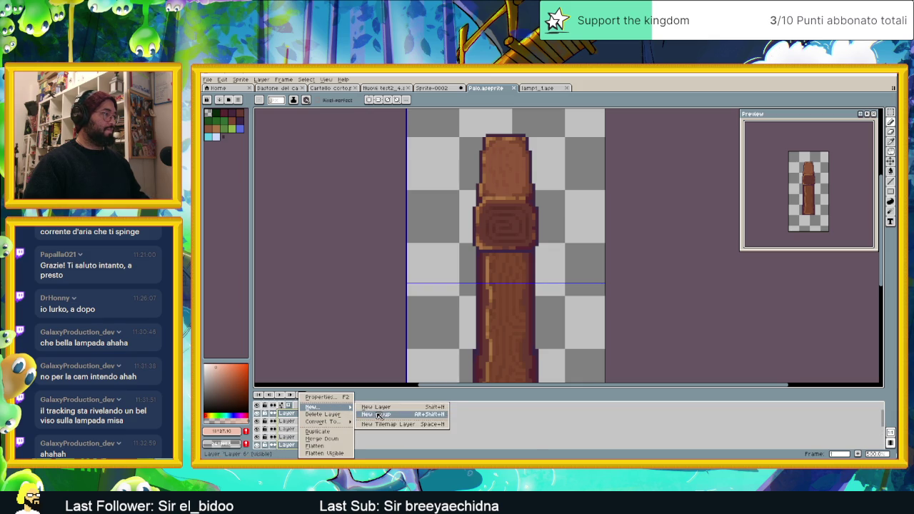
{"action": "left_click", "coordinate": [379, 415]}
{"action": "scroll", "coordinate": [300, 428], "scroll_direction": "down", "scroll_amount": 2}
{"action": "left_click", "coordinate": [303, 437]}
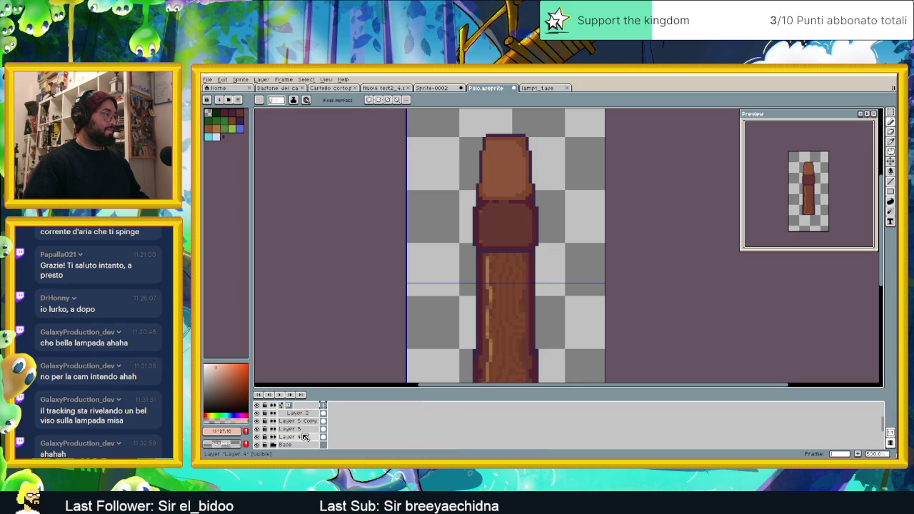
{"action": "mouse_move", "coordinate": [304, 436]}
{"action": "left_mouse_down"}
{"action": "mouse_move", "coordinate": [302, 422]}
{"action": "mouse_move", "coordinate": [316, 421]}
{"action": "mouse_move", "coordinate": [313, 433]}
{"action": "left_mouse_up"}
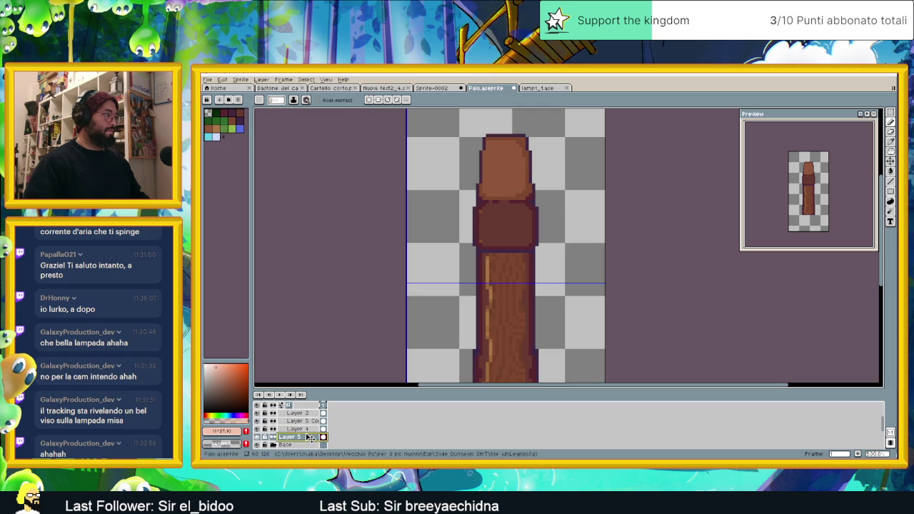
{"action": "key", "text": "alt+shift+n"}
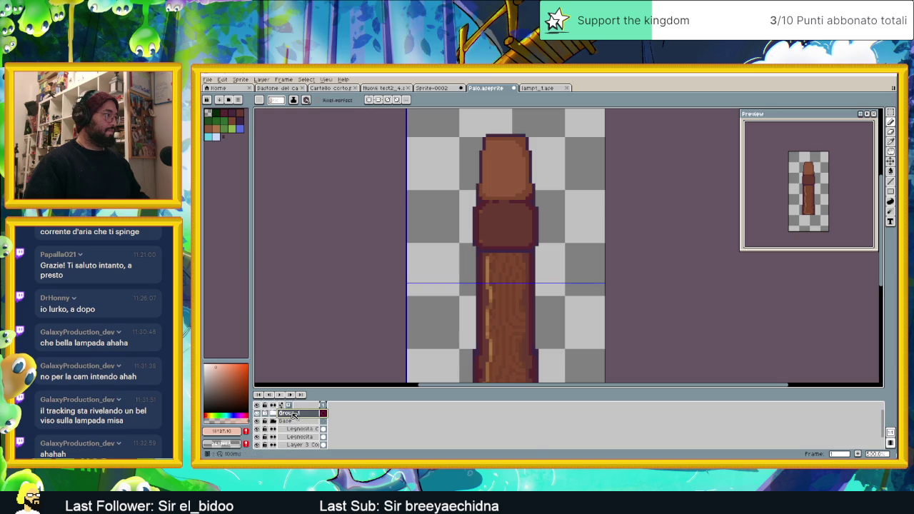
{"action": "double_click", "coordinate": [290, 414]}
{"action": "type", "text": "Le"}
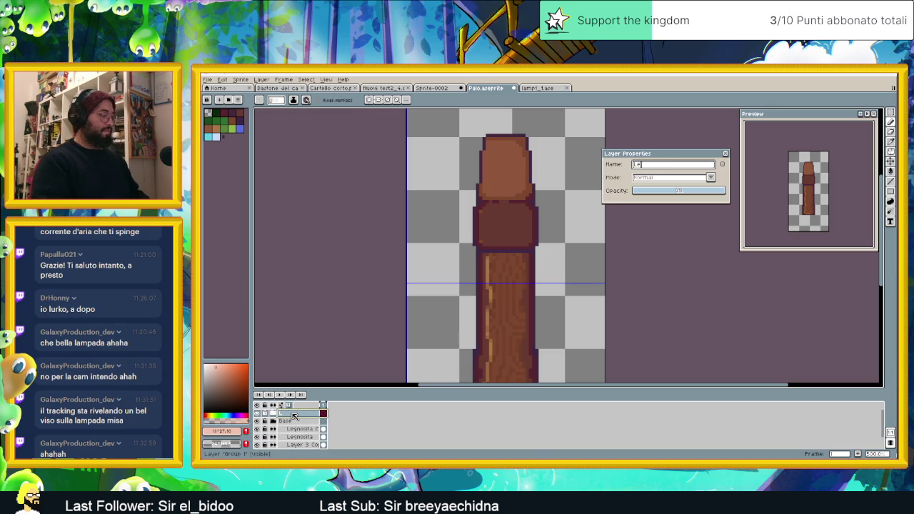
{"action": "type", "text": "gno sopra"}
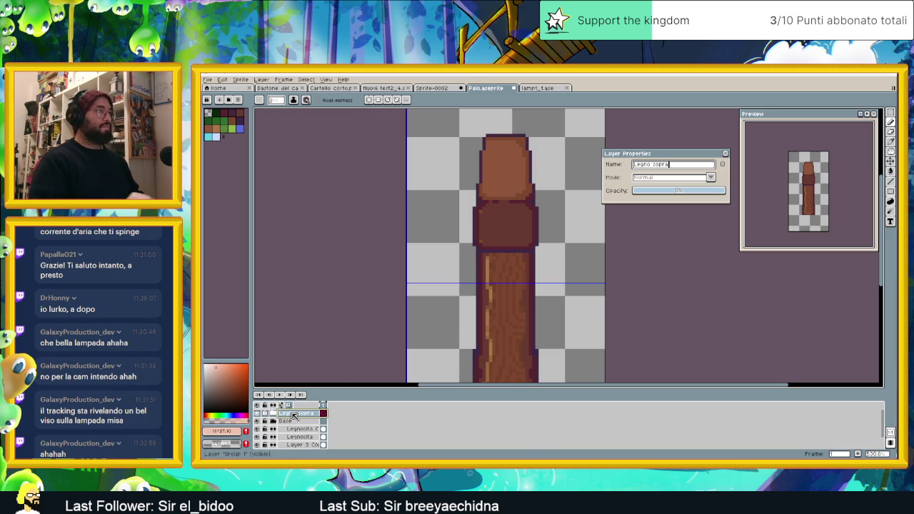
{"action": "key", "text": "Return"}
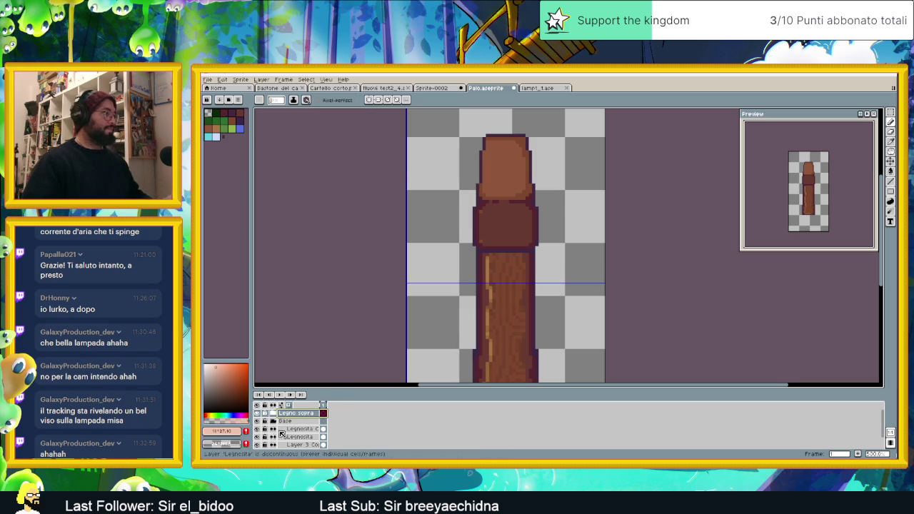
- Move Layer 5 just below Layer 4, then collapse the Legno sopra and Base groups
{"action": "scroll", "coordinate": [308, 429], "scroll_direction": "down", "scroll_amount": 3}
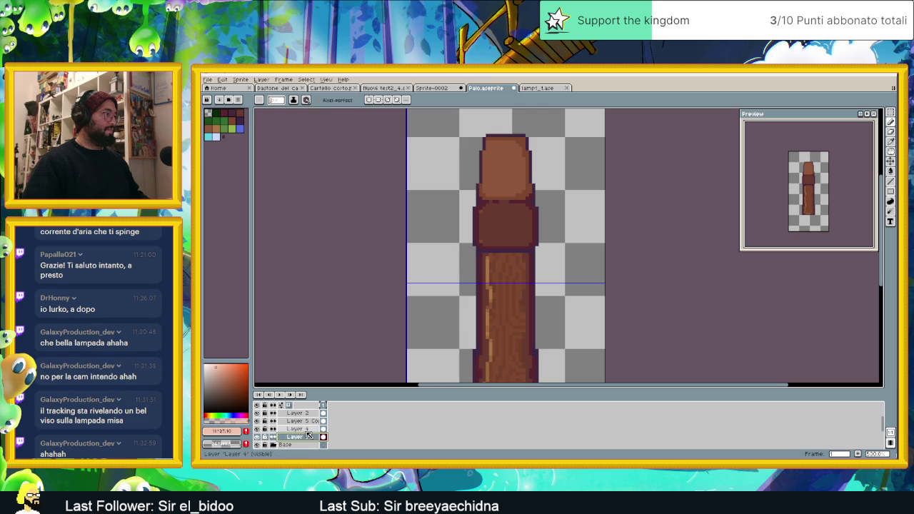
{"action": "left_click", "coordinate": [309, 421]}
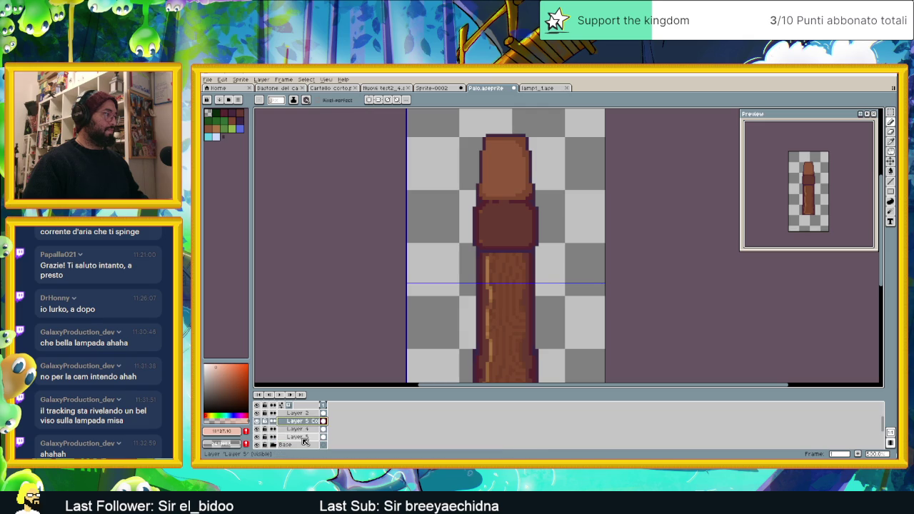
{"action": "left_click", "coordinate": [311, 438]}
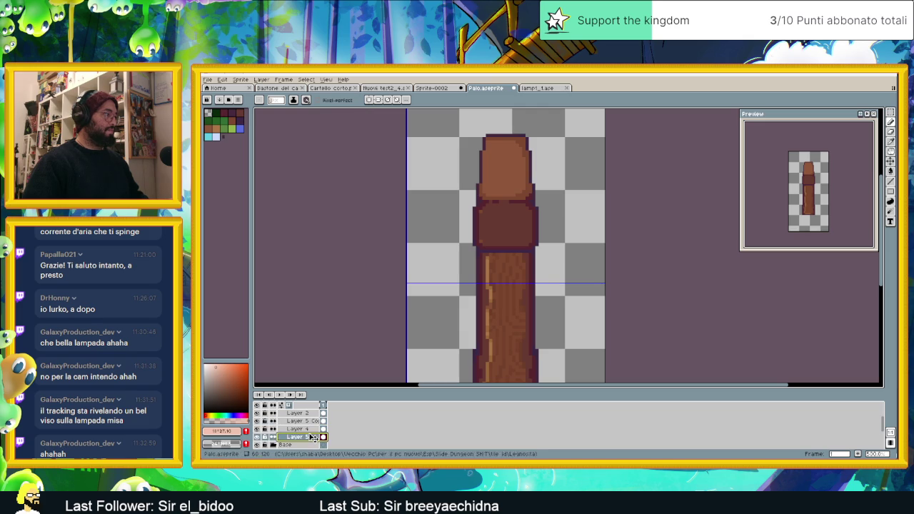
{"action": "left_click_drag", "start_coordinate": [315, 438], "coordinate": [313, 429]}
{"action": "left_click", "coordinate": [312, 423]}
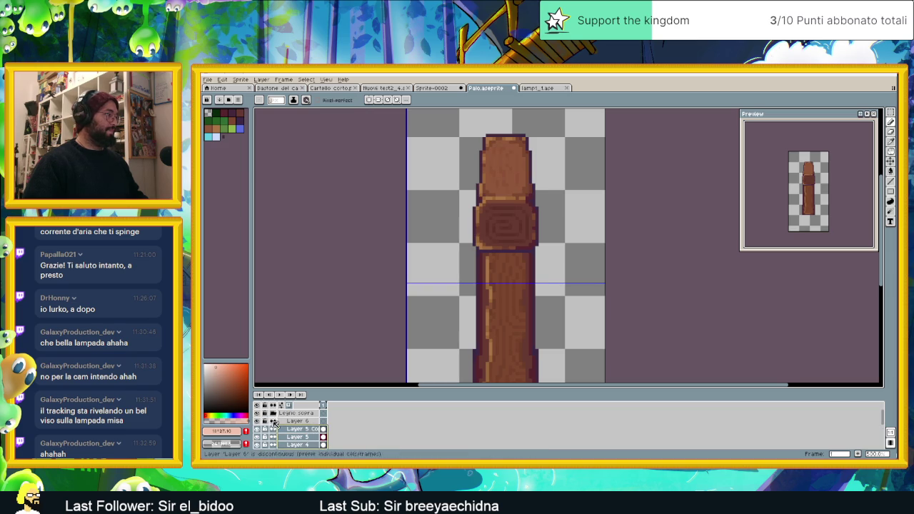
{"action": "left_click", "coordinate": [273, 414]}
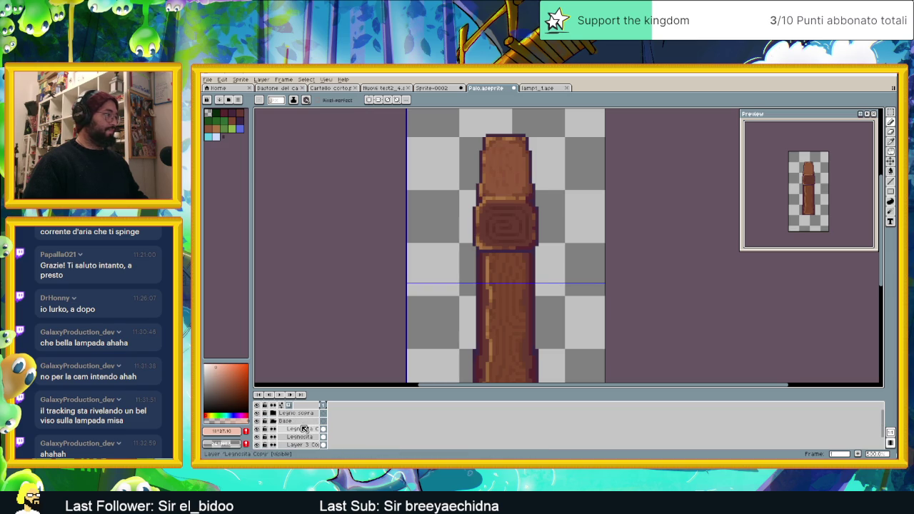
{"action": "left_click", "coordinate": [275, 423]}
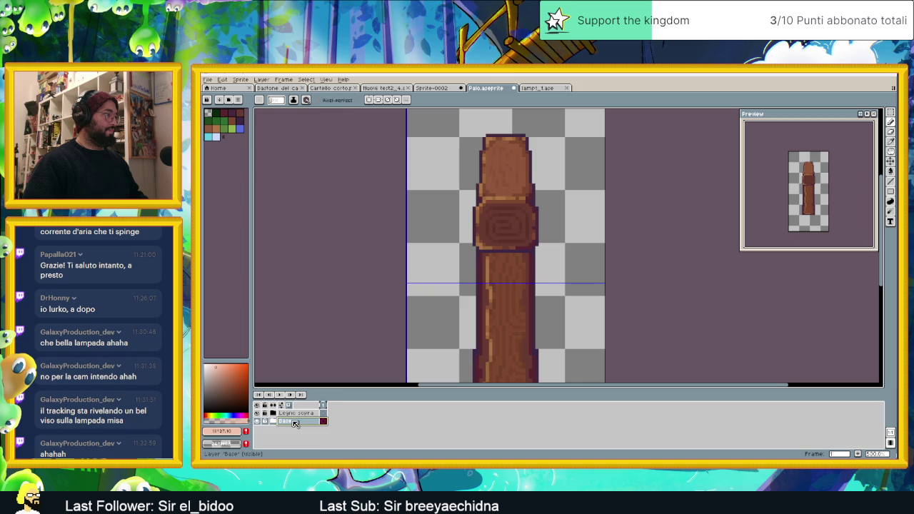
- Add a new layer above Base and name it 'Lamp'
{"action": "right_click", "coordinate": [295, 424]}
{"action": "left_click", "coordinate": [375, 409]}
{"action": "left_click", "coordinate": [296, 423]}
{"action": "double_click", "coordinate": [306, 423]}
{"action": "type", "text": "Lamp"}
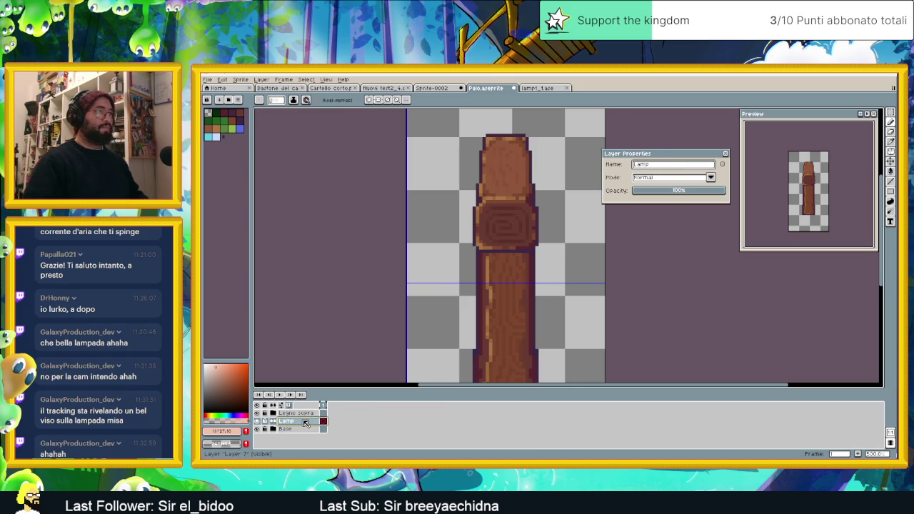
{"action": "key", "text": "Return"}
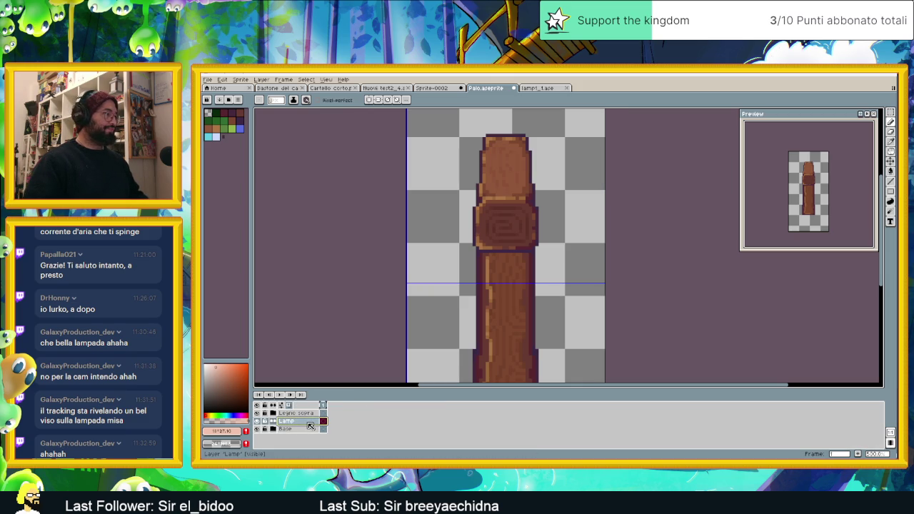
- Zoom in on the post and compare it briefly with the lamp1 sprite
{"action": "scroll", "coordinate": [512, 268], "scroll_direction": "up", "scroll_amount": 1}
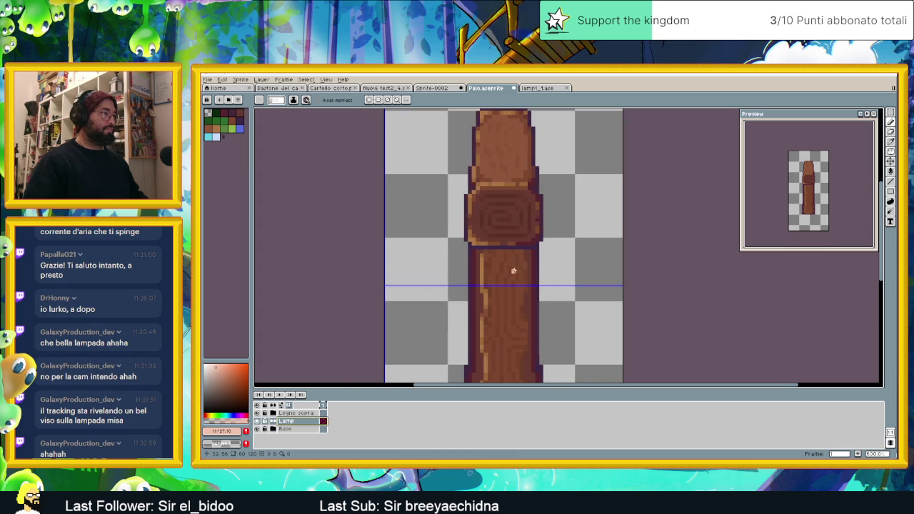
{"action": "scroll", "coordinate": [508, 277], "scroll_direction": "up", "scroll_amount": 1}
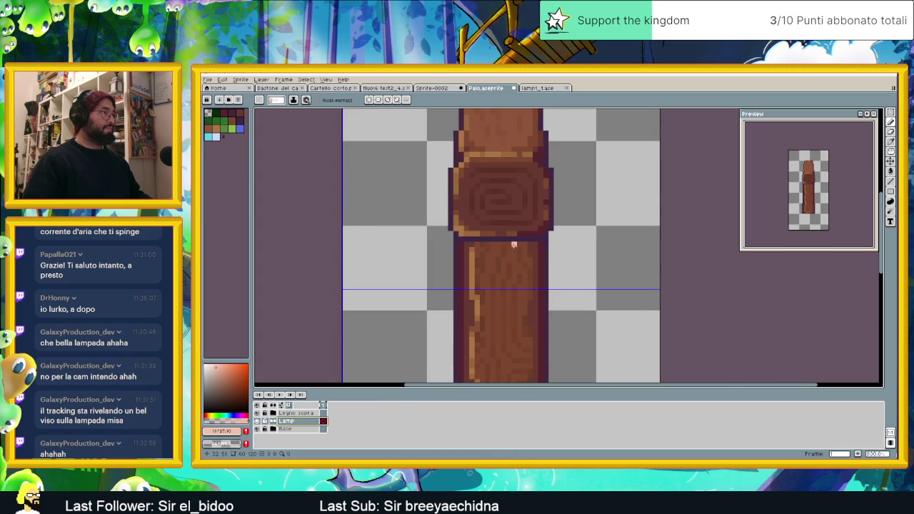
{"action": "scroll", "coordinate": [514, 245], "scroll_direction": "up", "scroll_amount": 1}
{"action": "key", "text": "alt"}
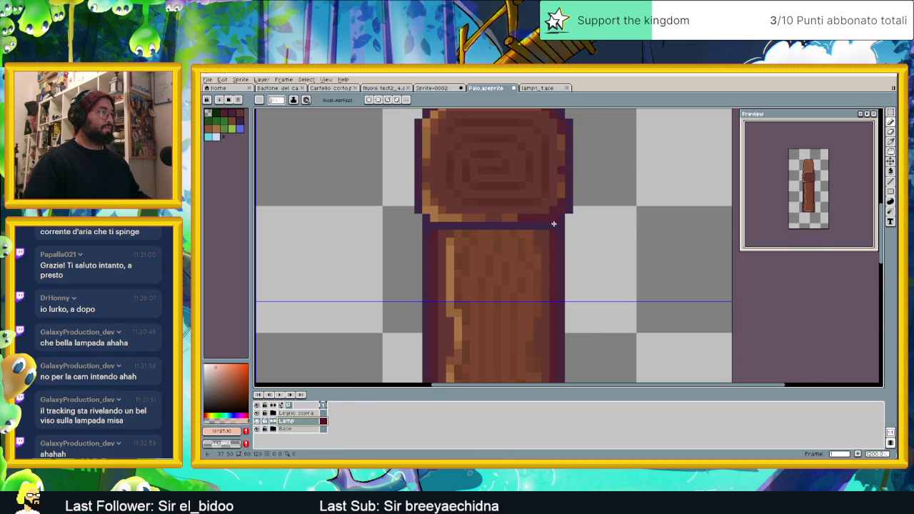
{"action": "left_click", "coordinate": [537, 88]}
{"action": "left_click", "coordinate": [493, 88]}
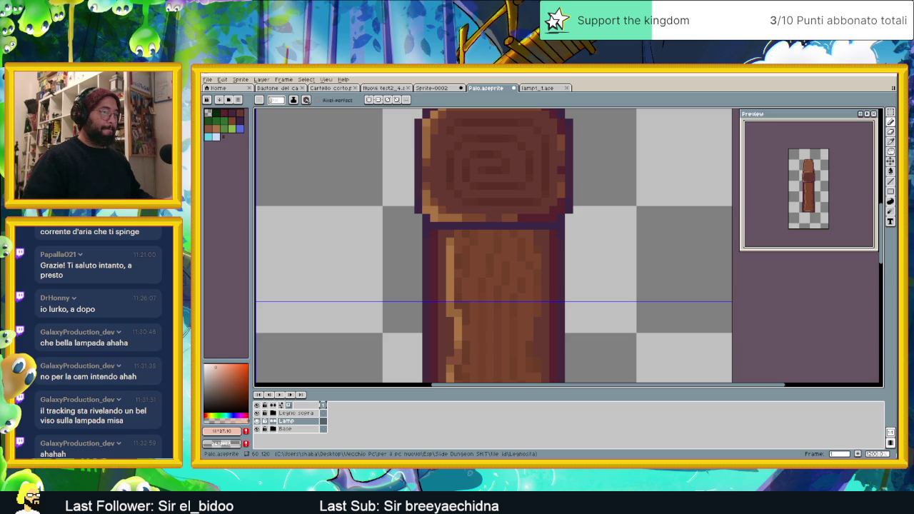
{"action": "key", "text": "alt+Tab"}
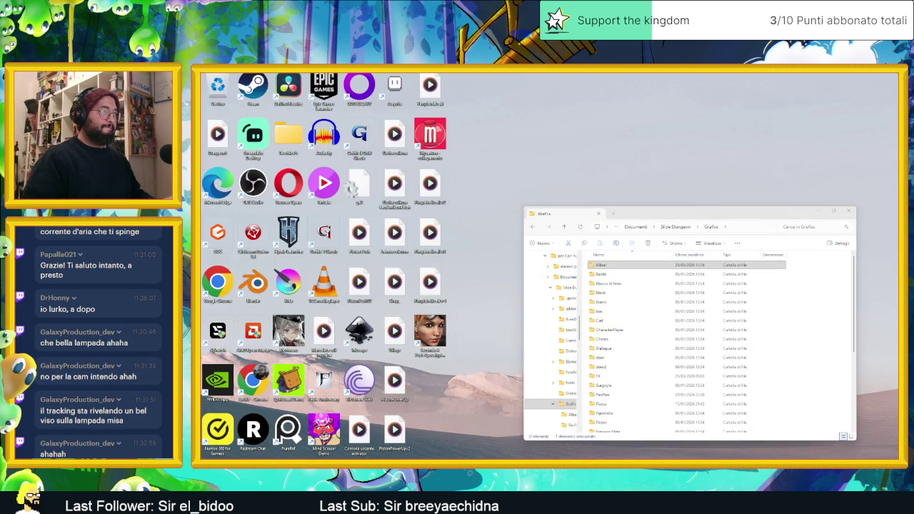
- In File Explorer, navigate up to Esp and into Slide Dungeon SHIT > tile jd
{"action": "key", "text": "super+d"}
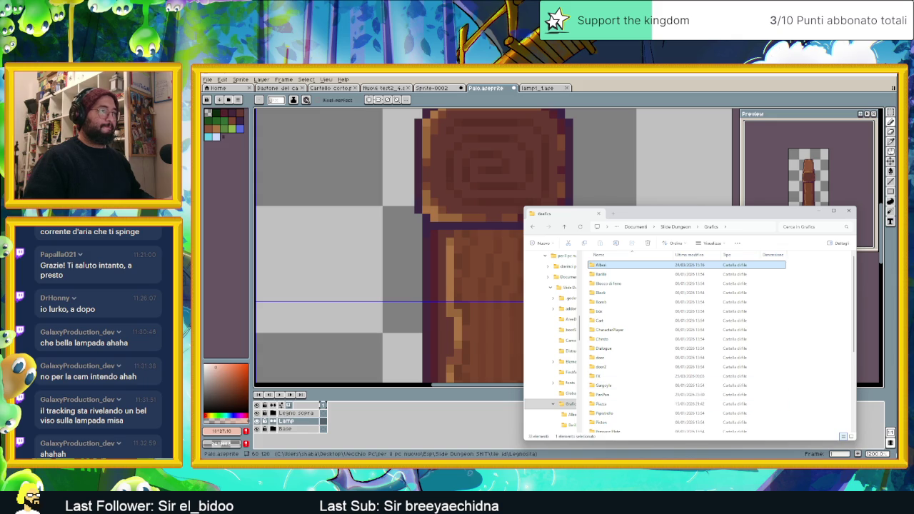
{"action": "key", "text": "alt+Tab"}
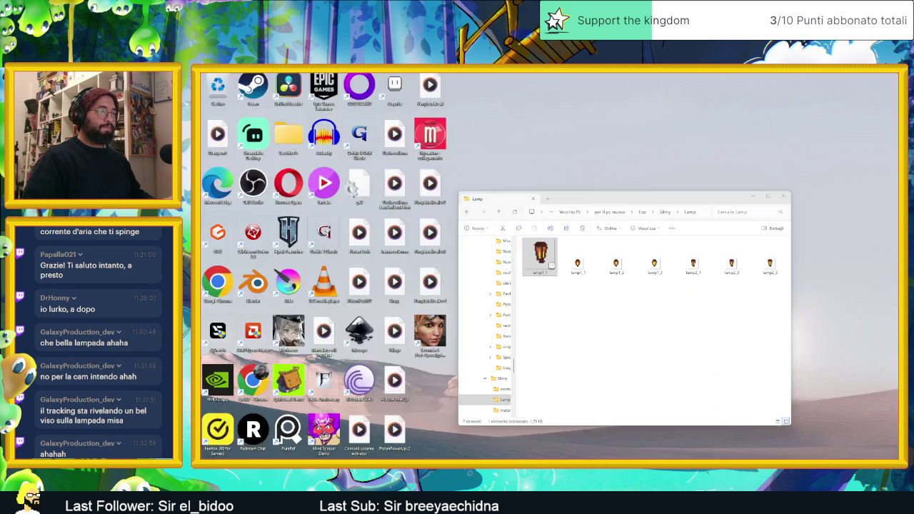
{"action": "left_click", "coordinate": [663, 215]}
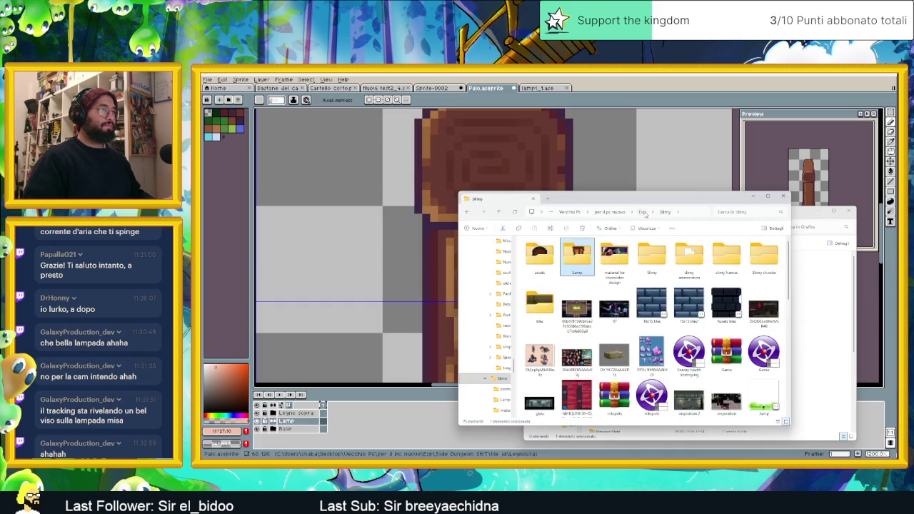
{"action": "left_click", "coordinate": [646, 212]}
{"action": "double_click", "coordinate": [553, 406]}
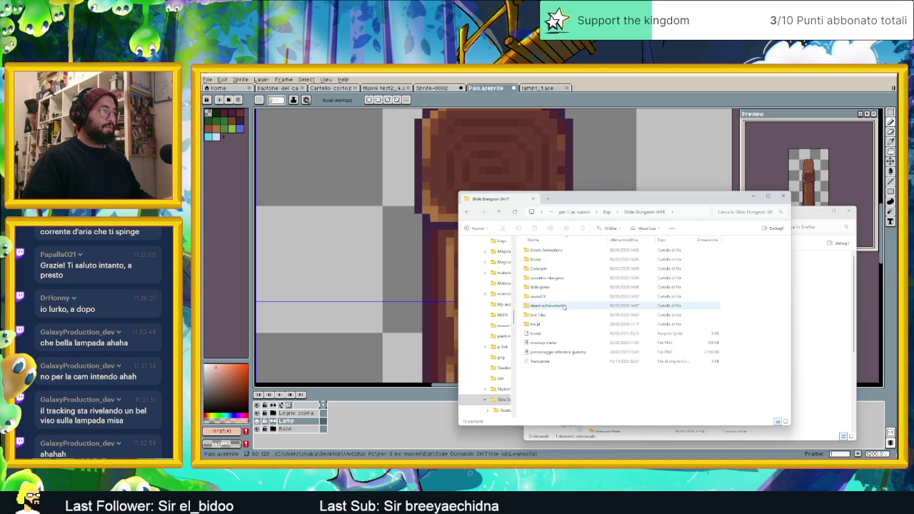
{"action": "left_click", "coordinate": [543, 315]}
{"action": "double_click", "coordinate": [542, 325]}
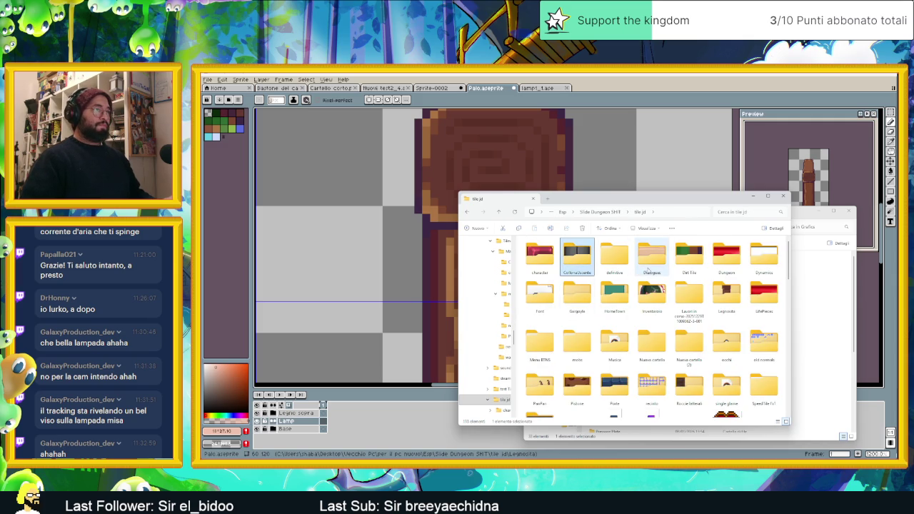
- Open definitive > Sadow and drag 'Blocco di ferro Shadow' into Aseprite as a sprite
{"action": "double_click", "coordinate": [615, 258]}
{"action": "double_click", "coordinate": [563, 259]}
{"action": "key", "text": "alt+Left"}
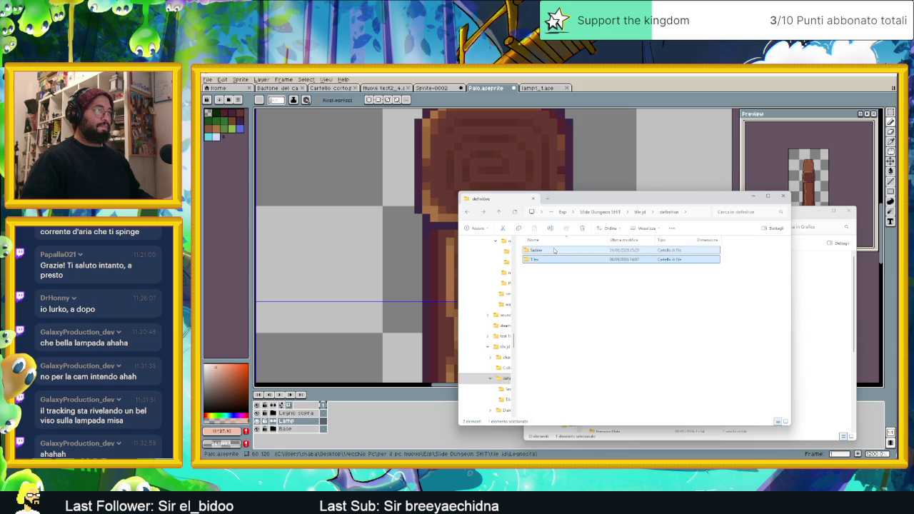
{"action": "double_click", "coordinate": [561, 250]}
{"action": "left_click", "coordinate": [573, 267]}
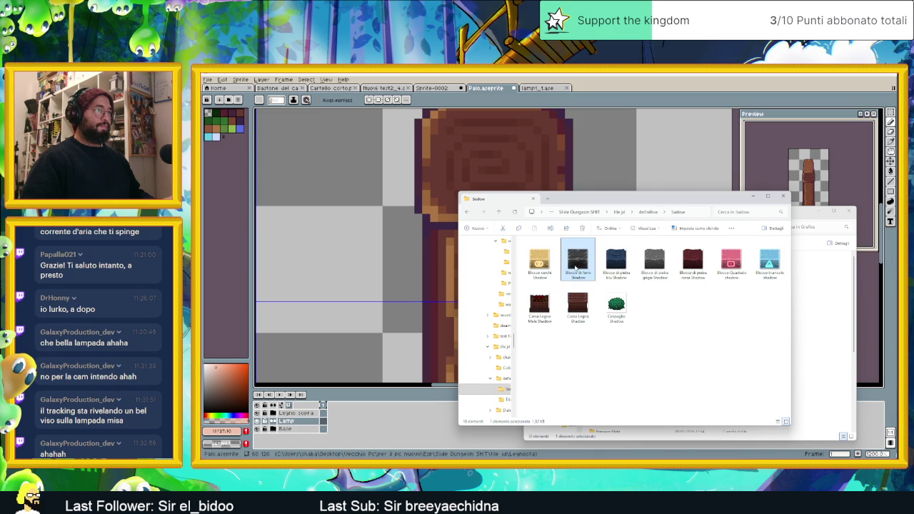
{"action": "left_click_drag", "start_coordinate": [614, 78], "coordinate": [615, 79]}
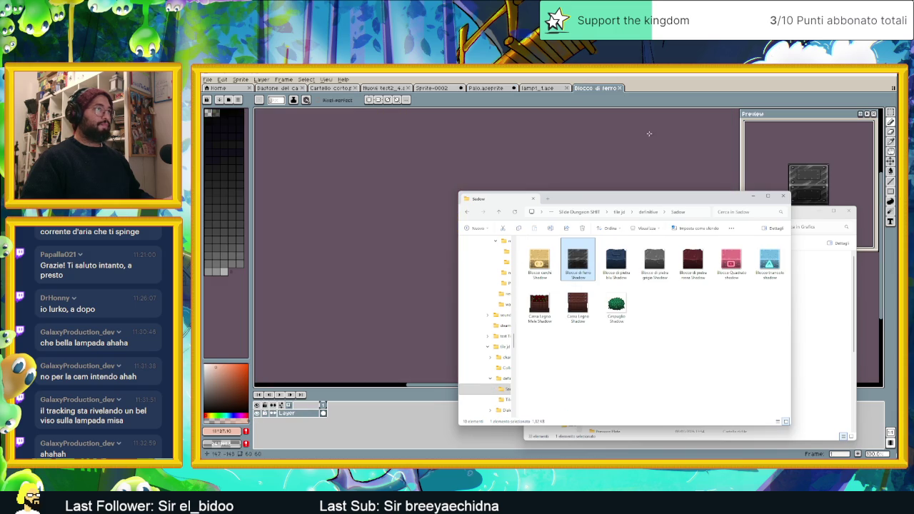
{"action": "key", "text": "ctrl+w"}
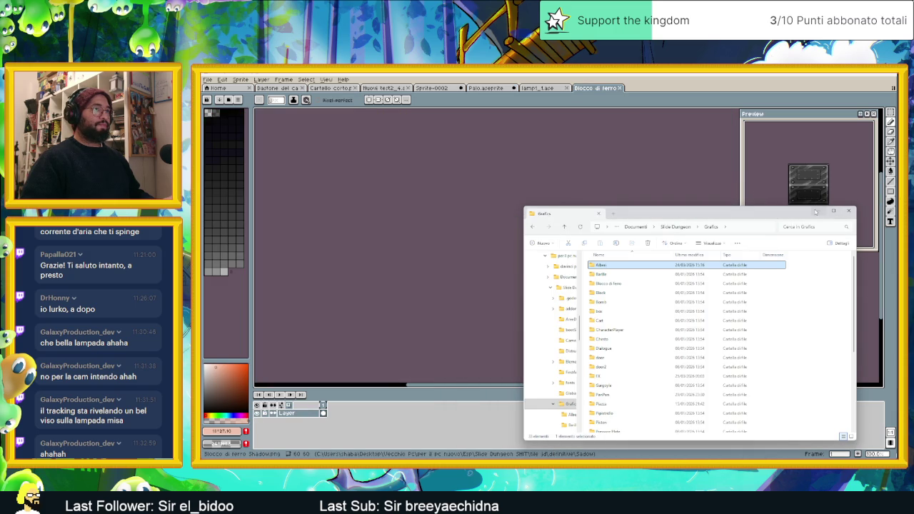
- Zoom in on the iron block and set the drawing colour to near-black
{"action": "left_click", "coordinate": [816, 211]}
{"action": "scroll", "coordinate": [557, 243], "scroll_direction": "up", "scroll_amount": 2}
{"action": "scroll", "coordinate": [557, 243], "scroll_direction": "up", "scroll_amount": 1}
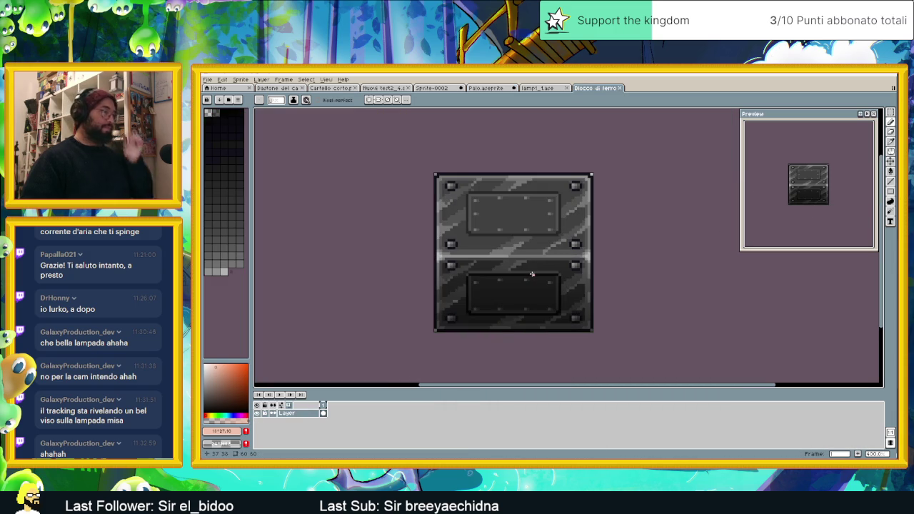
{"action": "scroll", "coordinate": [532, 273], "scroll_direction": "up", "scroll_amount": 1}
{"action": "scroll", "coordinate": [541, 265], "scroll_direction": "up", "scroll_amount": 1}
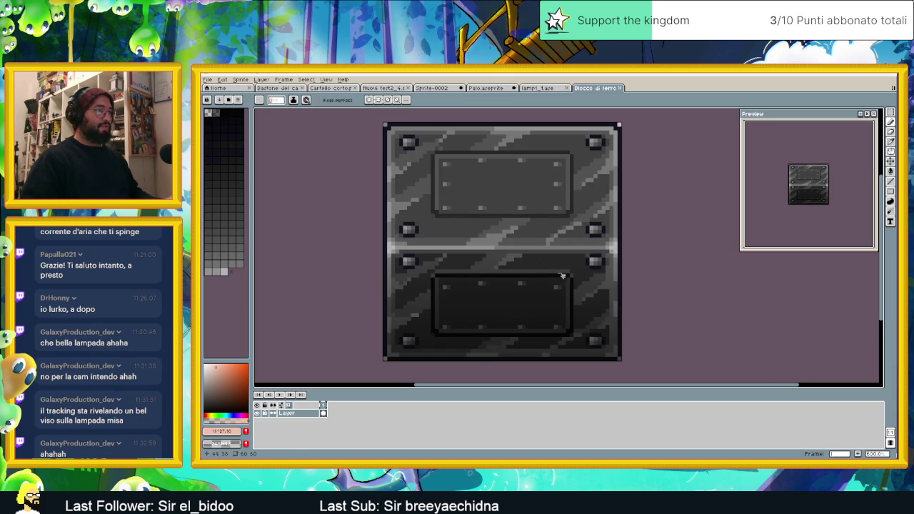
{"action": "left_click", "coordinate": [619, 260], "text": "alt"}
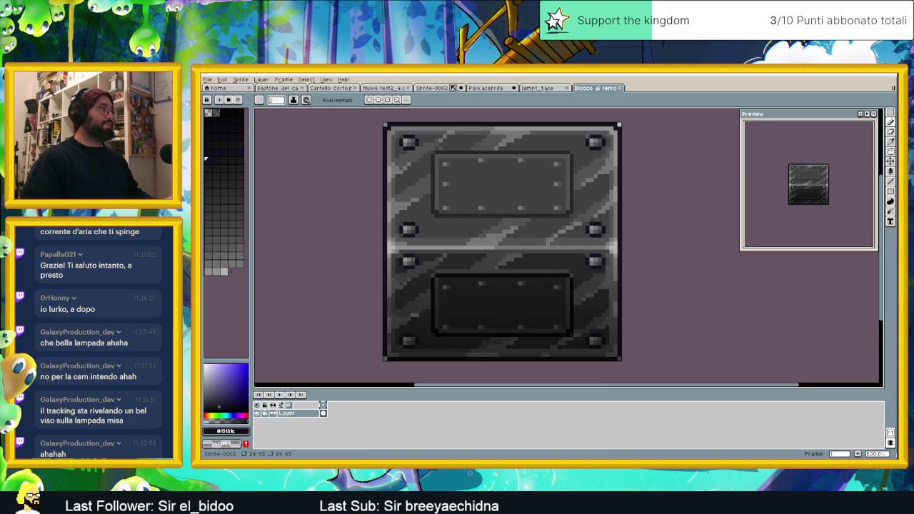
- Move the lamp tab after the iron block and return to the Palo sprite
{"action": "left_click", "coordinate": [533, 88]}
{"action": "left_click_drag", "start_coordinate": [543, 88], "coordinate": [594, 90]}
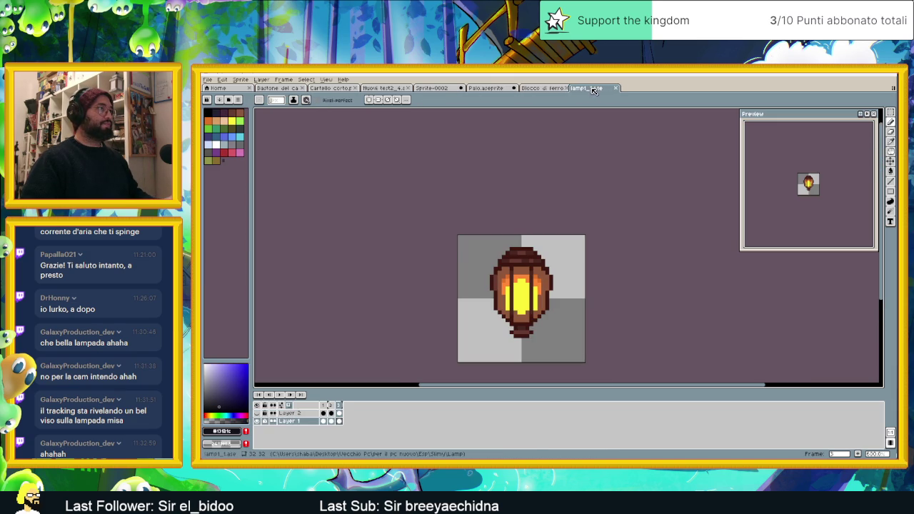
{"action": "left_click", "coordinate": [489, 88]}
{"action": "scroll", "coordinate": [486, 237], "scroll_direction": "up", "scroll_amount": 1}
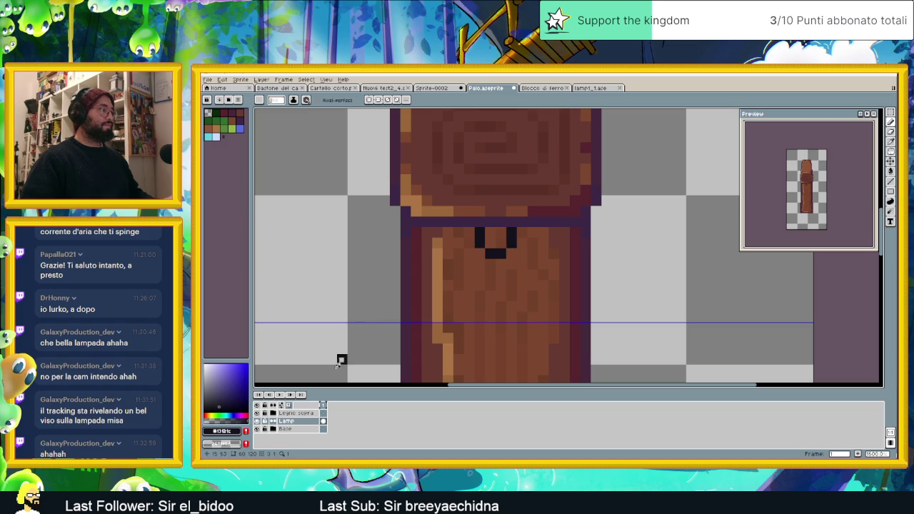
- Replace the black cap on the pole top with the first near-black chain ring
{"action": "key", "text": "ctrl+z"}
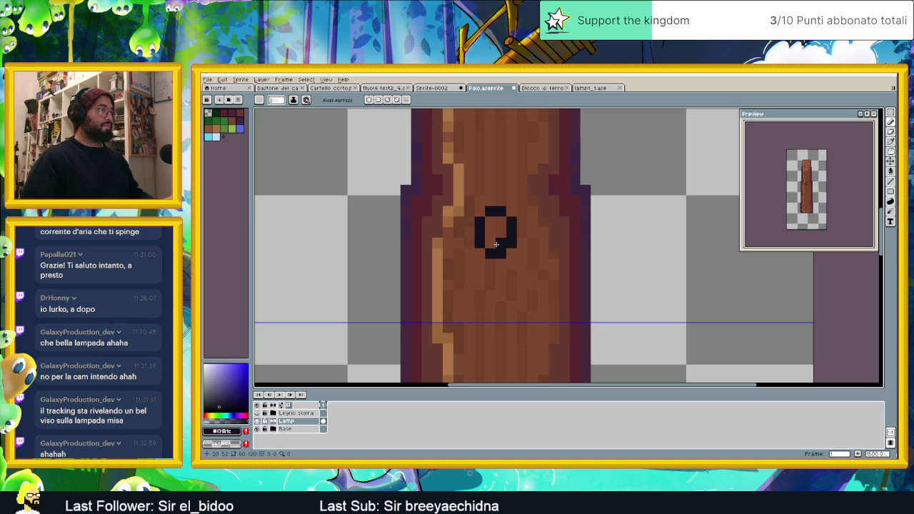
{"action": "mouse_move", "coordinate": [489, 249]}
{"action": "left_mouse_down"}
{"action": "mouse_move", "coordinate": [482, 214]}
{"action": "mouse_move", "coordinate": [511, 218]}
{"action": "mouse_move", "coordinate": [514, 235]}
{"action": "left_mouse_up"}
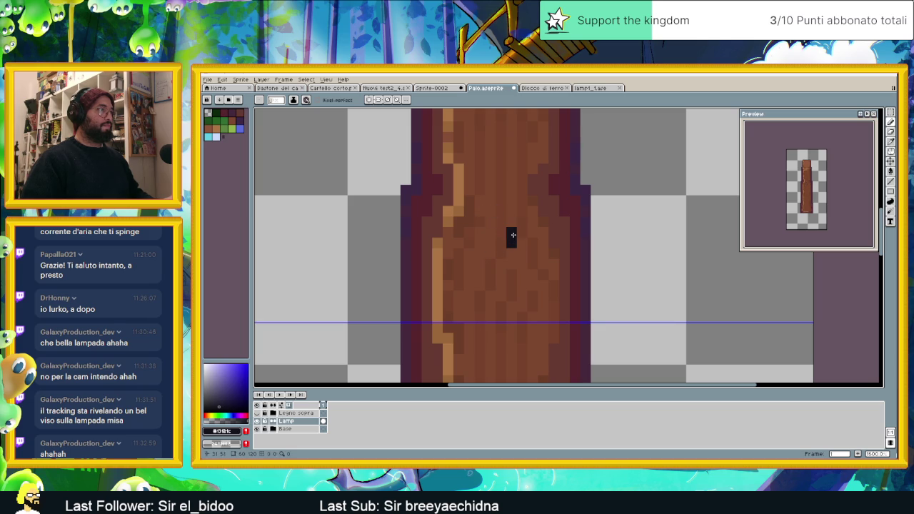
{"action": "right_click", "coordinate": [498, 230]}
{"action": "left_click", "coordinate": [481, 231]}
{"action": "right_click", "coordinate": [475, 231]}
{"action": "left_click", "coordinate": [473, 233]}
{"action": "left_click_drag", "start_coordinate": [478, 221], "coordinate": [503, 222]}
{"action": "left_click", "coordinate": [480, 254]}
{"action": "mouse_move", "coordinate": [498, 254]}
{"action": "left_mouse_down"}
{"action": "mouse_move", "coordinate": [477, 255]}
{"action": "mouse_move", "coordinate": [483, 264]}
{"action": "left_mouse_up"}
{"action": "left_click", "coordinate": [469, 254]}
{"action": "left_click", "coordinate": [511, 255]}
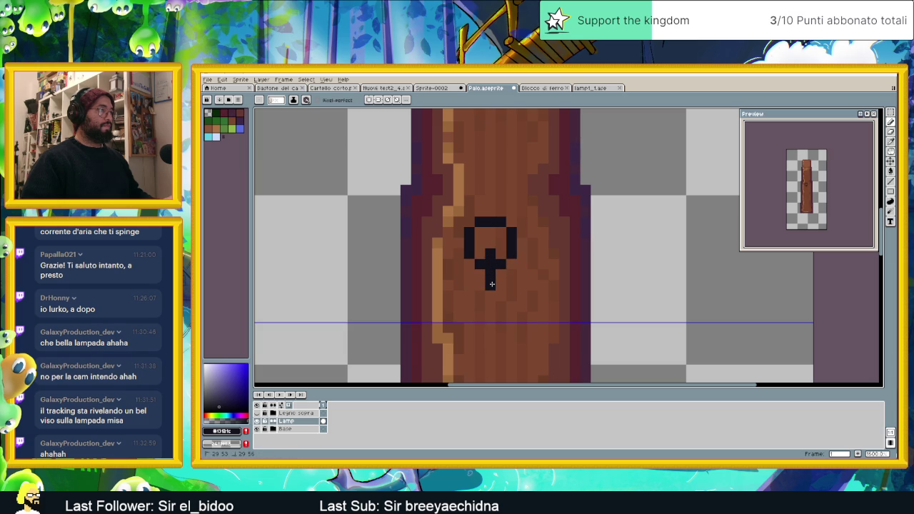
- Draw the next chain link below with its left and right legs
{"action": "left_click", "coordinate": [479, 286]}
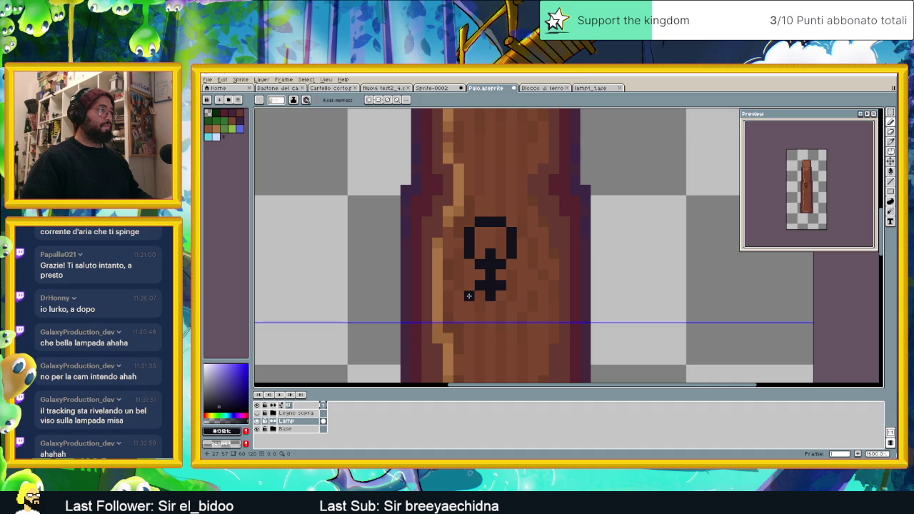
{"action": "left_click_drag", "start_coordinate": [468, 296], "coordinate": [469, 305]}
{"action": "left_click", "coordinate": [502, 295]}
{"action": "left_click", "coordinate": [511, 296]}
{"action": "scroll", "coordinate": [518, 312], "scroll_direction": "down", "scroll_amount": 1}
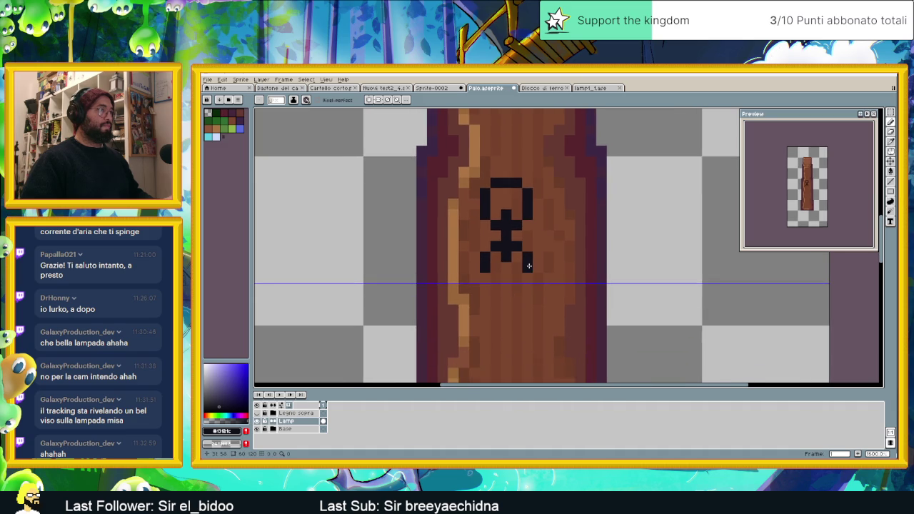
{"action": "scroll", "coordinate": [526, 261], "scroll_direction": "down", "scroll_amount": 1}
{"action": "scroll", "coordinate": [530, 265], "scroll_direction": "up", "scroll_amount": 2}
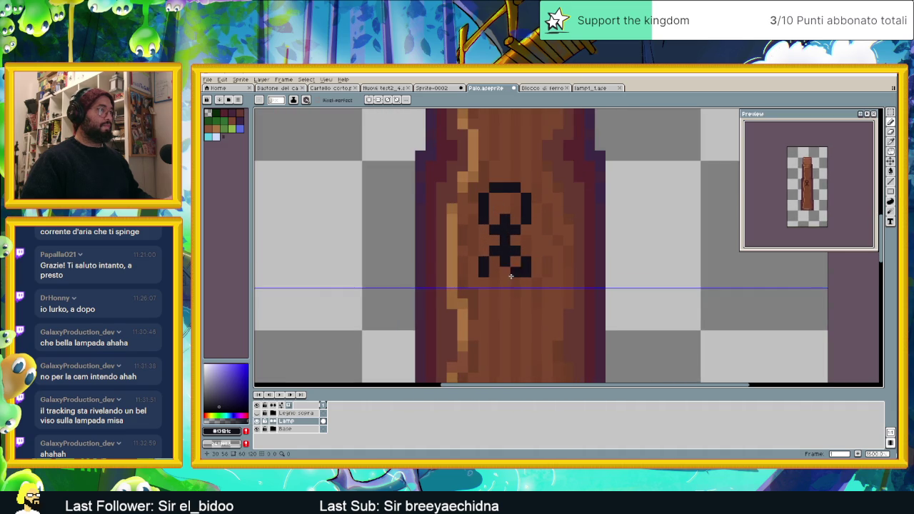
{"action": "left_click", "coordinate": [484, 283]}
{"action": "left_click", "coordinate": [532, 285]}
{"action": "key", "text": "ctrl+z"}
{"action": "left_click", "coordinate": [495, 294]}
{"action": "left_click", "coordinate": [504, 286]}
- Shape the lower crossbar hook at the chain's end, widening and lowering its ends
{"action": "mouse_move", "coordinate": [524, 323]}
{"action": "left_mouse_down"}
{"action": "mouse_move", "coordinate": [532, 276]}
{"action": "mouse_move", "coordinate": [522, 286]}
{"action": "left_mouse_up"}
{"action": "scroll", "coordinate": [509, 276], "scroll_direction": "up", "scroll_amount": 2}
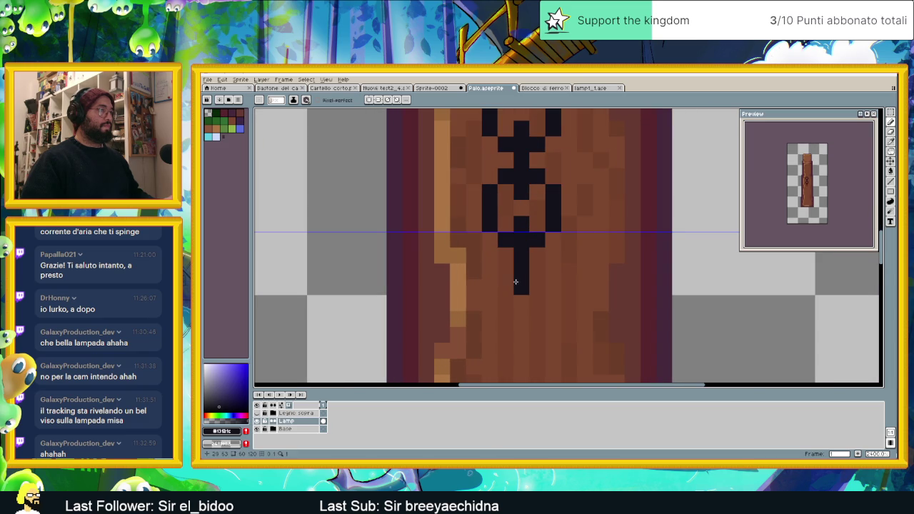
{"action": "left_click", "coordinate": [490, 272]}
{"action": "left_click", "coordinate": [534, 277]}
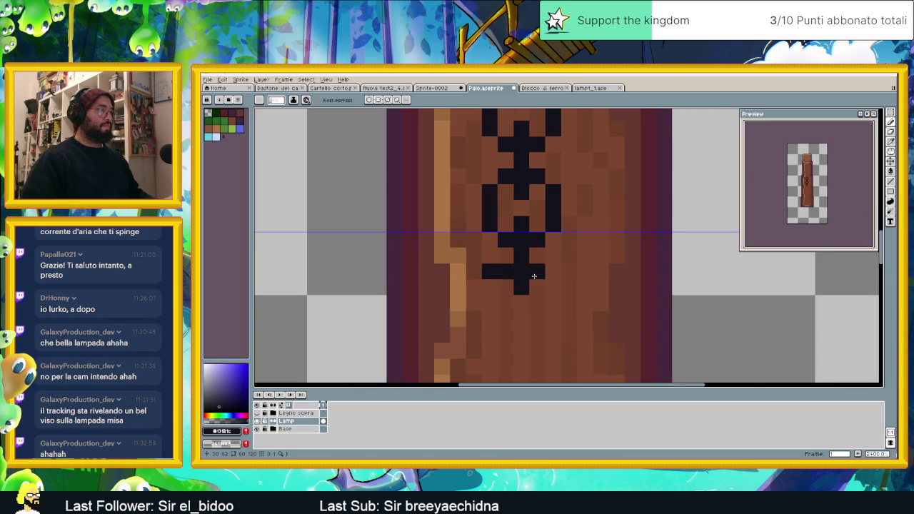
{"action": "left_click", "coordinate": [546, 276]}
{"action": "right_click", "coordinate": [553, 273]}
{"action": "right_click", "coordinate": [490, 272]}
{"action": "left_click", "coordinate": [490, 287]}
{"action": "left_click", "coordinate": [553, 287]}
{"action": "left_click", "coordinate": [553, 303]}
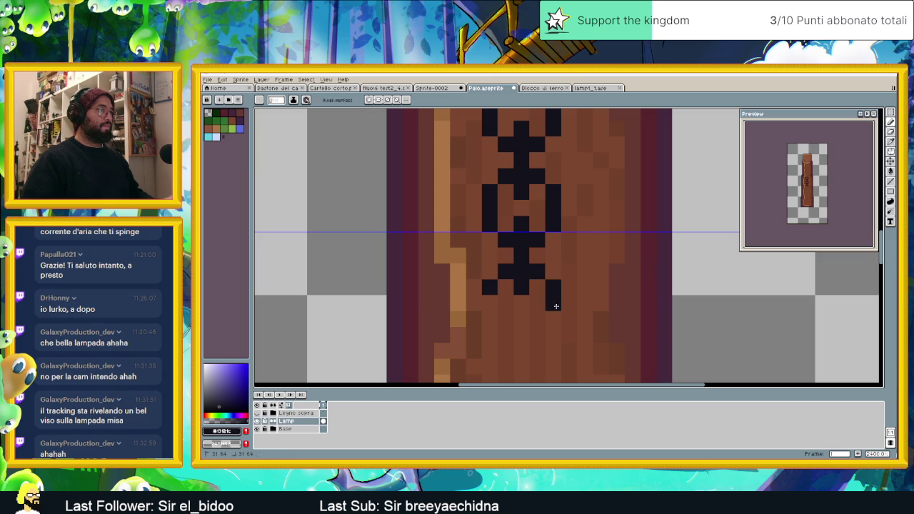
{"action": "left_click", "coordinate": [490, 303]}
{"action": "scroll", "coordinate": [570, 319], "scroll_direction": "down", "scroll_amount": 3}
- Select the Lamp layer and frame the chain's lower end on the pole
{"action": "left_click_drag", "start_coordinate": [583, 315], "coordinate": [565, 290]}
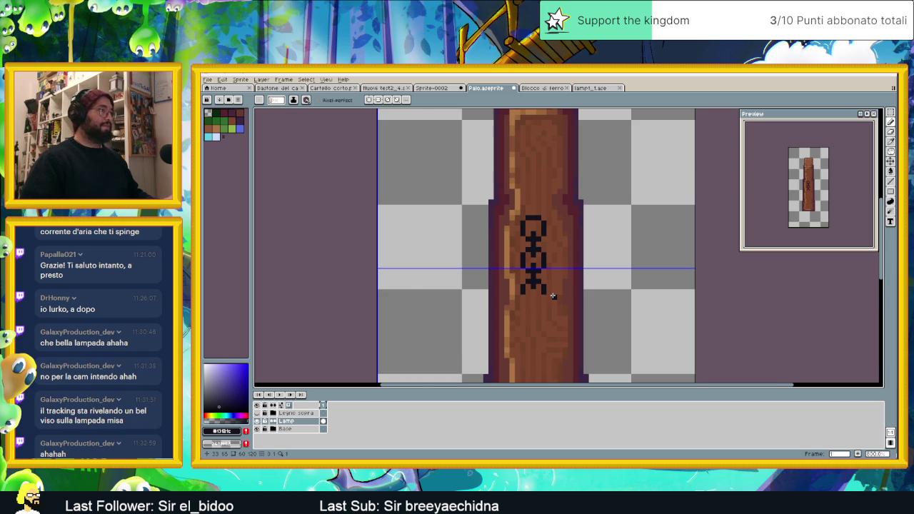
{"action": "scroll", "coordinate": [552, 295], "scroll_direction": "down", "scroll_amount": 2}
{"action": "scroll", "coordinate": [552, 295], "scroll_direction": "down", "scroll_amount": 1}
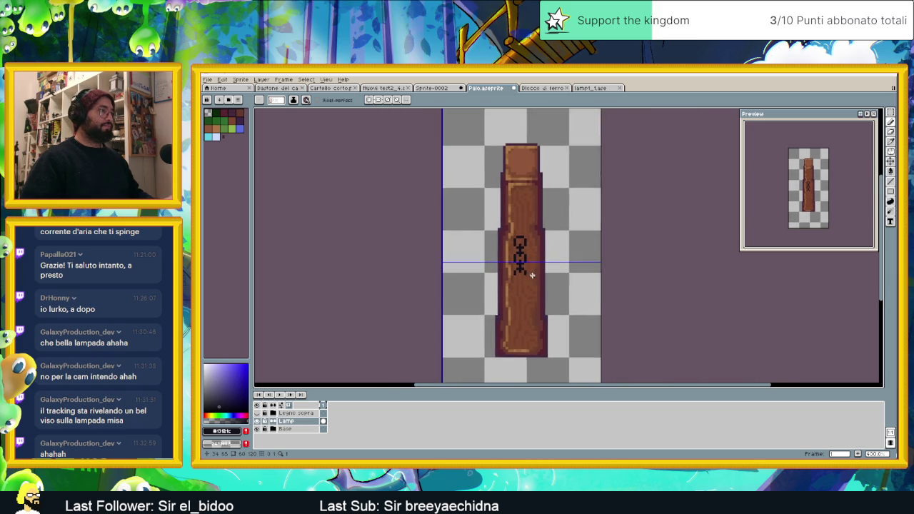
{"action": "scroll", "coordinate": [531, 282], "scroll_direction": "up", "scroll_amount": 2}
{"action": "scroll", "coordinate": [526, 290], "scroll_direction": "up", "scroll_amount": 1}
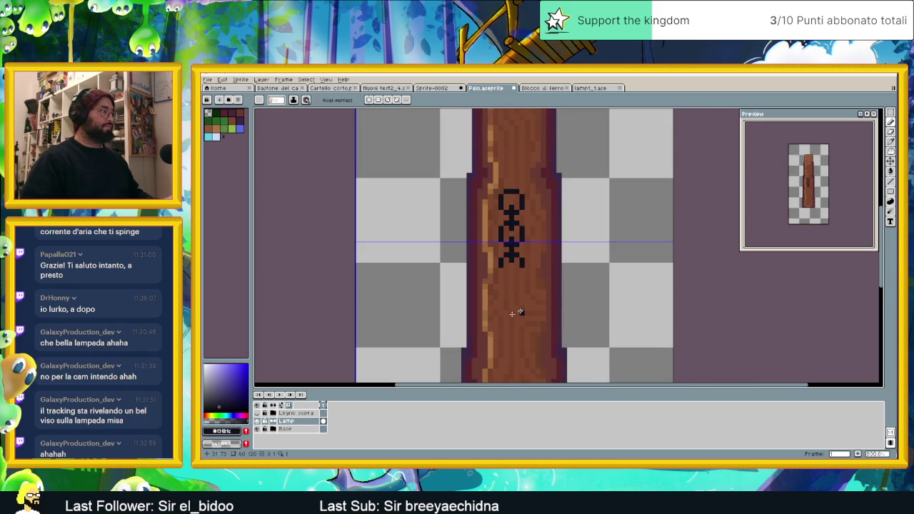
{"action": "left_click", "coordinate": [302, 422]}
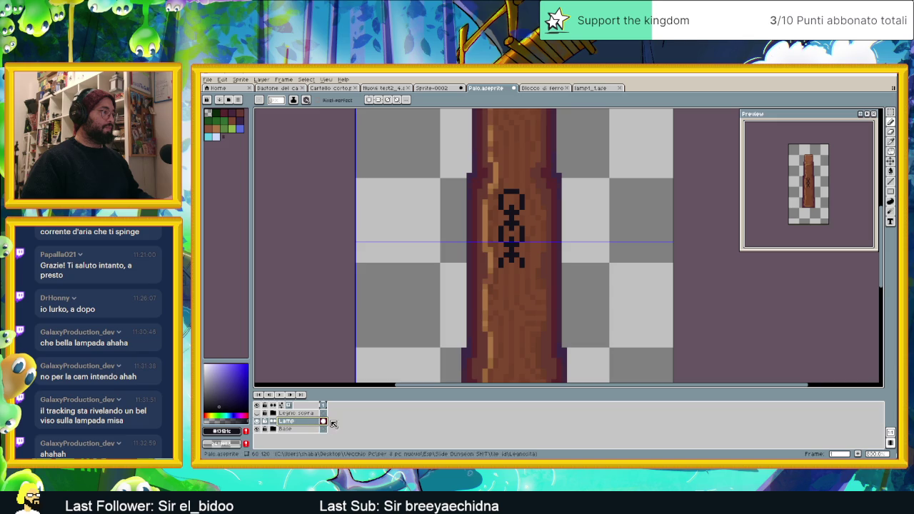
{"action": "scroll", "coordinate": [510, 283], "scroll_direction": "down", "scroll_amount": 4}
{"action": "scroll", "coordinate": [512, 284], "scroll_direction": "down", "scroll_amount": 1}
{"action": "scroll", "coordinate": [512, 286], "scroll_direction": "up", "scroll_amount": 3}
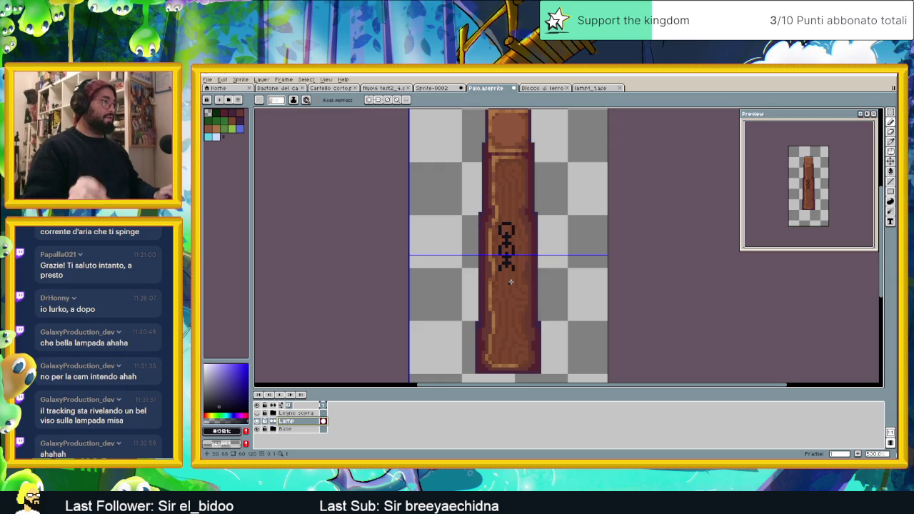
{"action": "scroll", "coordinate": [511, 282], "scroll_direction": "up", "scroll_amount": 1}
{"action": "scroll", "coordinate": [510, 282], "scroll_direction": "up", "scroll_amount": 1}
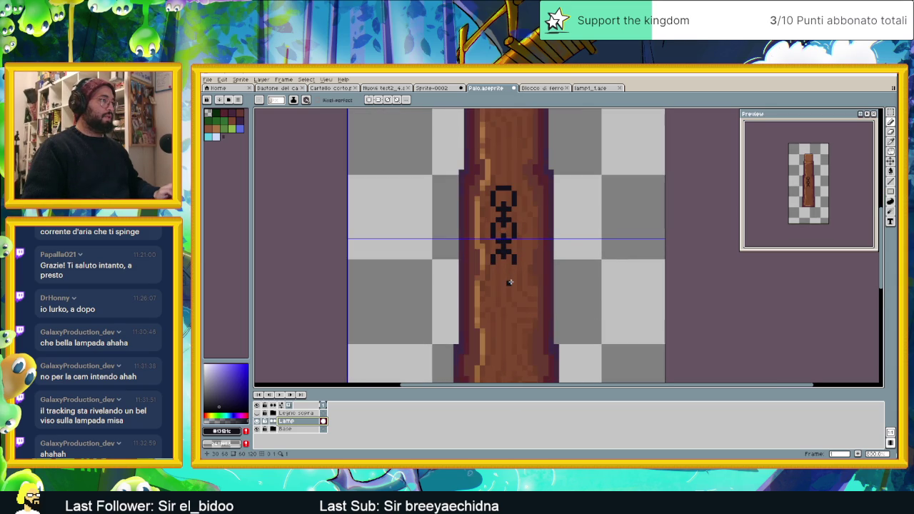
{"action": "scroll", "coordinate": [498, 278], "scroll_direction": "up", "scroll_amount": 2}
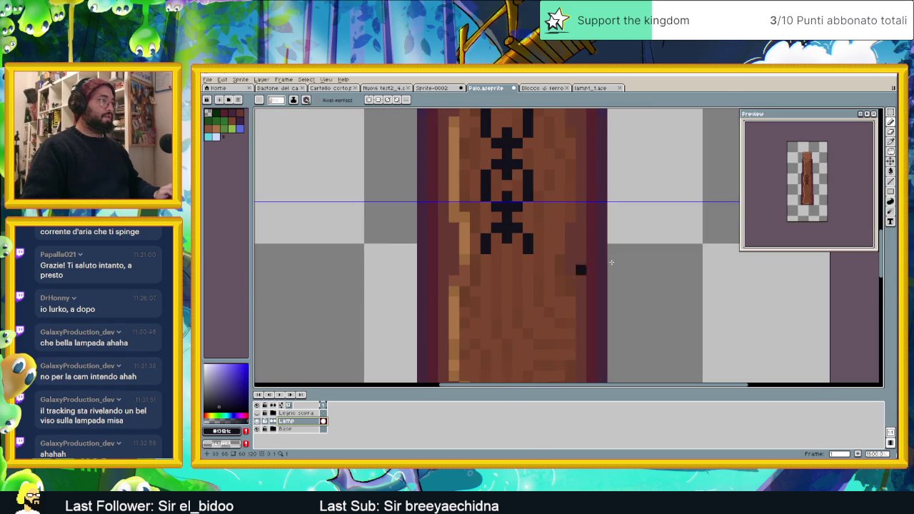
- With the Pencil, join the chain's prongs with a dark row into a square U-shaped cradle
{"action": "left_click", "coordinate": [891, 114]}
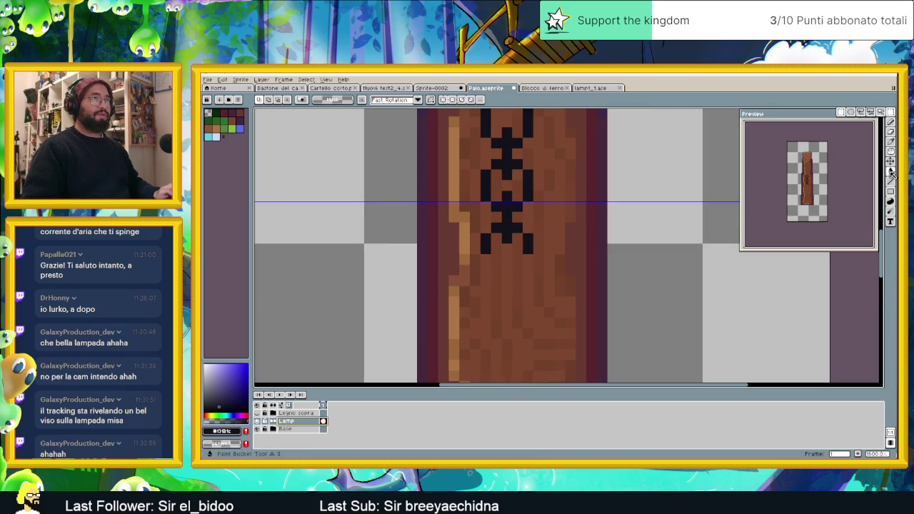
{"action": "left_click", "coordinate": [892, 192]}
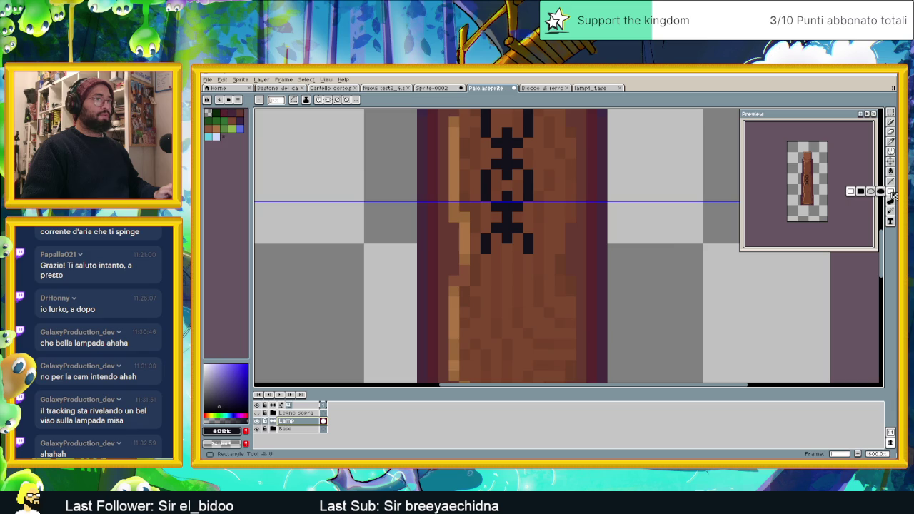
{"action": "left_click_drag", "start_coordinate": [509, 269], "coordinate": [509, 249]}
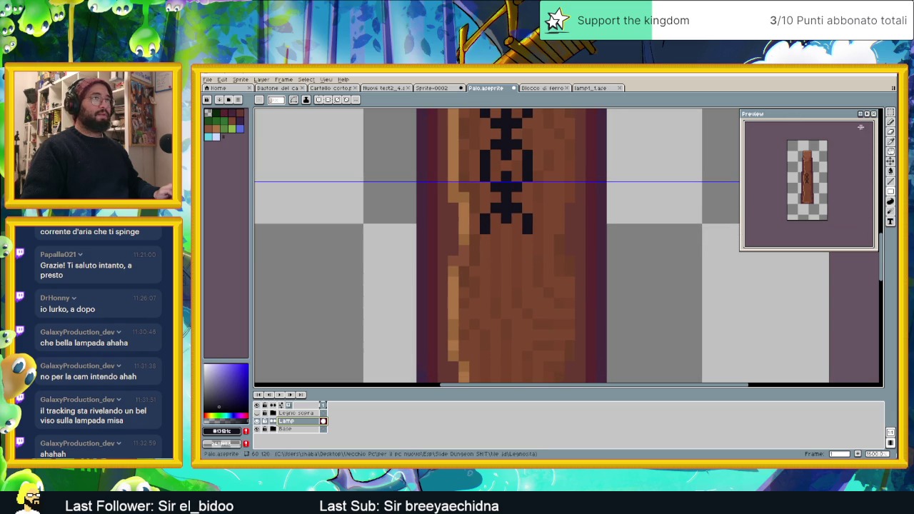
{"action": "key", "text": "b"}
{"action": "left_click_drag", "start_coordinate": [483, 240], "coordinate": [528, 240]}
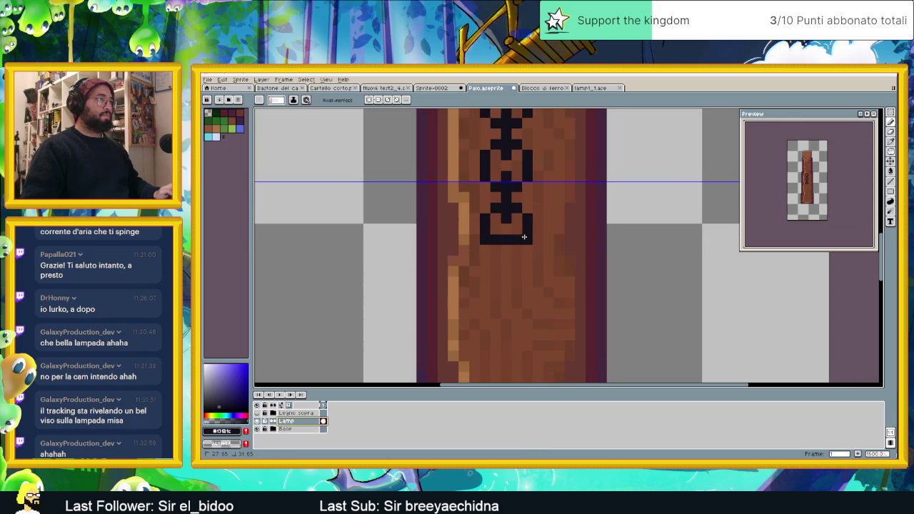
{"action": "left_click", "coordinate": [473, 207]}
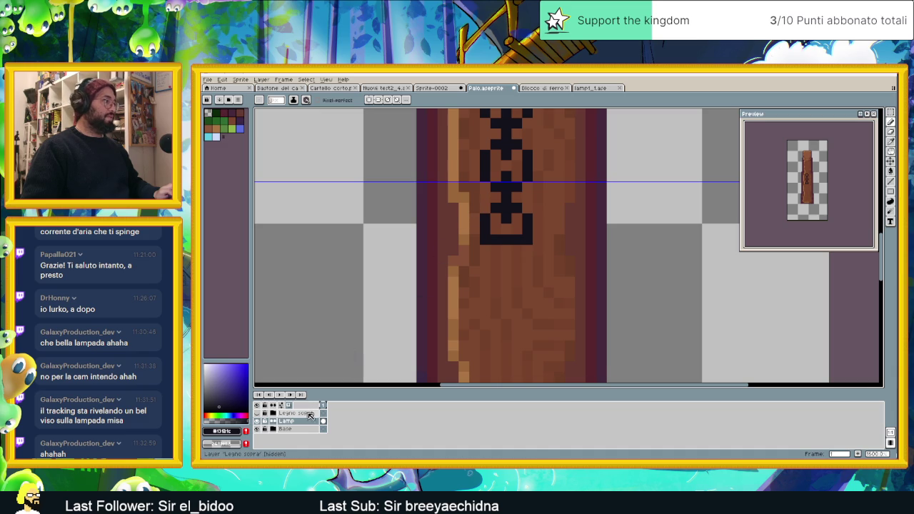
{"action": "left_click", "coordinate": [590, 88]}
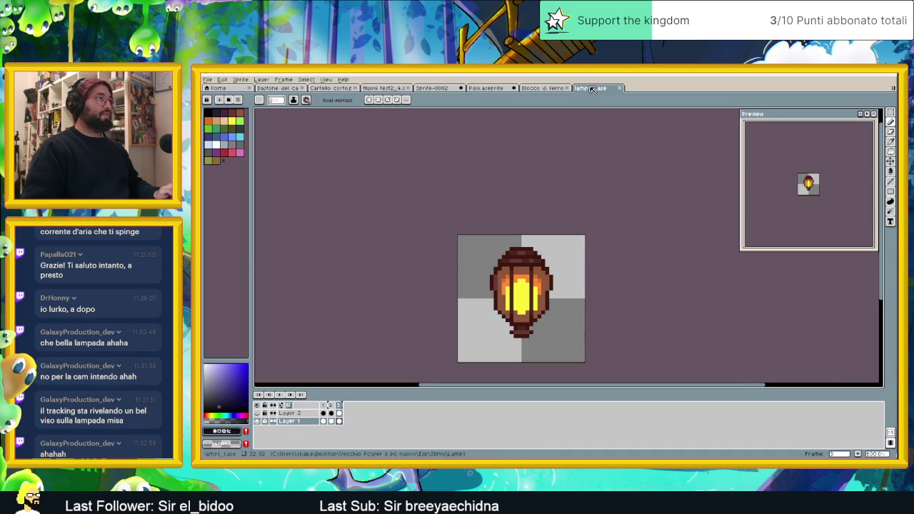
- Inspect the Blocco di ferro sprite with the eyedropper, then return to Palo.aseprite
{"action": "left_click", "coordinate": [546, 88]}
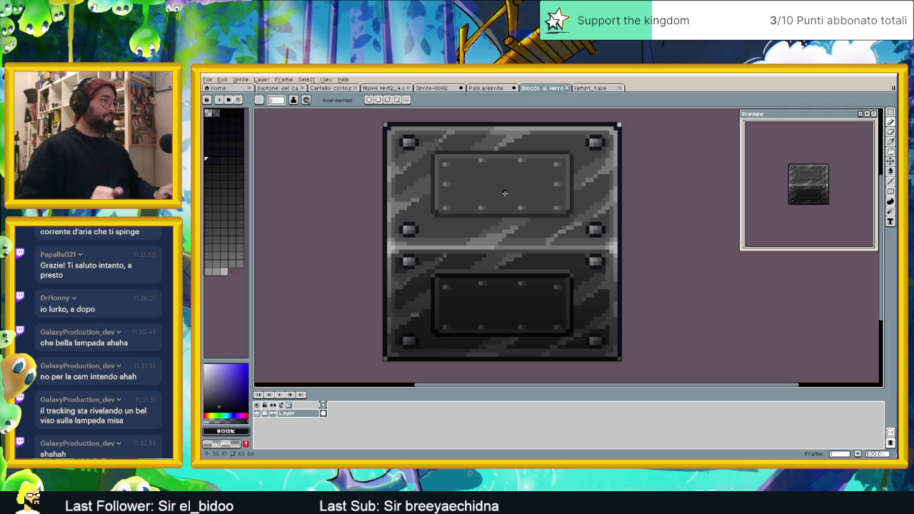
{"action": "key", "text": "i"}
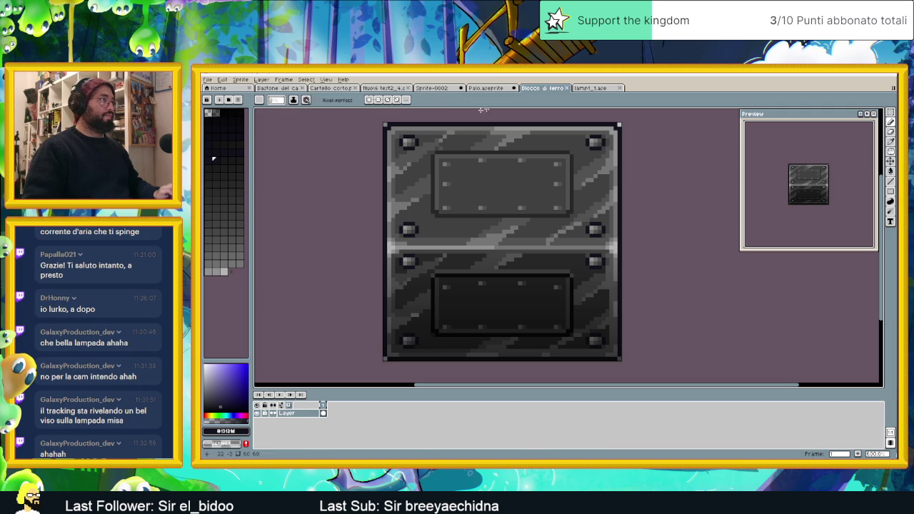
{"action": "left_click", "coordinate": [505, 89]}
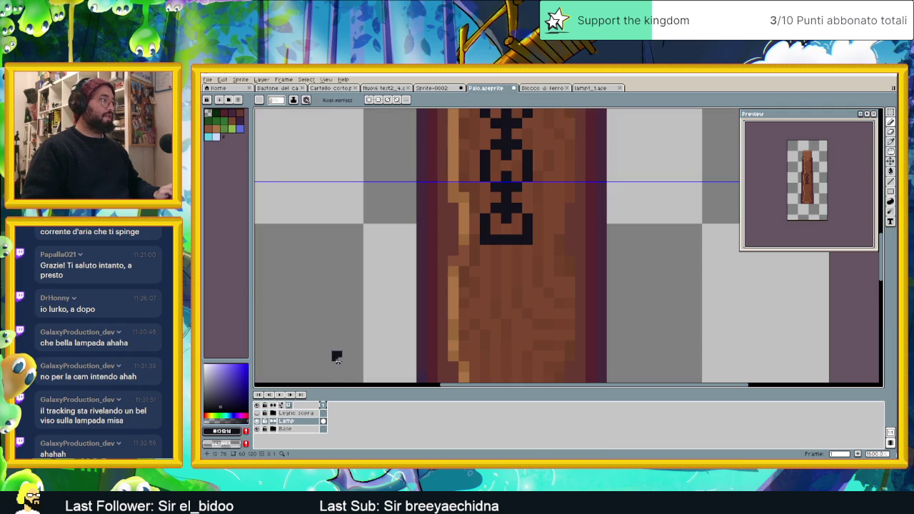
- Add a new layer named 'Lamp' above the Base layer
{"action": "right_click", "coordinate": [296, 429]}
{"action": "mouse_move", "coordinate": [315, 407]}
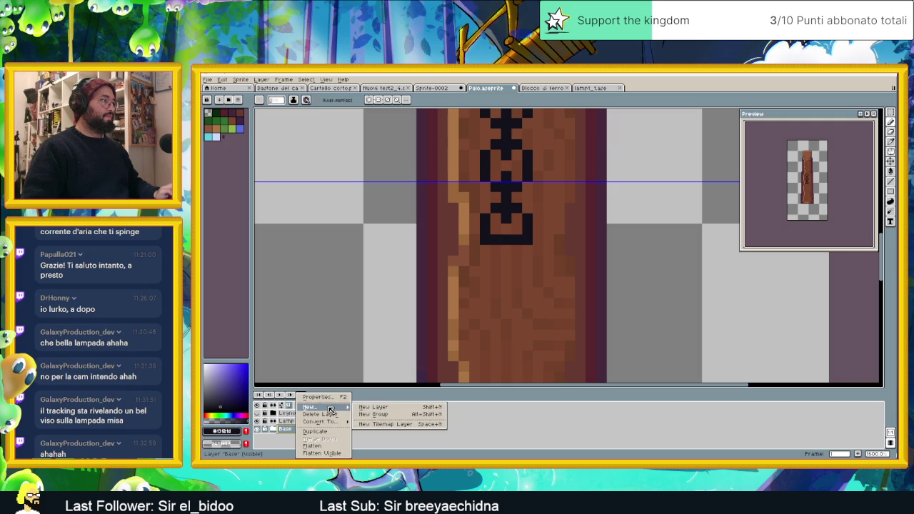
{"action": "left_click", "coordinate": [372, 408]}
{"action": "double_click", "coordinate": [298, 430]}
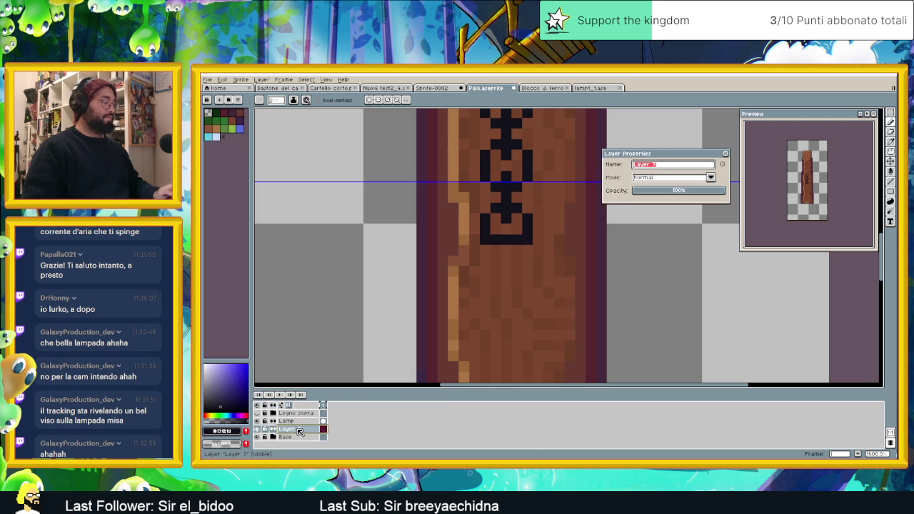
{"action": "type", "text": "Lamp"}
{"action": "key", "text": "Return"}
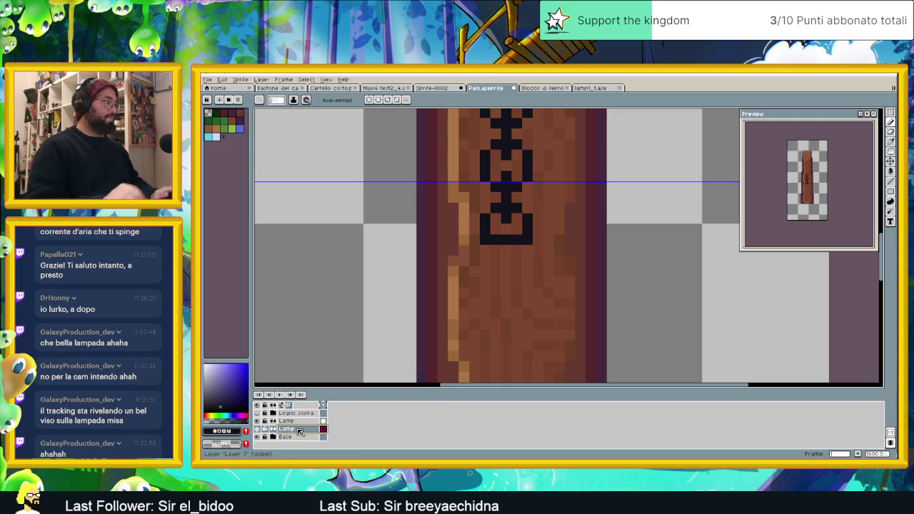
- Rename the chain's layer to 'LampCatena'
{"action": "left_click", "coordinate": [300, 422]}
{"action": "double_click", "coordinate": [301, 422]}
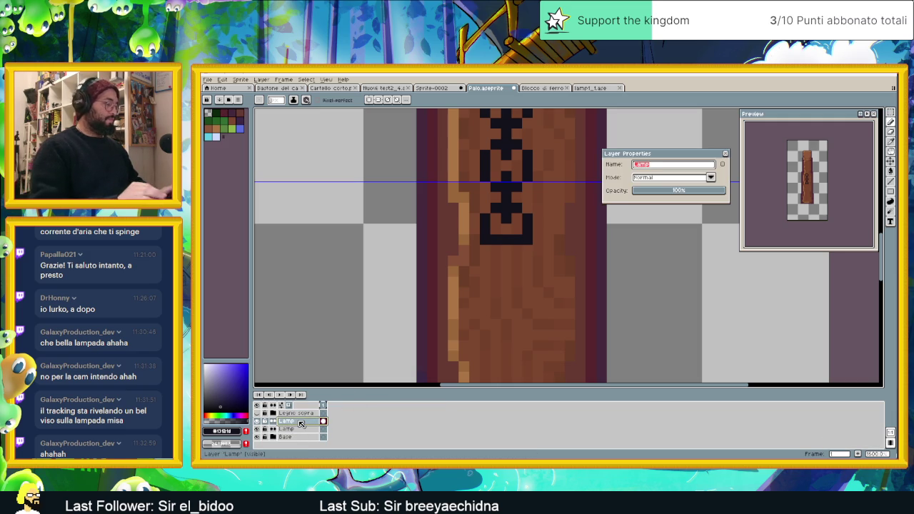
{"action": "type", "text": "LampCatena"}
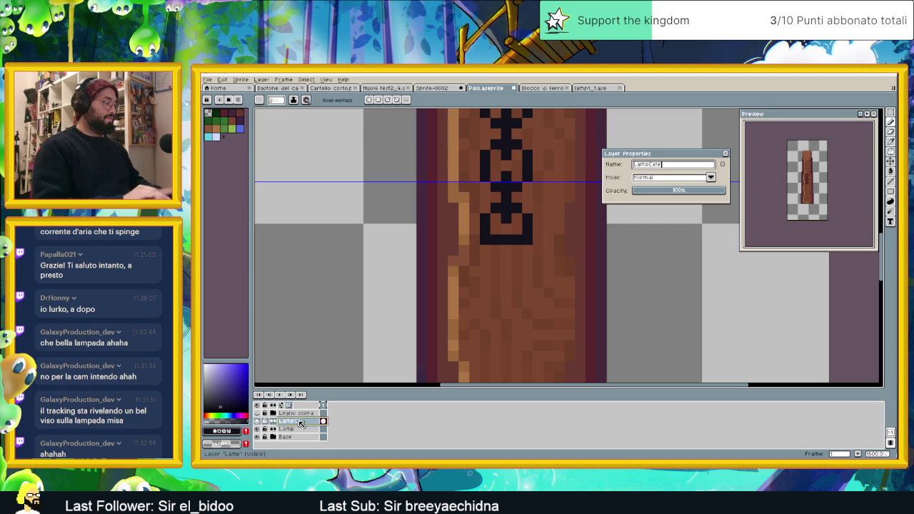
{"action": "key", "text": "Return"}
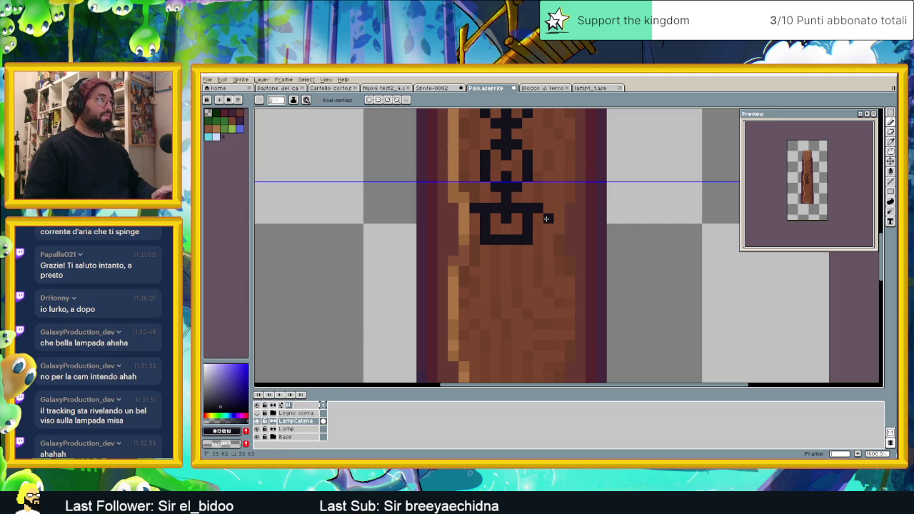
- Extend the chain one pixel and sketch the lamp's left side and bottom line below it
{"action": "left_click", "coordinate": [547, 240]}
{"action": "mouse_move", "coordinate": [465, 218]}
{"action": "left_mouse_down"}
{"action": "mouse_move", "coordinate": [463, 238]}
{"action": "mouse_move", "coordinate": [480, 261]}
{"action": "mouse_move", "coordinate": [522, 263]}
{"action": "left_mouse_up"}
{"action": "left_click", "coordinate": [539, 251]}
{"action": "key", "text": "ctrl+z"}
{"action": "left_click", "coordinate": [539, 259]}
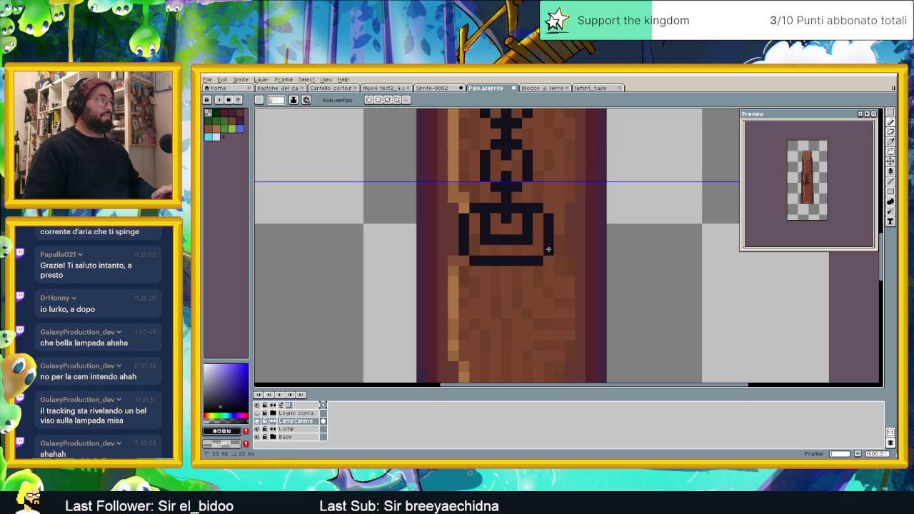
{"action": "mouse_move", "coordinate": [453, 238]}
{"action": "left_mouse_down"}
{"action": "mouse_move", "coordinate": [450, 280]}
{"action": "mouse_move", "coordinate": [460, 291]}
{"action": "left_mouse_up"}
- Redraw the lamp body's left side and bottom edge as a dark outline
{"action": "scroll", "coordinate": [467, 299], "scroll_direction": "down", "scroll_amount": 1}
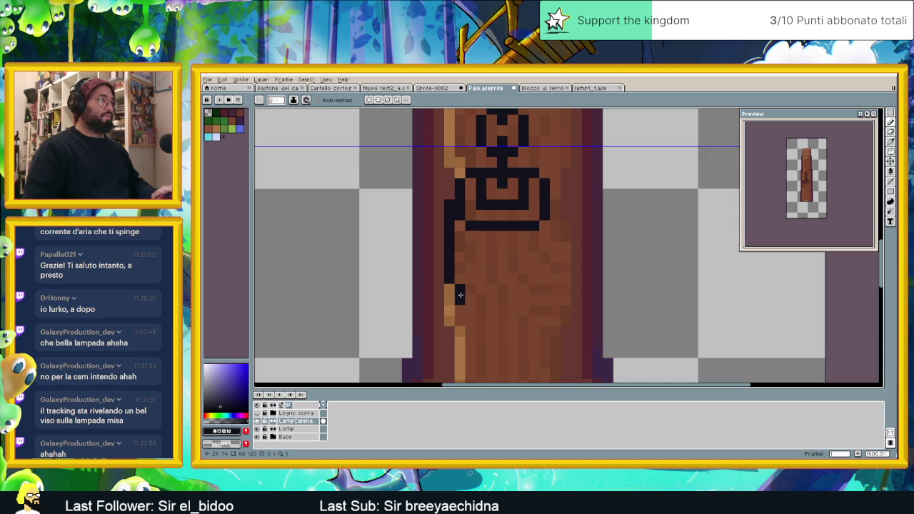
{"action": "key", "text": "ctrl+z"}
{"action": "mouse_move", "coordinate": [461, 291]}
{"action": "left_mouse_down"}
{"action": "mouse_move", "coordinate": [461, 309]}
{"action": "mouse_move", "coordinate": [530, 310]}
{"action": "mouse_move", "coordinate": [554, 279]}
{"action": "mouse_move", "coordinate": [557, 212]}
{"action": "left_mouse_up"}
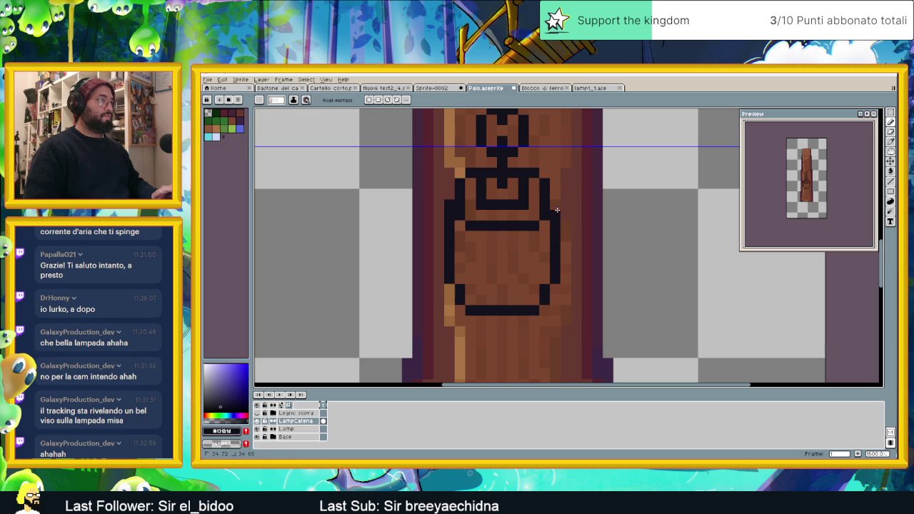
{"action": "scroll", "coordinate": [558, 233], "scroll_direction": "down", "scroll_amount": 1}
{"action": "scroll", "coordinate": [547, 255], "scroll_direction": "up", "scroll_amount": 1}
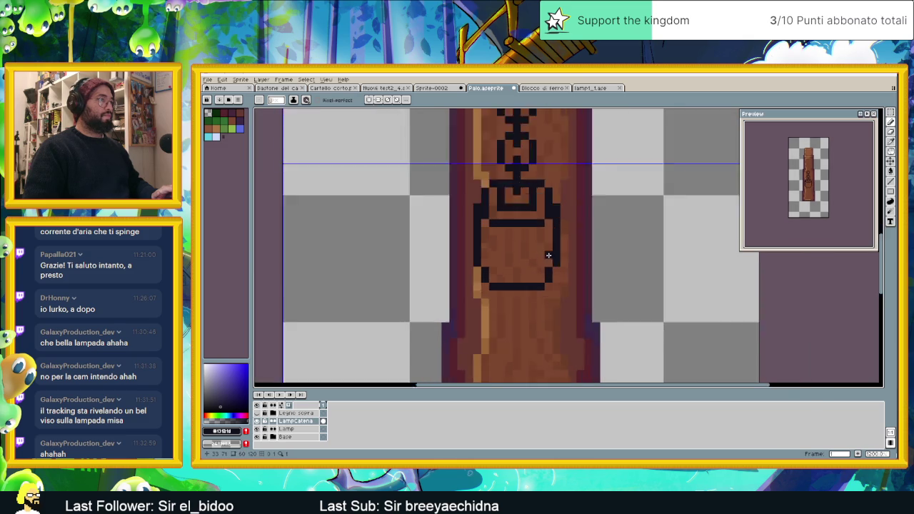
{"action": "scroll", "coordinate": [547, 255], "scroll_direction": "up", "scroll_amount": 2}
- Round off the lamp's lower-left corner, then bring up the lamp1_1 lantern reference sprite
{"action": "left_click", "coordinate": [451, 280]}
{"action": "key", "text": "ctrl+z"}
{"action": "left_click", "coordinate": [429, 257]}
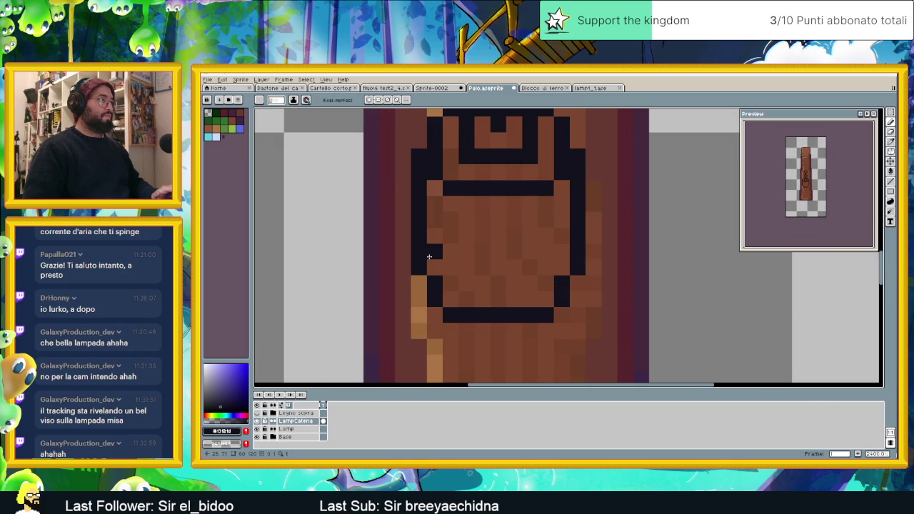
{"action": "mouse_move", "coordinate": [430, 257]}
{"action": "left_mouse_down"}
{"action": "mouse_move", "coordinate": [535, 284]}
{"action": "mouse_move", "coordinate": [559, 256]}
{"action": "left_mouse_up"}
{"action": "scroll", "coordinate": [560, 255], "scroll_direction": "down", "scroll_amount": 3}
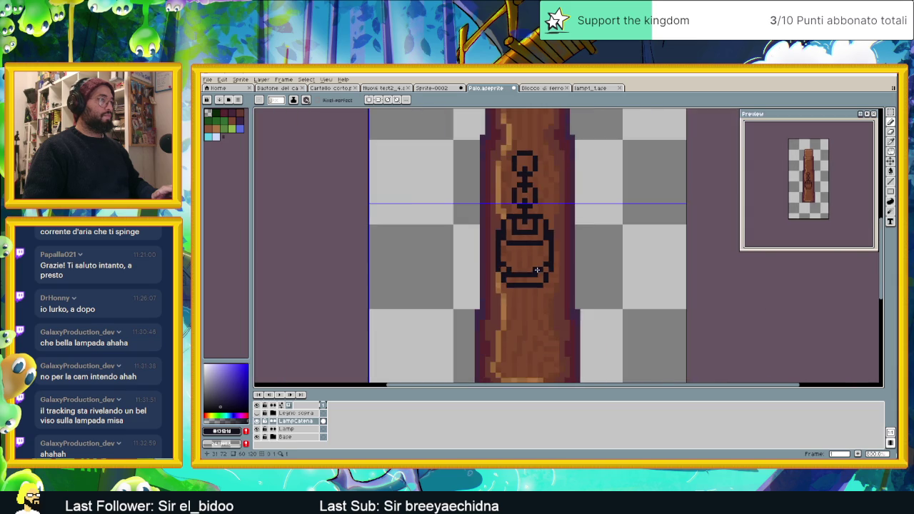
{"action": "scroll", "coordinate": [540, 258], "scroll_direction": "up", "scroll_amount": 1}
{"action": "scroll", "coordinate": [526, 265], "scroll_direction": "up", "scroll_amount": 1}
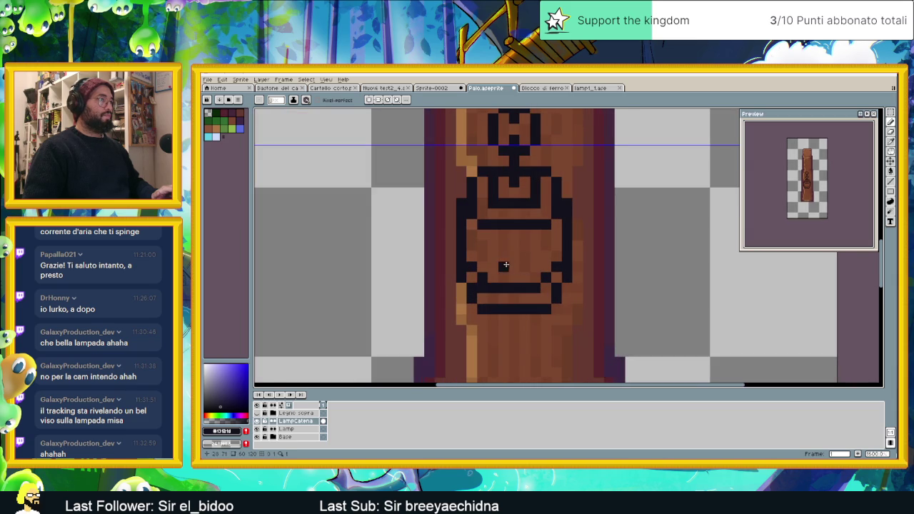
{"action": "scroll", "coordinate": [502, 265], "scroll_direction": "down", "scroll_amount": 1}
{"action": "scroll", "coordinate": [511, 270], "scroll_direction": "up", "scroll_amount": 1}
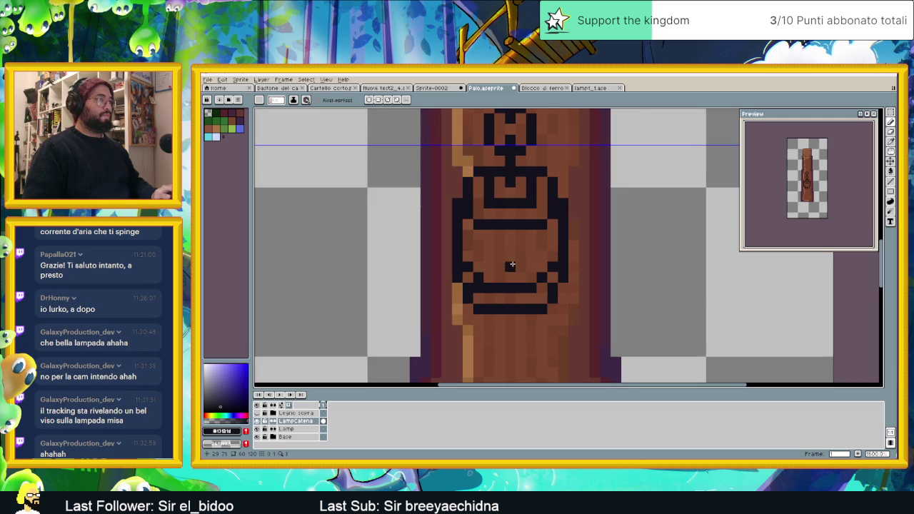
{"action": "left_click", "coordinate": [590, 88]}
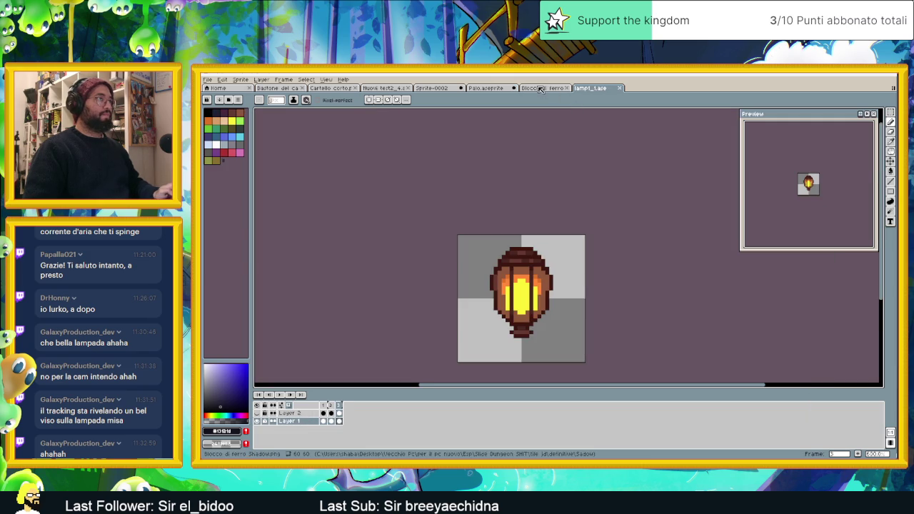
- Sample a grey from the Blocco di ferro sprite and paint the lamp's bottom outline and rim band
{"action": "left_click", "coordinate": [563, 89]}
{"action": "left_click", "coordinate": [451, 214], "text": "alt"}
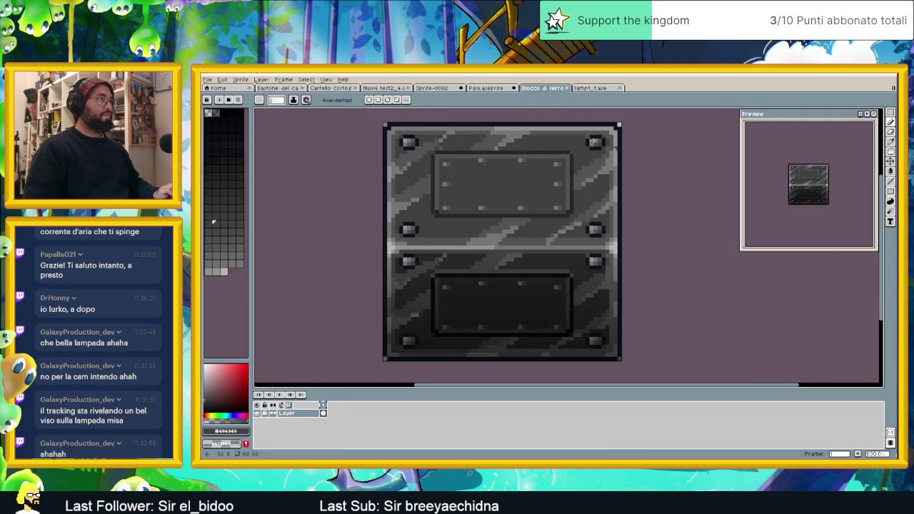
{"action": "left_click", "coordinate": [485, 88]}
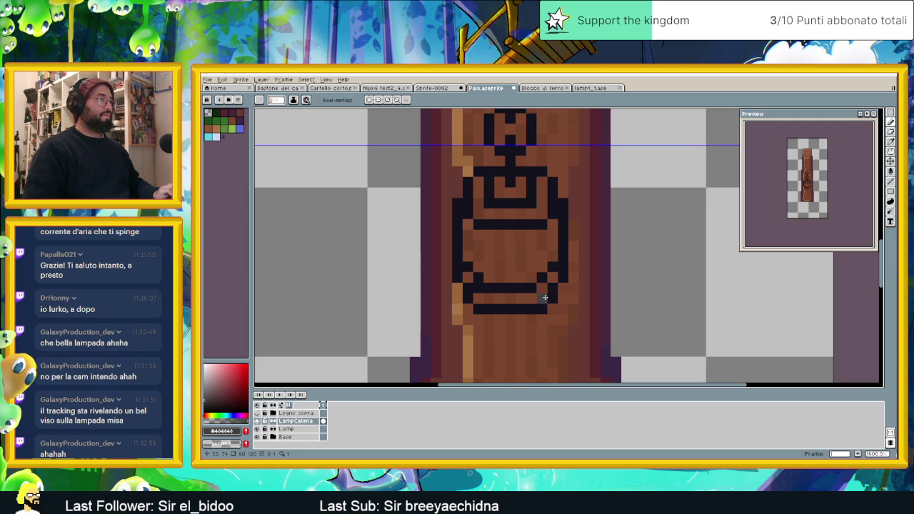
{"action": "left_click_drag", "start_coordinate": [553, 298], "coordinate": [481, 300]}
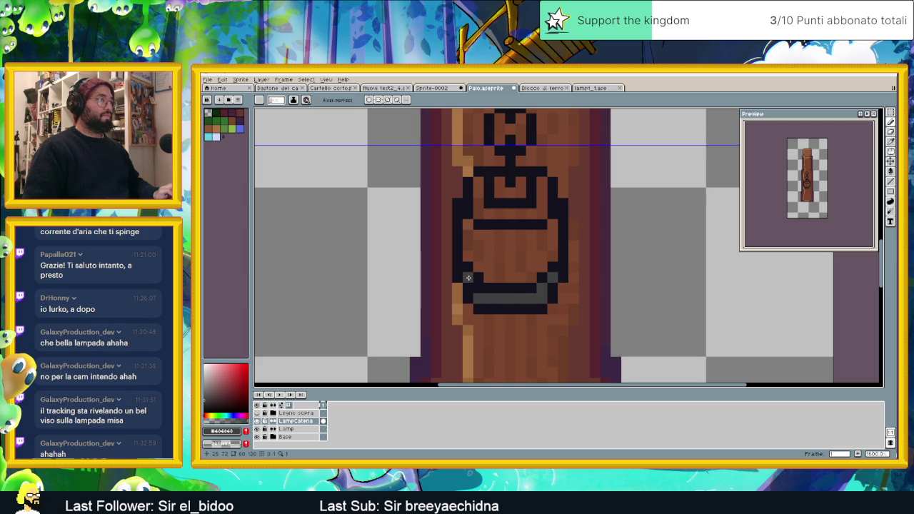
{"action": "mouse_move", "coordinate": [476, 190]}
{"action": "left_mouse_down"}
{"action": "mouse_move", "coordinate": [489, 213]}
{"action": "mouse_move", "coordinate": [531, 213]}
{"action": "left_mouse_up"}
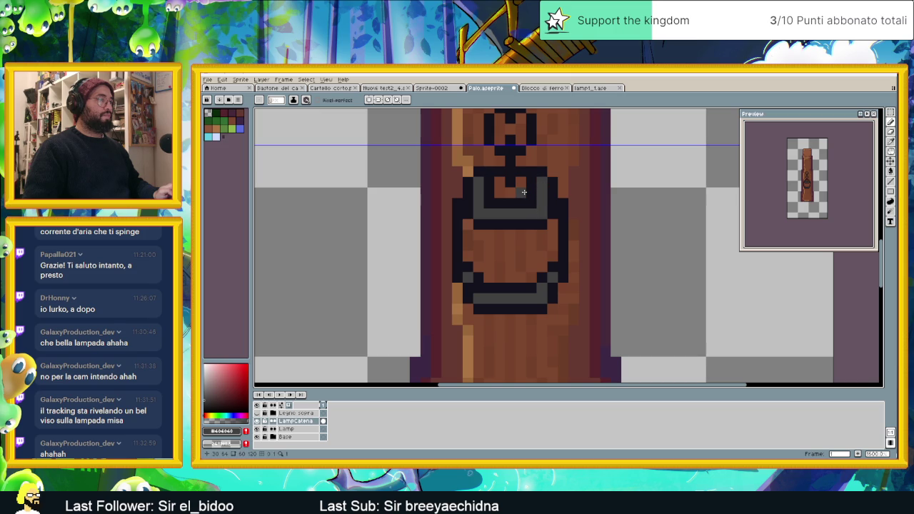
- Shade the lamp's upper cup dark grey and add grey shading inside the ring's sides
{"action": "mouse_move", "coordinate": [524, 192]}
{"action": "left_mouse_down"}
{"action": "mouse_move", "coordinate": [500, 193]}
{"action": "mouse_move", "coordinate": [500, 182]}
{"action": "left_mouse_up"}
{"action": "scroll", "coordinate": [520, 197], "scroll_direction": "down", "scroll_amount": 3}
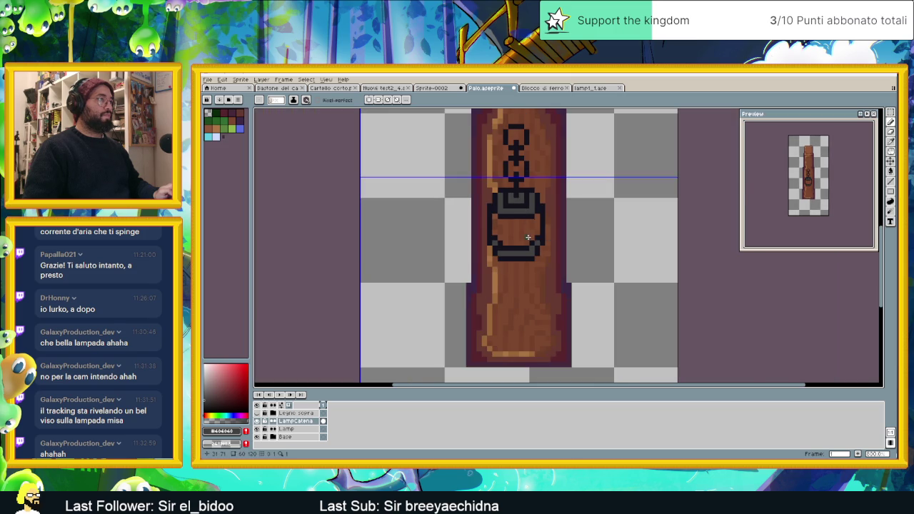
{"action": "scroll", "coordinate": [529, 237], "scroll_direction": "up", "scroll_amount": 3}
{"action": "left_click", "coordinate": [465, 220]}
{"action": "left_click_drag", "start_coordinate": [549, 193], "coordinate": [550, 209]}
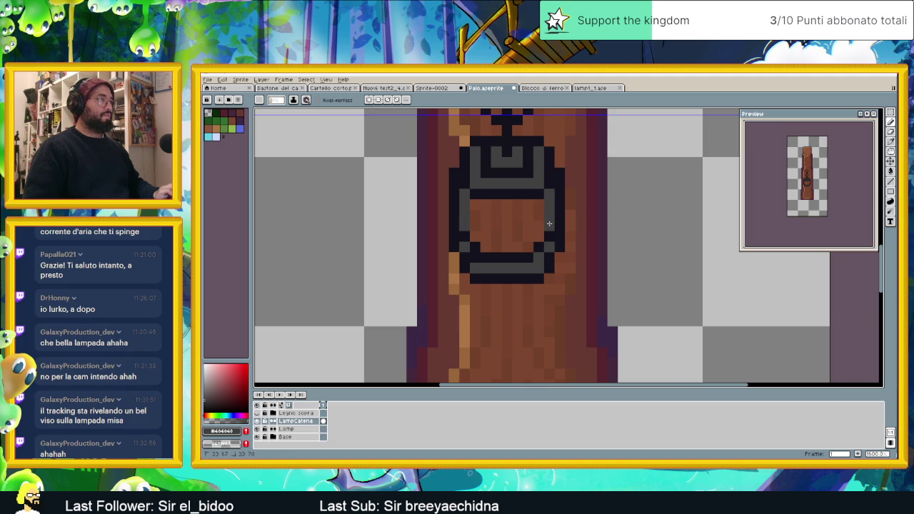
{"action": "scroll", "coordinate": [551, 222], "scroll_direction": "down", "scroll_amount": 2}
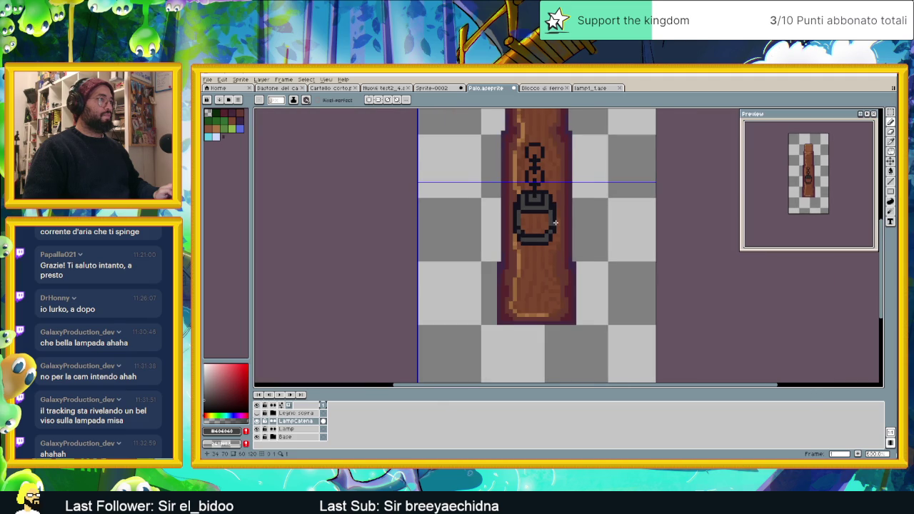
{"action": "scroll", "coordinate": [555, 223], "scroll_direction": "down", "scroll_amount": 1}
{"action": "scroll", "coordinate": [551, 228], "scroll_direction": "up", "scroll_amount": 2}
{"action": "scroll", "coordinate": [543, 232], "scroll_direction": "up", "scroll_amount": 1}
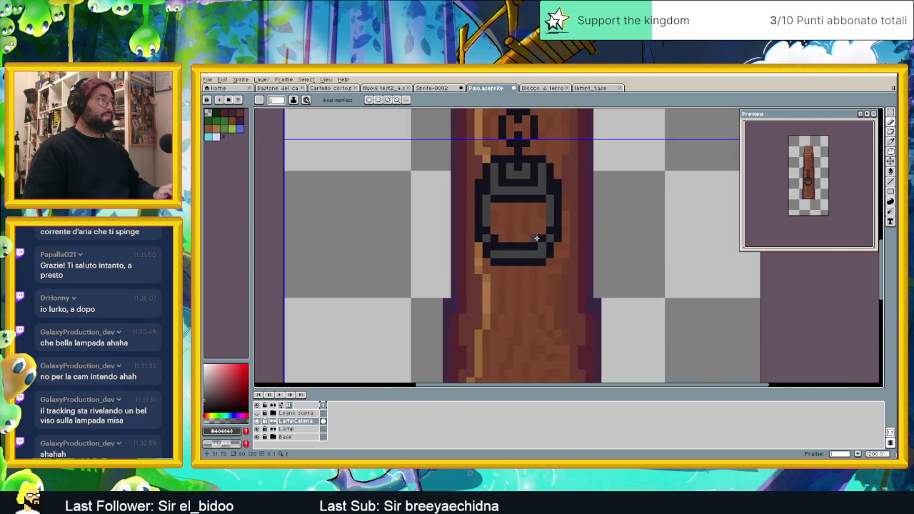
{"action": "scroll", "coordinate": [538, 238], "scroll_direction": "up", "scroll_amount": 1}
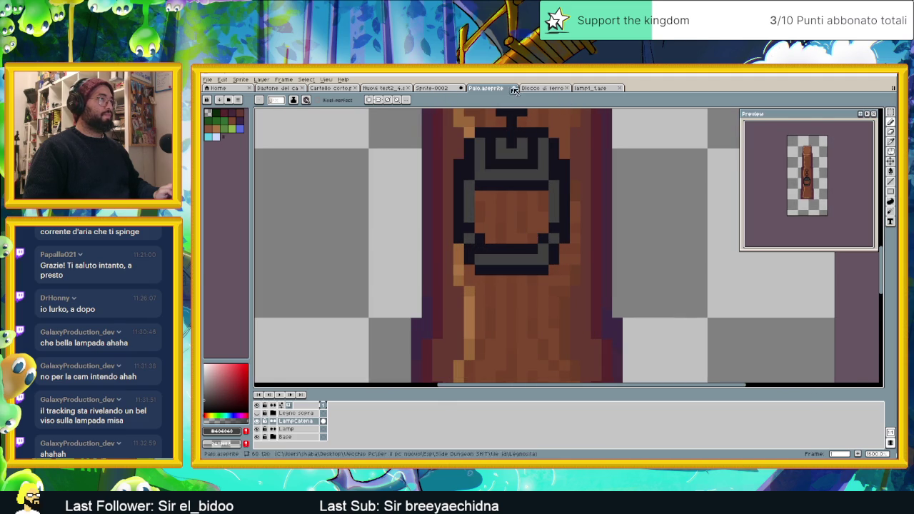
- Sample mid grey #535353 from the iron block and paint a highlight inside the lamp's upper left
{"action": "left_click", "coordinate": [541, 88]}
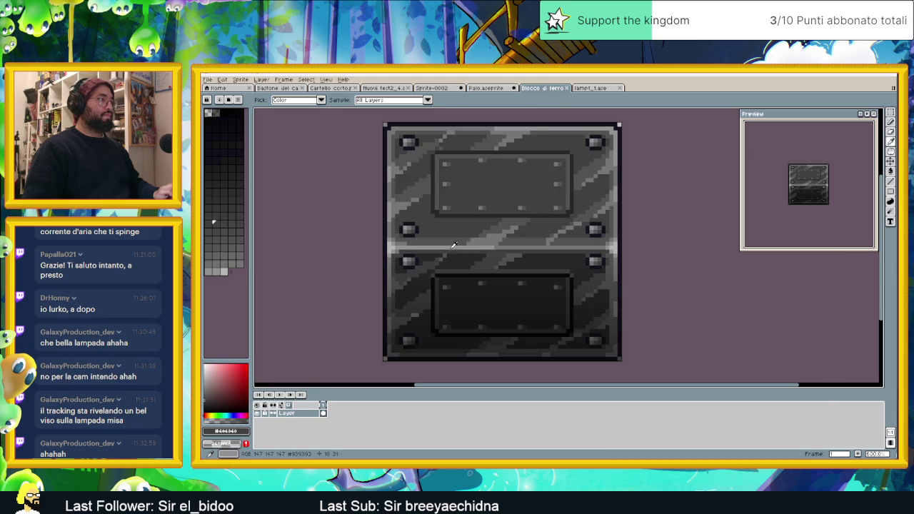
{"action": "left_click", "coordinate": [470, 226], "text": "alt"}
{"action": "left_click", "coordinate": [472, 225], "text": "alt"}
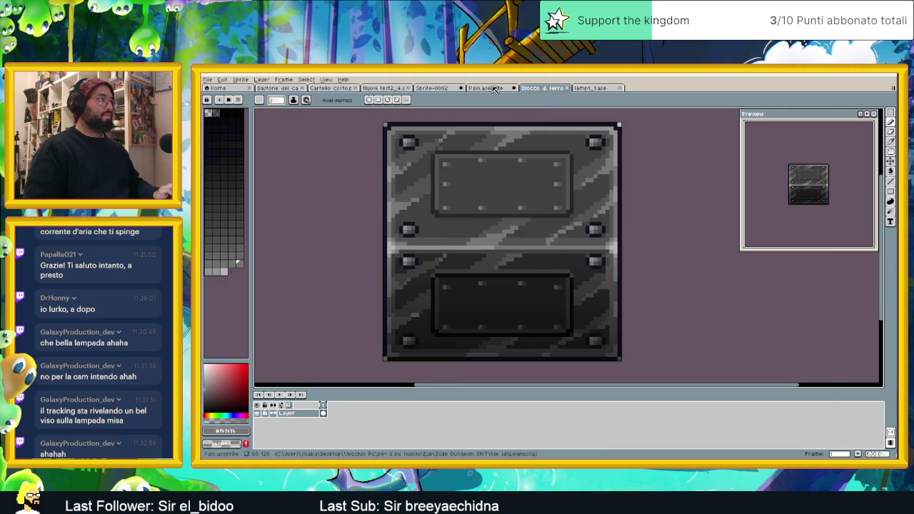
{"action": "key", "text": "ctrl+shift+Tab"}
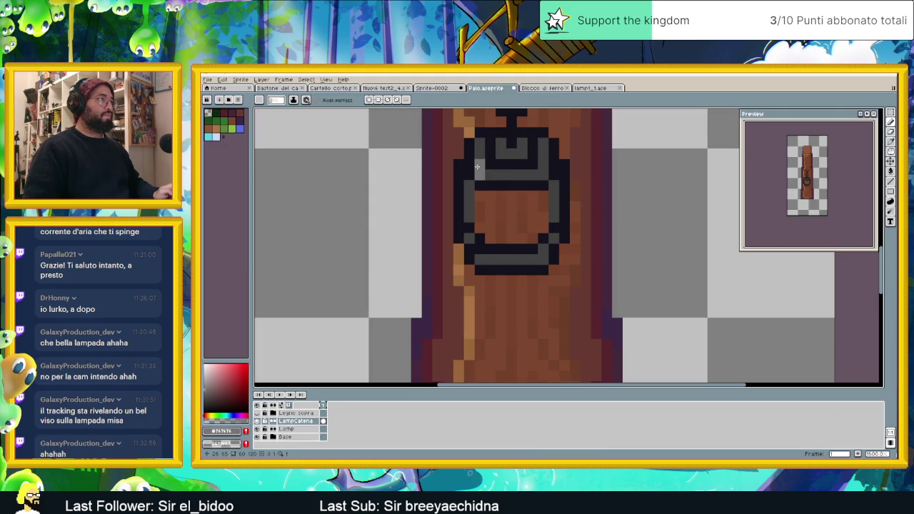
{"action": "left_click_drag", "start_coordinate": [482, 172], "coordinate": [491, 172]}
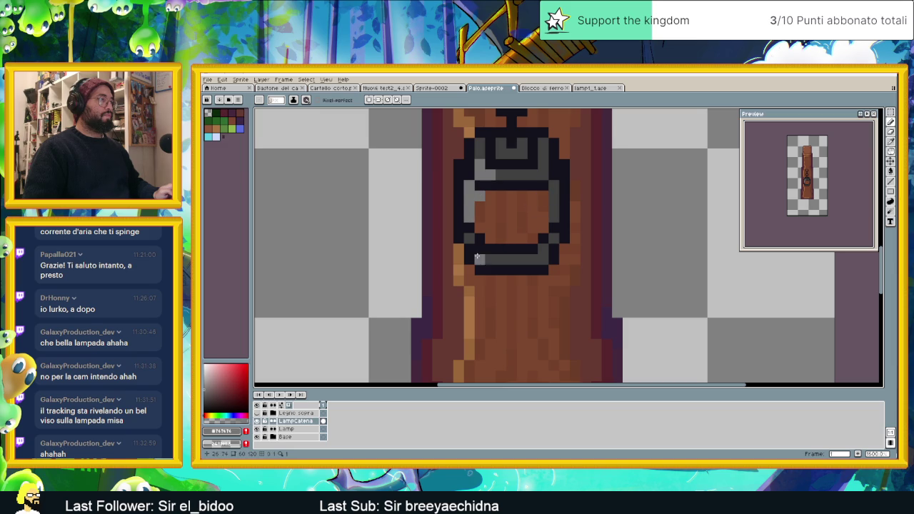
{"action": "scroll", "coordinate": [523, 259], "scroll_direction": "up", "scroll_amount": 1}
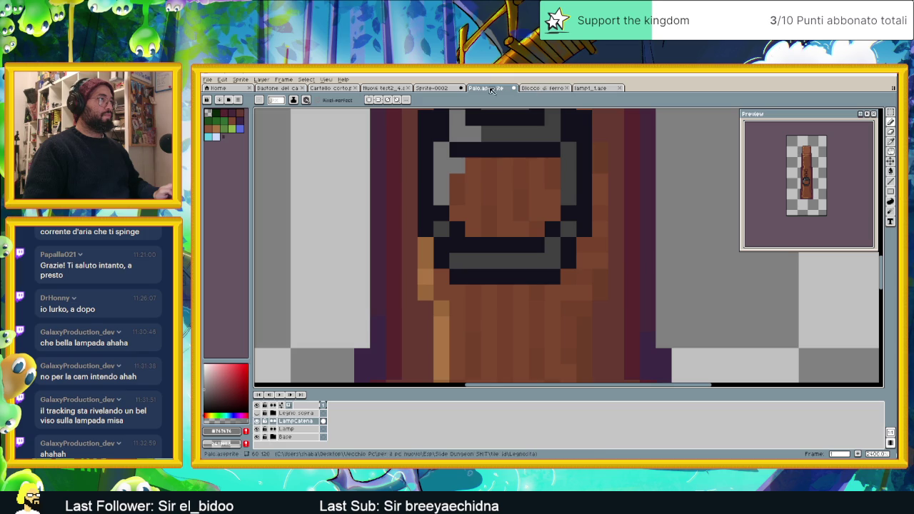
- Pick dark grey #272727 from the iron block and repaint the lamp's inner bottom row
{"action": "left_click", "coordinate": [537, 89]}
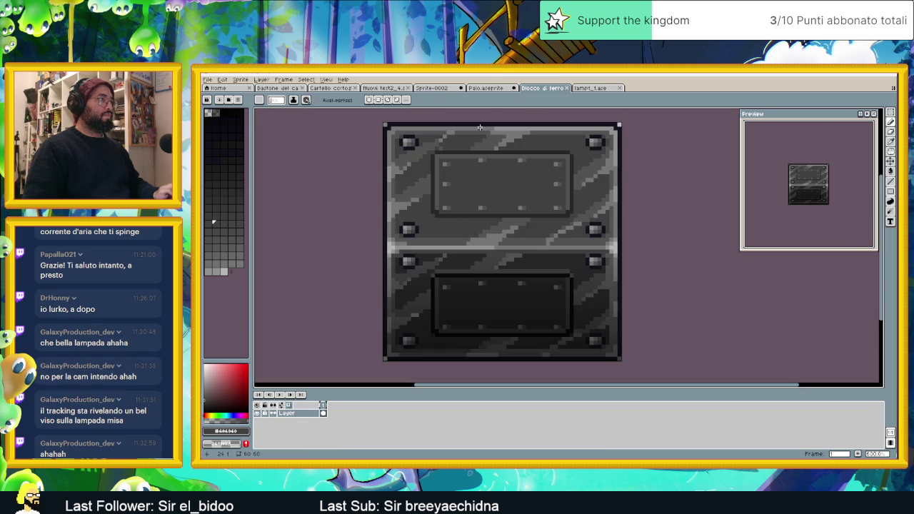
{"action": "key", "text": "ctrl+shift+Tab"}
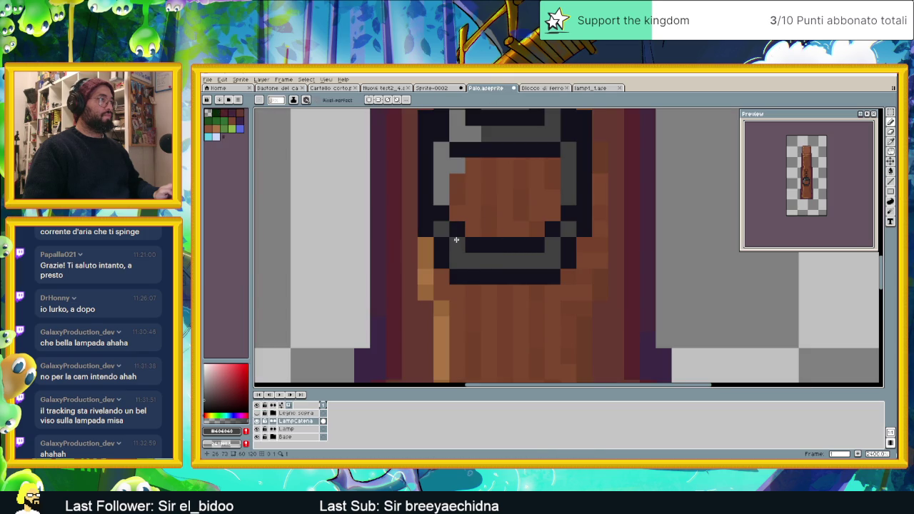
{"action": "key", "text": "ctrl+Tab"}
{"action": "key", "text": "i"}
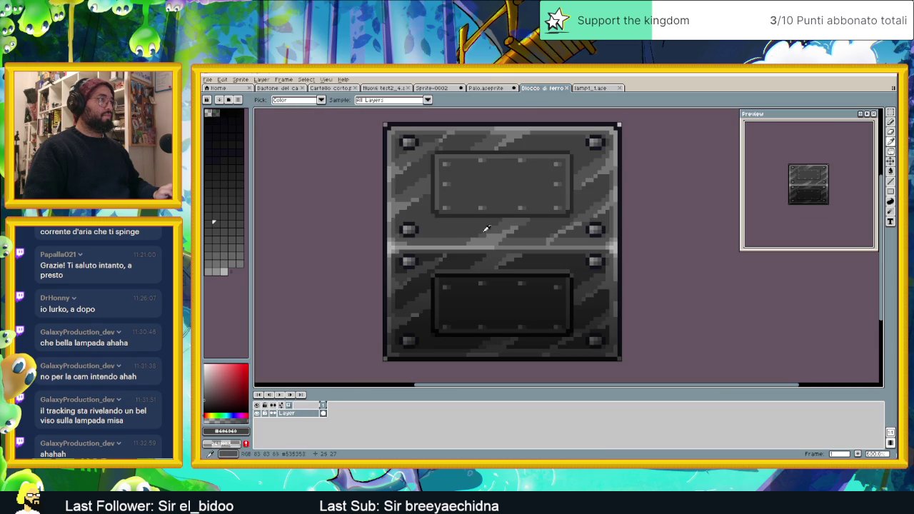
{"action": "left_click", "coordinate": [475, 211]}
{"action": "key", "text": "b"}
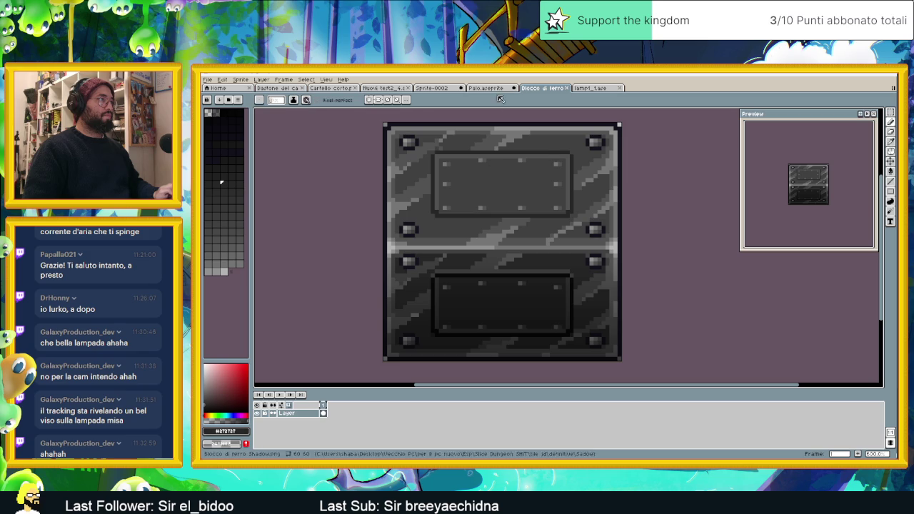
{"action": "key", "text": "ctrl+shift+Tab"}
{"action": "left_click_drag", "start_coordinate": [464, 246], "coordinate": [518, 245]}
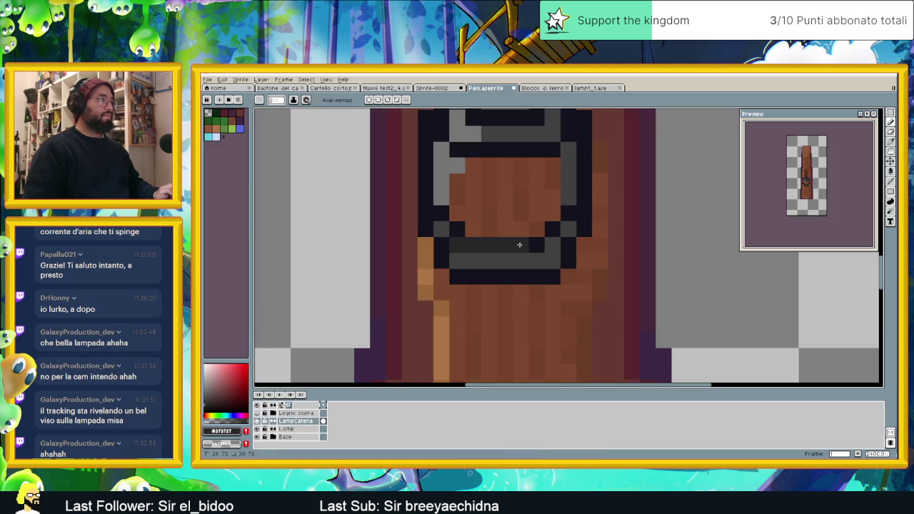
- Turn several of the lamp's left and bottom outline pixels dark grey, undoing strays
{"action": "left_click", "coordinate": [452, 226]}
{"action": "scroll", "coordinate": [443, 216], "scroll_direction": "down", "scroll_amount": 3}
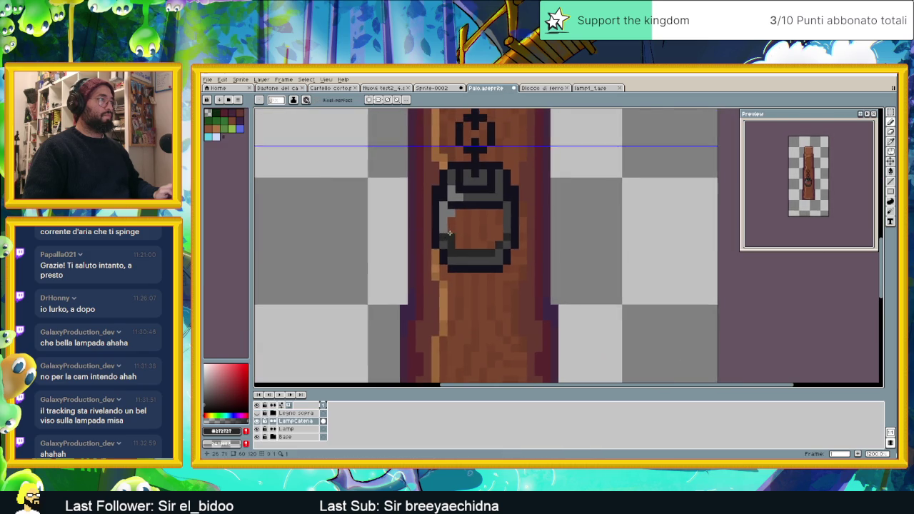
{"action": "scroll", "coordinate": [465, 226], "scroll_direction": "up", "scroll_amount": 1}
{"action": "left_click", "coordinate": [466, 226]}
{"action": "scroll", "coordinate": [445, 234], "scroll_direction": "up", "scroll_amount": 2}
{"action": "key", "text": "ctrl+z"}
{"action": "left_click", "coordinate": [404, 237]}
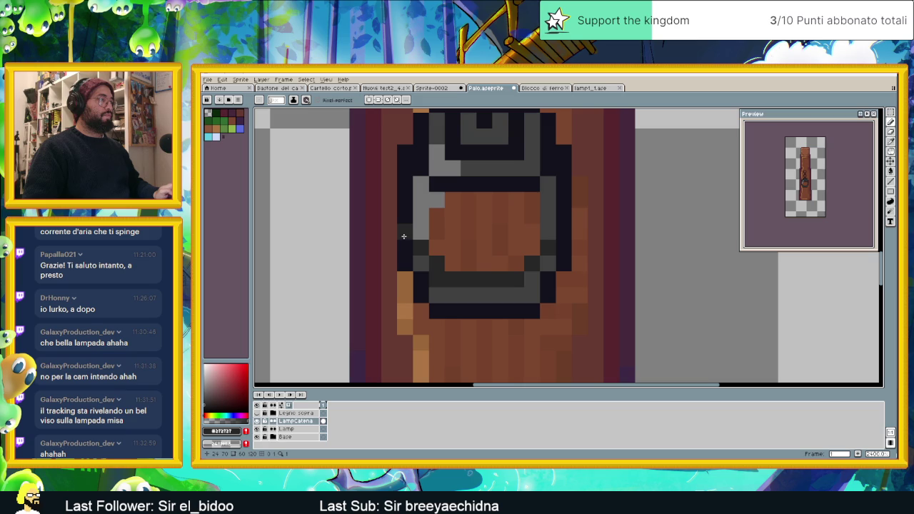
{"action": "left_click", "coordinate": [405, 199]}
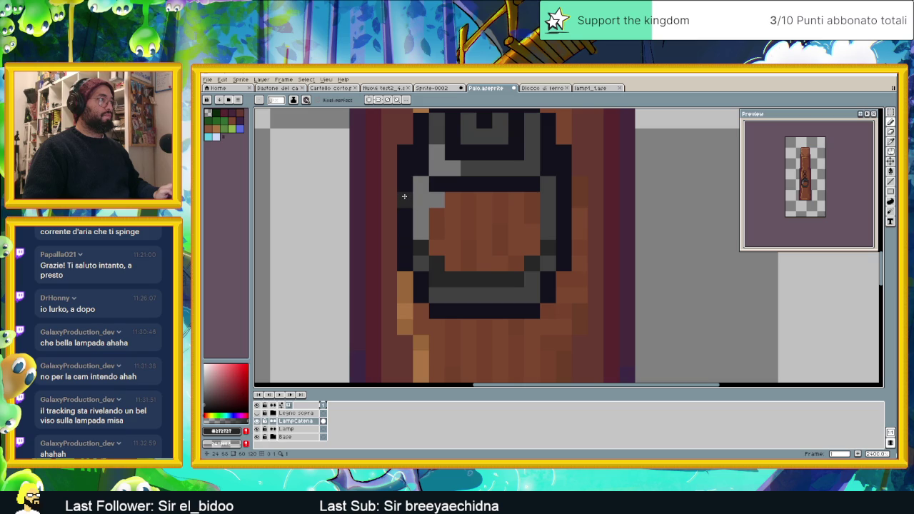
{"action": "left_click", "coordinate": [405, 246]}
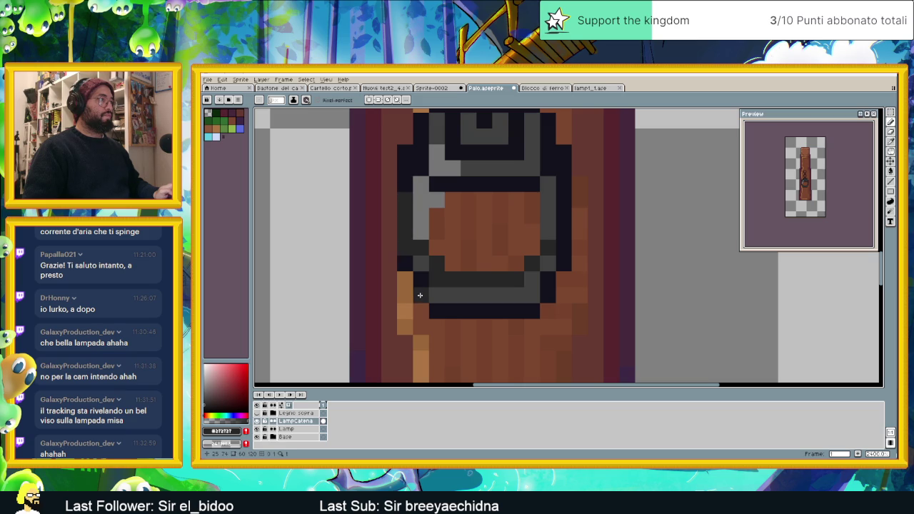
{"action": "left_click", "coordinate": [420, 280]}
{"action": "left_click", "coordinate": [455, 308]}
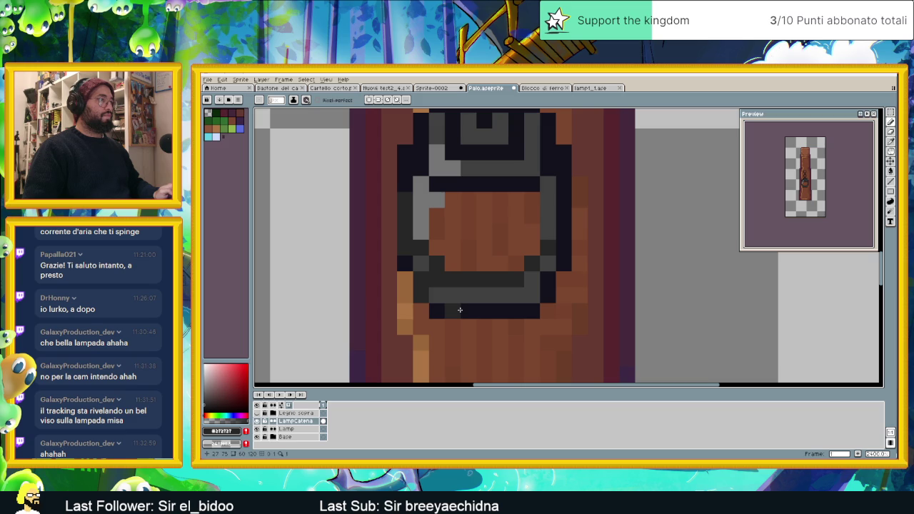
{"action": "key", "text": "ctrl+z"}
- Extend dark grey along the lamp's bottom outline and lighten the top row of its cap
{"action": "left_click", "coordinate": [465, 310]}
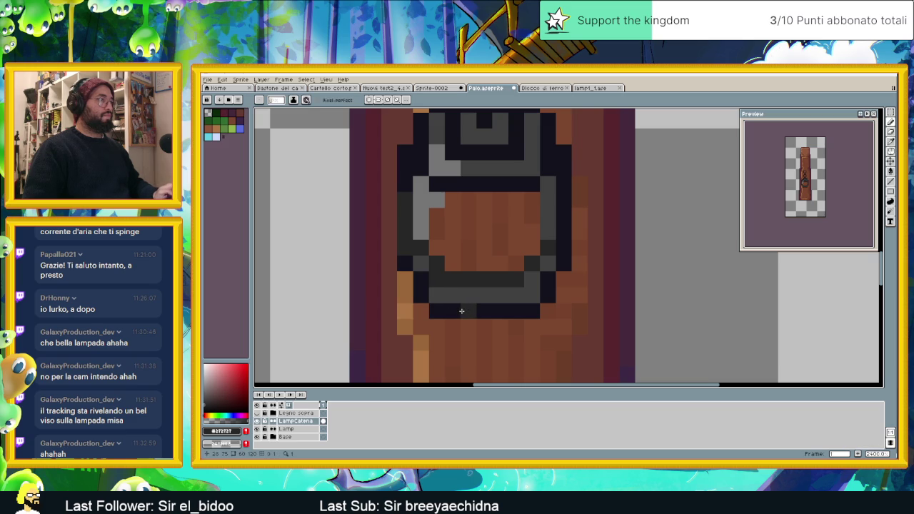
{"action": "left_click_drag", "start_coordinate": [477, 312], "coordinate": [497, 311]}
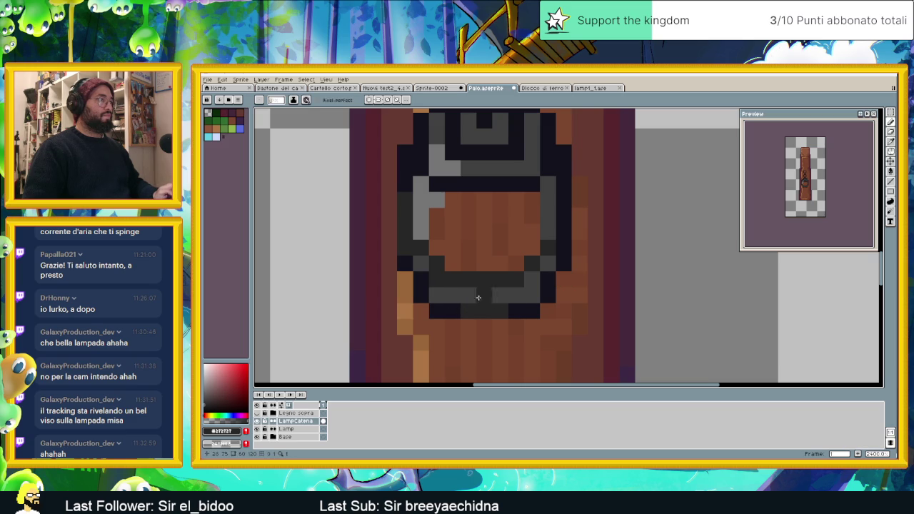
{"action": "left_click", "coordinate": [438, 282], "text": "alt"}
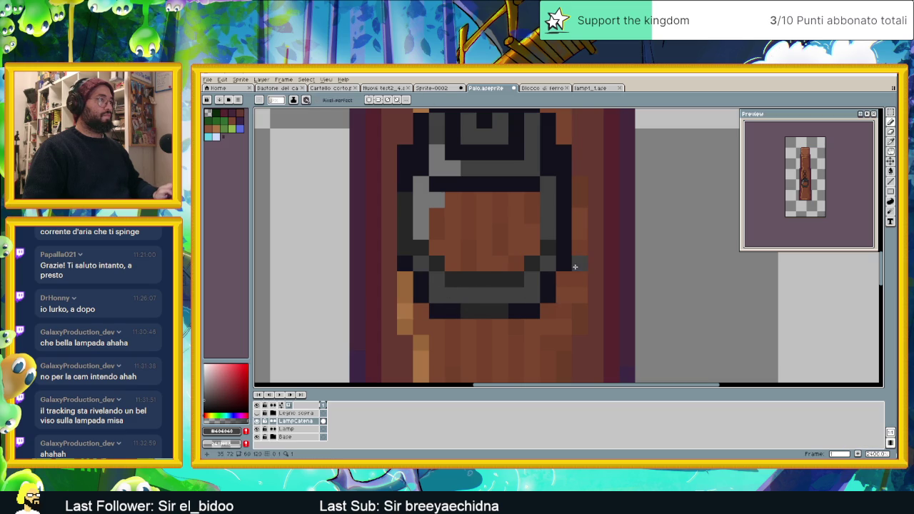
{"action": "left_click", "coordinate": [503, 308], "text": "alt"}
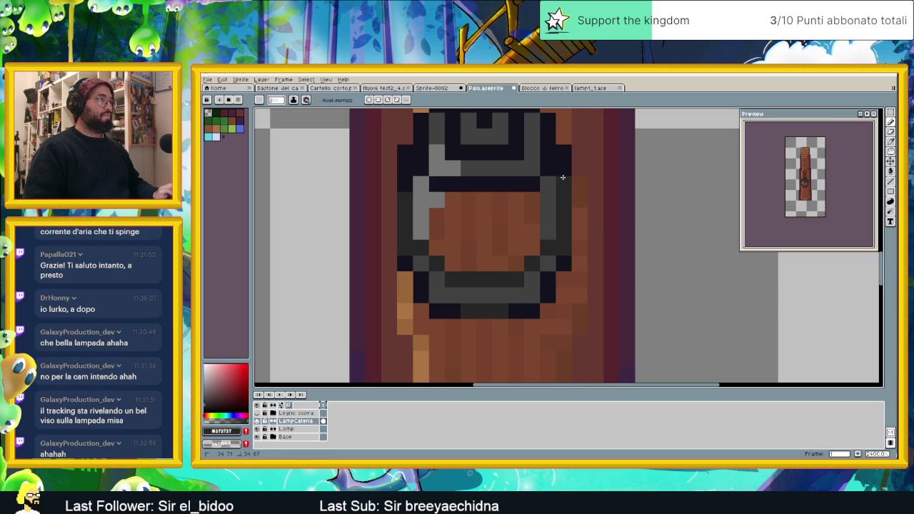
{"action": "left_click_drag", "start_coordinate": [437, 136], "coordinate": [446, 190]}
{"action": "left_click_drag", "start_coordinate": [487, 157], "coordinate": [529, 157]}
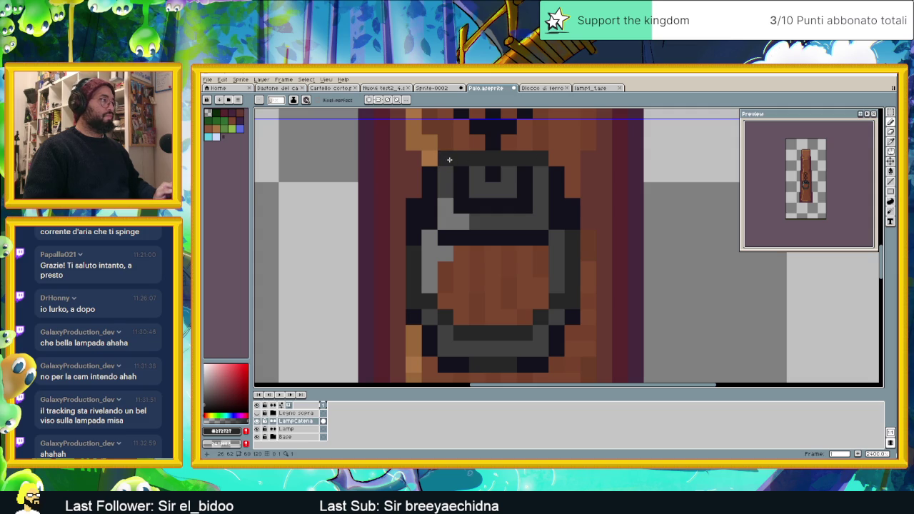
- Move the lamp from the LampCatena layer onto the Lamp layer by cutting and pasting a lasso selection
{"action": "key", "text": "ctrl+z"}
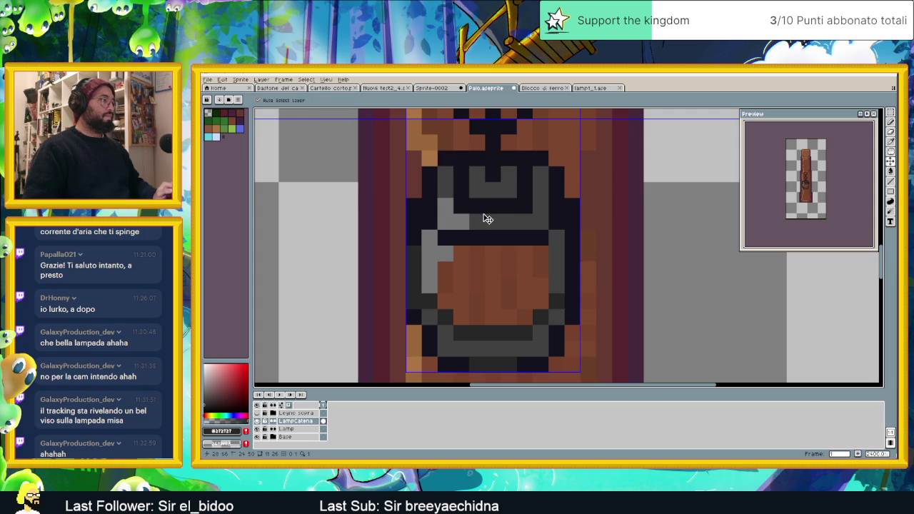
{"action": "key", "text": "b"}
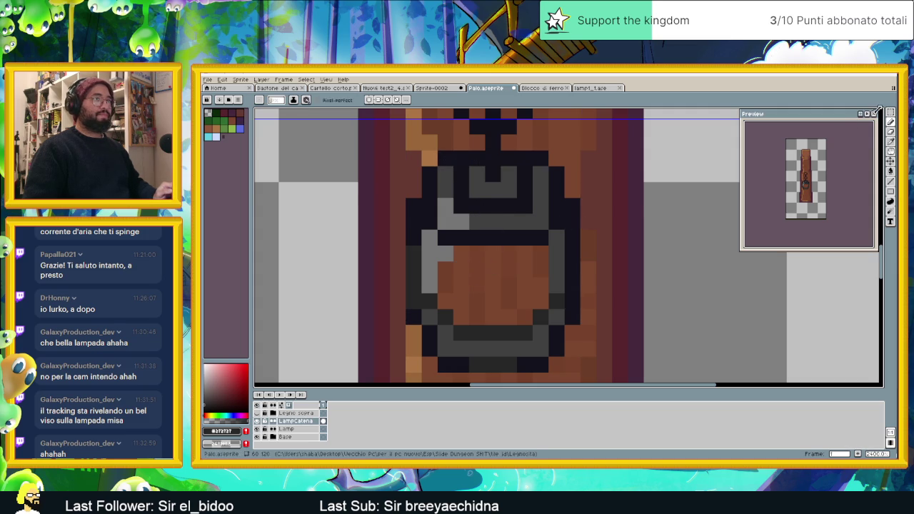
{"action": "key", "text": "q"}
{"action": "left_click_drag", "start_coordinate": [392, 151], "coordinate": [613, 375]}
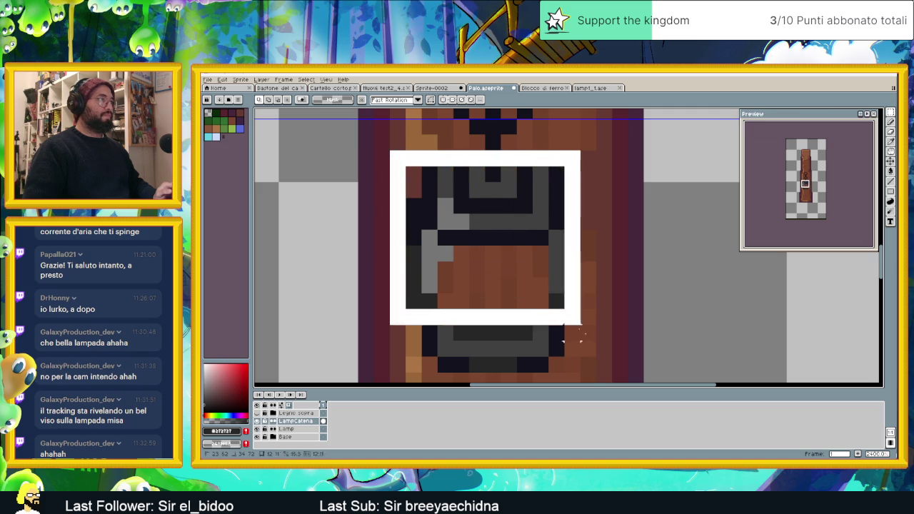
{"action": "key", "text": "Delete"}
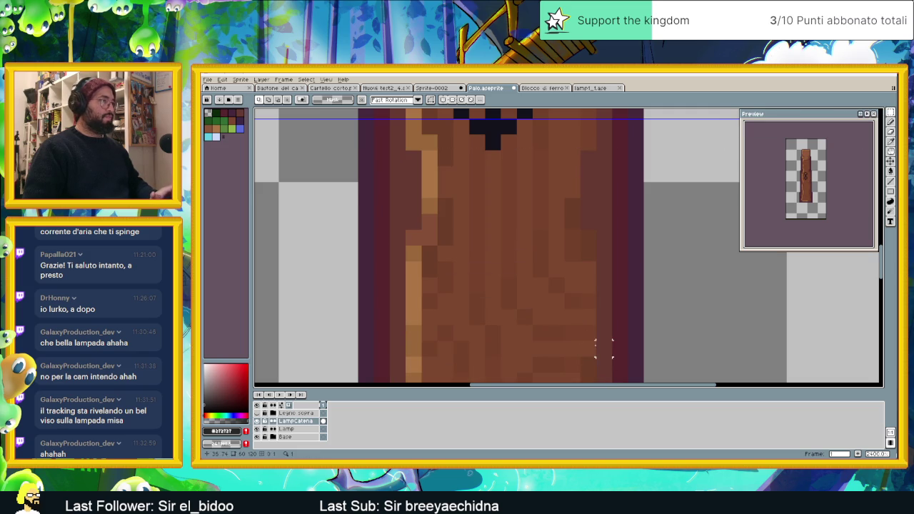
{"action": "left_click", "coordinate": [296, 429]}
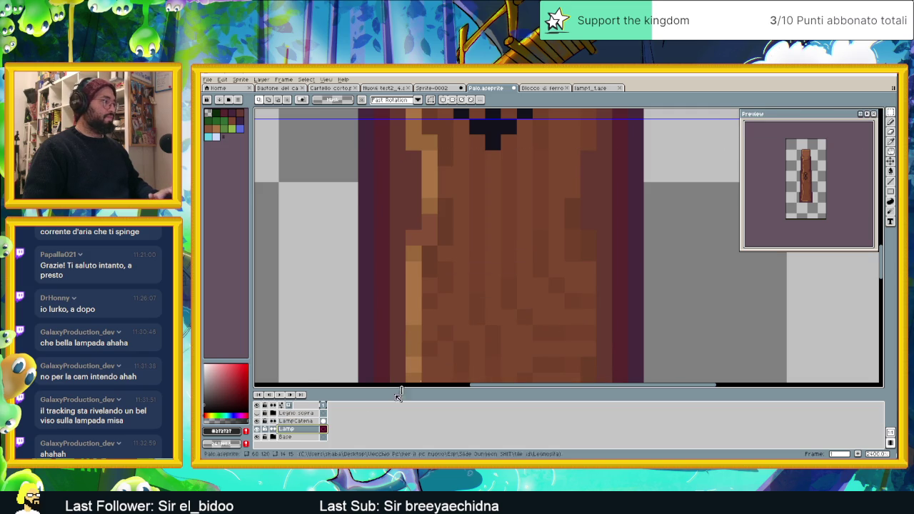
{"action": "key", "text": "ctrl+v"}
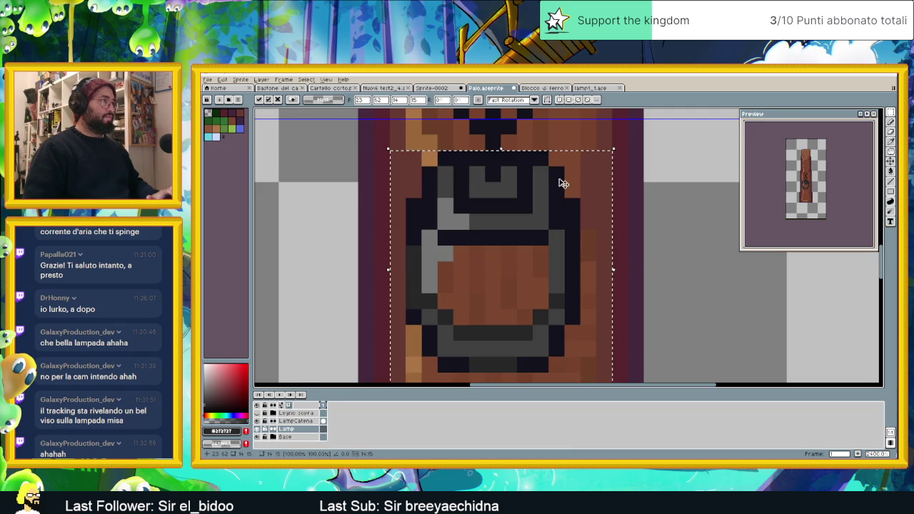
{"action": "left_click", "coordinate": [626, 134]}
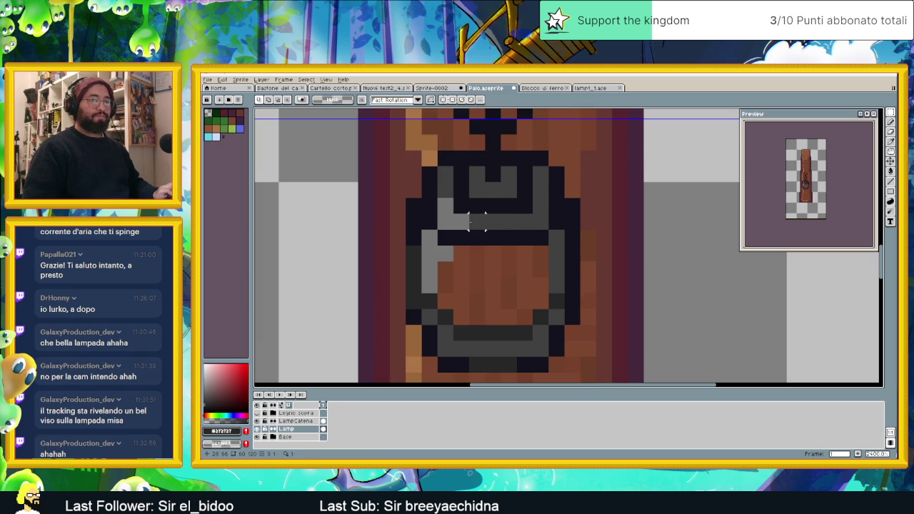
- Sample dark grey #404040 from the lamp and paint a dark row along its top
{"action": "scroll", "coordinate": [466, 222], "scroll_direction": "up", "scroll_amount": 1}
{"action": "key", "text": "alt"}
{"action": "left_click", "coordinate": [436, 164], "text": "alt"}
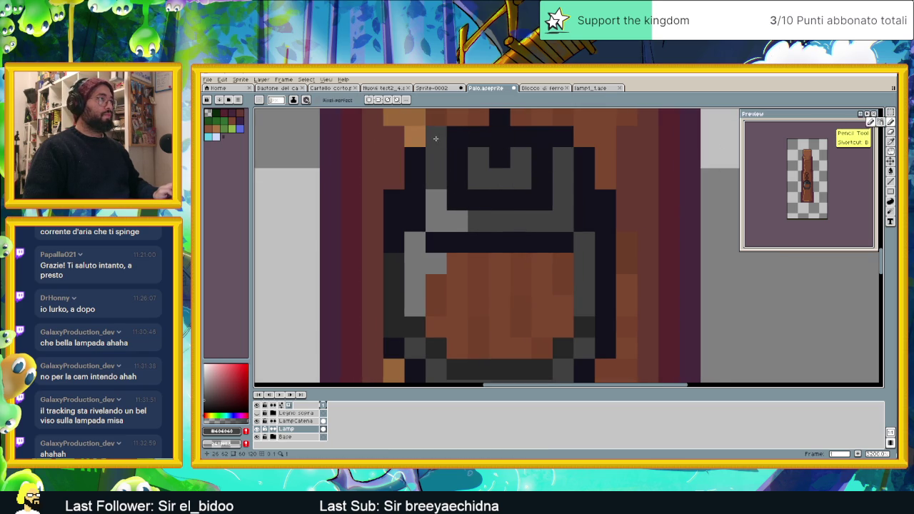
{"action": "key", "text": "alt"}
{"action": "left_click", "coordinate": [395, 265], "text": "alt"}
{"action": "mouse_move", "coordinate": [436, 137]}
{"action": "left_mouse_down"}
{"action": "mouse_move", "coordinate": [557, 138]}
{"action": "mouse_move", "coordinate": [433, 153]}
{"action": "mouse_move", "coordinate": [413, 172]}
{"action": "left_mouse_up"}
- On the LampCatena layer, blacken the chain's joining pixel and a row across the lamp top
{"action": "left_click", "coordinate": [293, 421]}
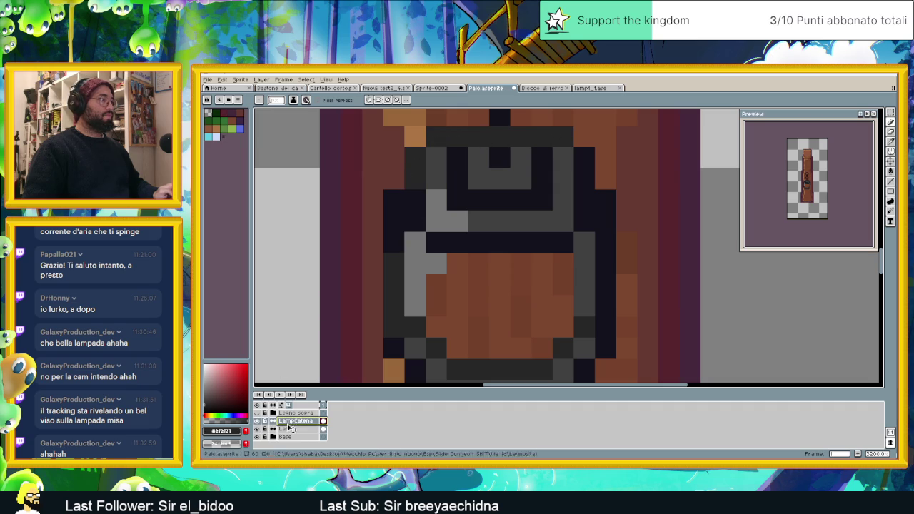
{"action": "left_click_drag", "start_coordinate": [536, 148], "coordinate": [540, 203]}
{"action": "left_click", "coordinate": [502, 167], "text": "alt"}
{"action": "left_click", "coordinate": [503, 191]}
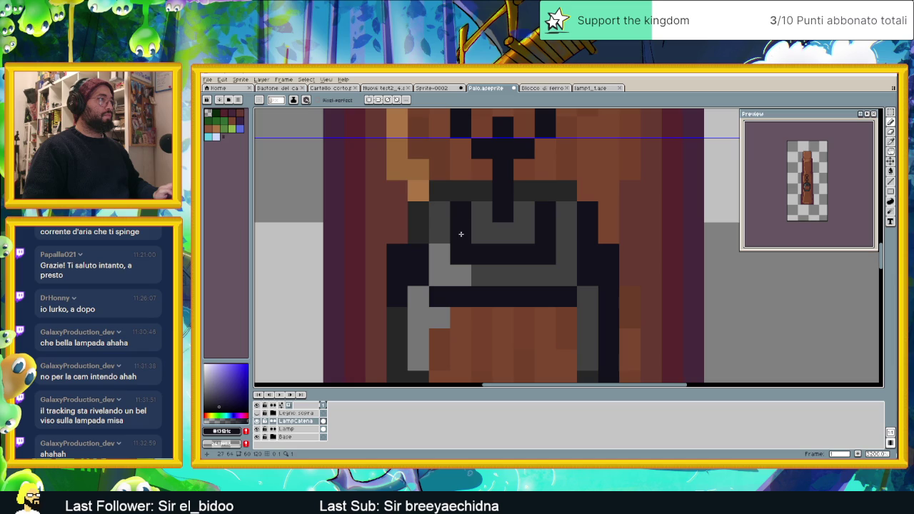
{"action": "mouse_move", "coordinate": [461, 204]}
{"action": "left_mouse_down"}
{"action": "mouse_move", "coordinate": [466, 196]}
{"action": "mouse_move", "coordinate": [542, 196]}
{"action": "left_mouse_up"}
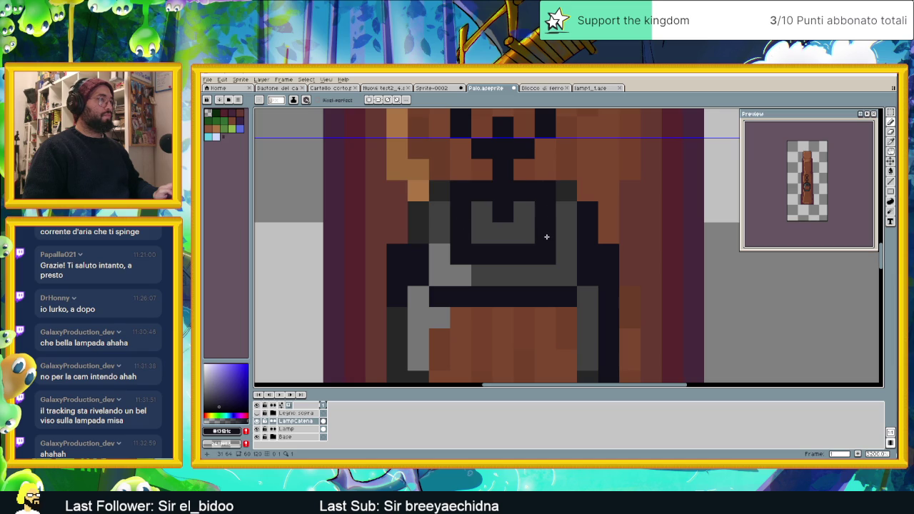
{"action": "scroll", "coordinate": [547, 236], "scroll_direction": "down", "scroll_amount": 1}
{"action": "scroll", "coordinate": [546, 236], "scroll_direction": "down", "scroll_amount": 1}
{"action": "scroll", "coordinate": [501, 228], "scroll_direction": "up", "scroll_amount": 1}
{"action": "scroll", "coordinate": [463, 224], "scroll_direction": "up", "scroll_amount": 1}
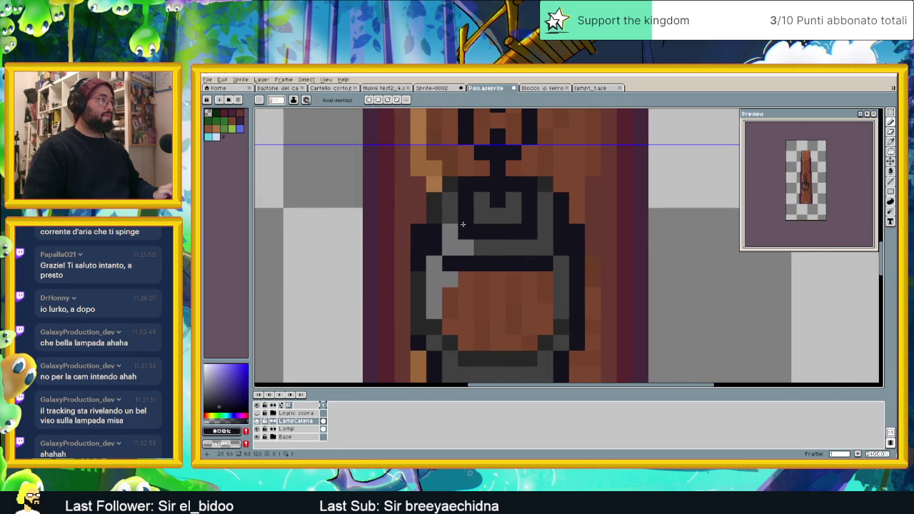
- Darken a pixel on the lamp's right edge, add a light grey pixel, then view Blocco di ferro
{"action": "left_click", "coordinate": [433, 200], "text": "alt"}
{"action": "left_click", "coordinate": [562, 215]}
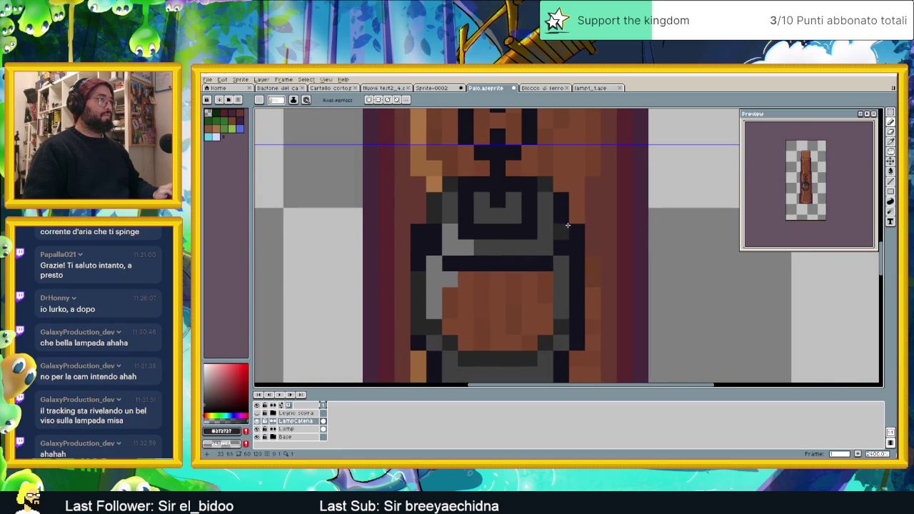
{"action": "scroll", "coordinate": [561, 205], "scroll_direction": "down", "scroll_amount": 2}
{"action": "scroll", "coordinate": [515, 258], "scroll_direction": "up", "scroll_amount": 1}
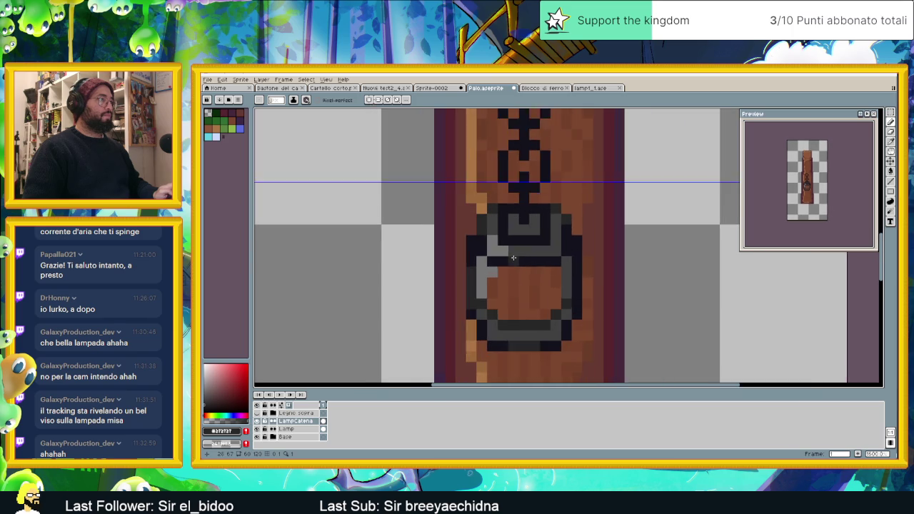
{"action": "scroll", "coordinate": [515, 258], "scroll_direction": "up", "scroll_amount": 1}
{"action": "left_click", "coordinate": [489, 240], "text": "alt"}
{"action": "left_click", "coordinate": [466, 200]}
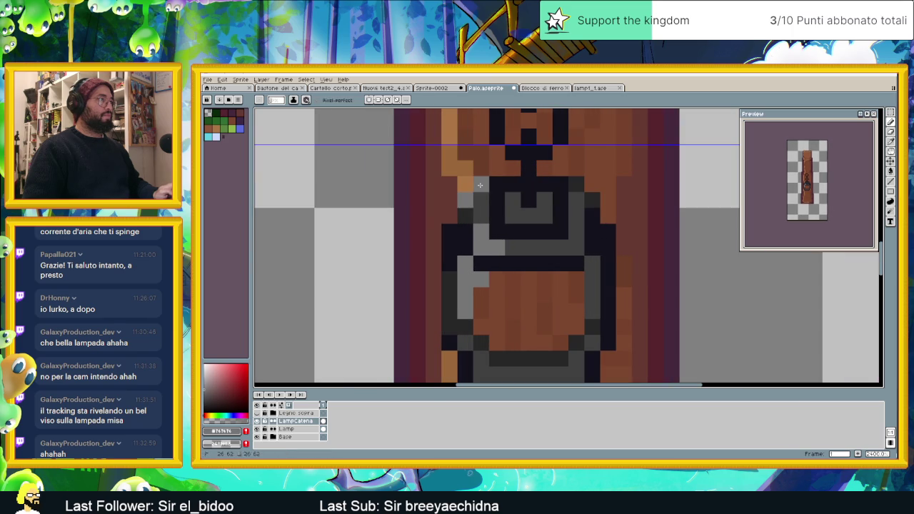
{"action": "scroll", "coordinate": [480, 186], "scroll_direction": "down", "scroll_amount": 2}
{"action": "scroll", "coordinate": [529, 264], "scroll_direction": "down", "scroll_amount": 1}
{"action": "scroll", "coordinate": [529, 263], "scroll_direction": "down", "scroll_amount": 1}
{"action": "scroll", "coordinate": [529, 263], "scroll_direction": "down", "scroll_amount": 1}
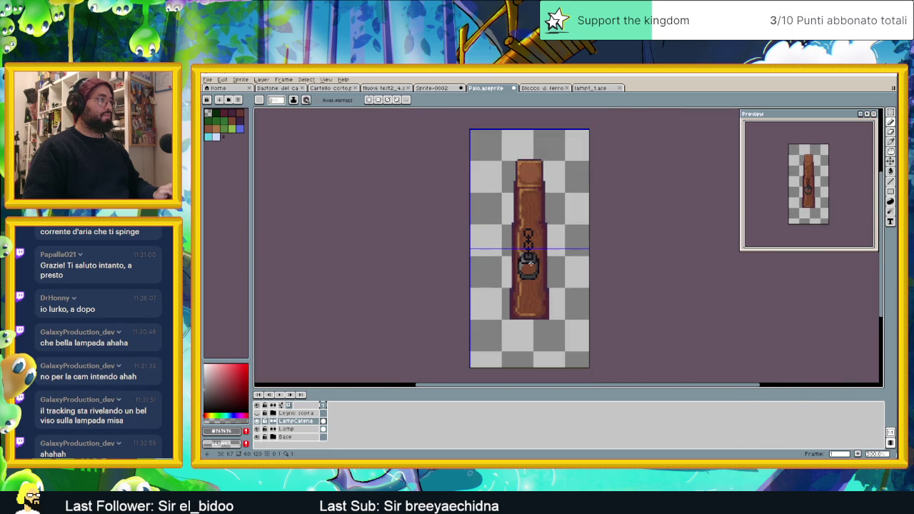
{"action": "scroll", "coordinate": [530, 263], "scroll_direction": "up", "scroll_amount": 2}
{"action": "scroll", "coordinate": [517, 255], "scroll_direction": "up", "scroll_amount": 1}
{"action": "left_click", "coordinate": [547, 87]}
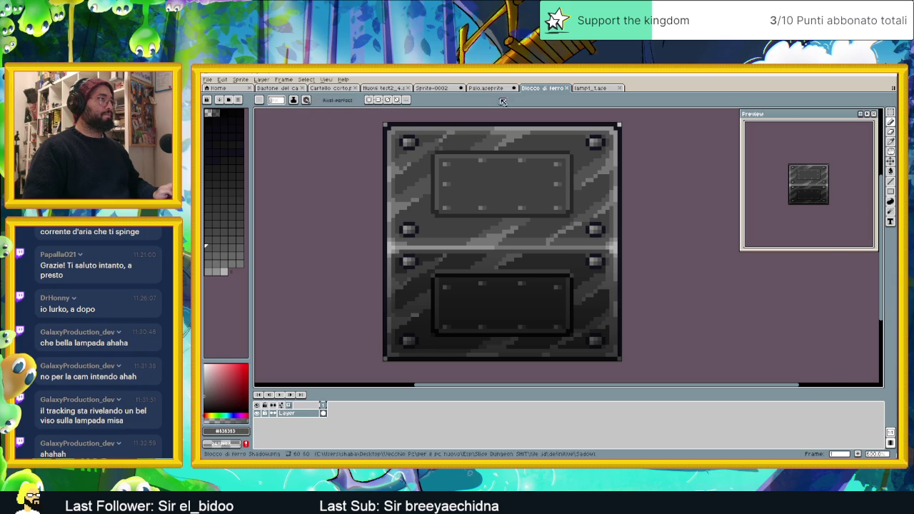
- Back on Palo.aseprite, repaint the lamp's dark rim row in dark grey #272727
{"action": "key", "text": "ctrl+shift+Tab"}
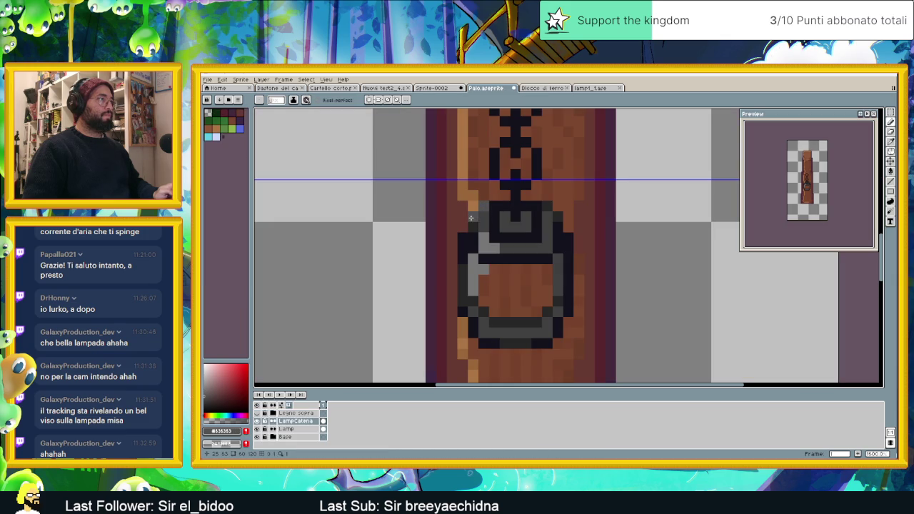
{"action": "scroll", "coordinate": [473, 248], "scroll_direction": "up", "scroll_amount": 2}
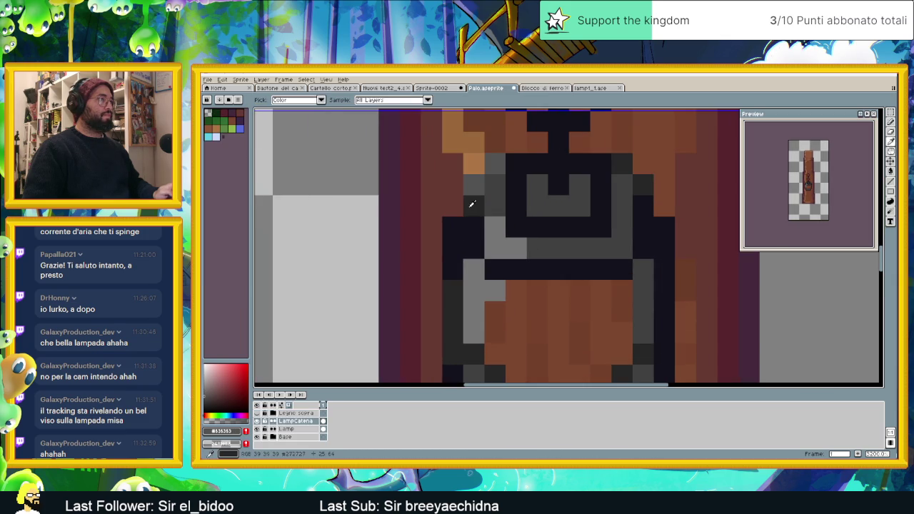
{"action": "left_click", "coordinate": [468, 230], "text": "alt"}
{"action": "mouse_move", "coordinate": [491, 268]}
{"action": "left_mouse_down"}
{"action": "mouse_move", "coordinate": [620, 265]}
{"action": "mouse_move", "coordinate": [639, 247]}
{"action": "mouse_move", "coordinate": [643, 210]}
{"action": "left_mouse_up"}
{"action": "scroll", "coordinate": [638, 231], "scroll_direction": "down", "scroll_amount": 3}
{"action": "scroll", "coordinate": [650, 252], "scroll_direction": "down", "scroll_amount": 5}
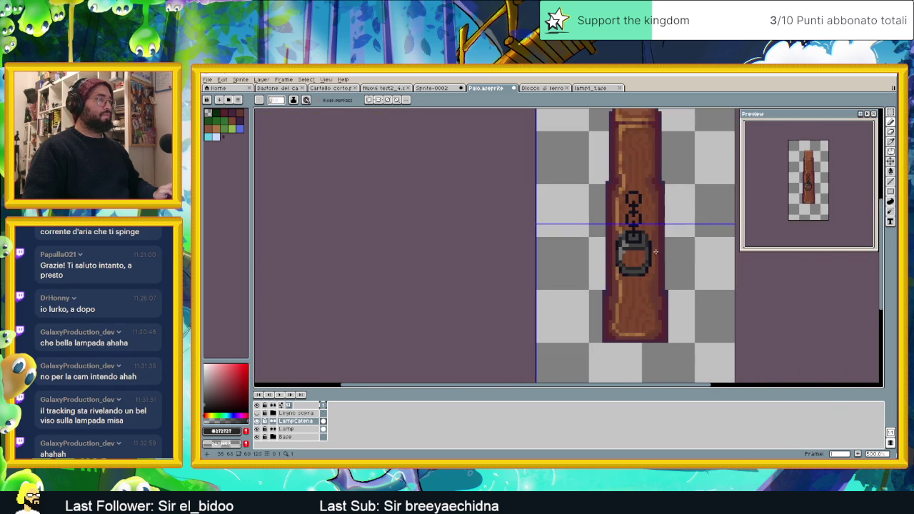
{"action": "scroll", "coordinate": [615, 250], "scroll_direction": "up", "scroll_amount": 4}
{"action": "scroll", "coordinate": [600, 249], "scroll_direction": "up", "scroll_amount": 2}
{"action": "scroll", "coordinate": [601, 249], "scroll_direction": "up", "scroll_amount": 1}
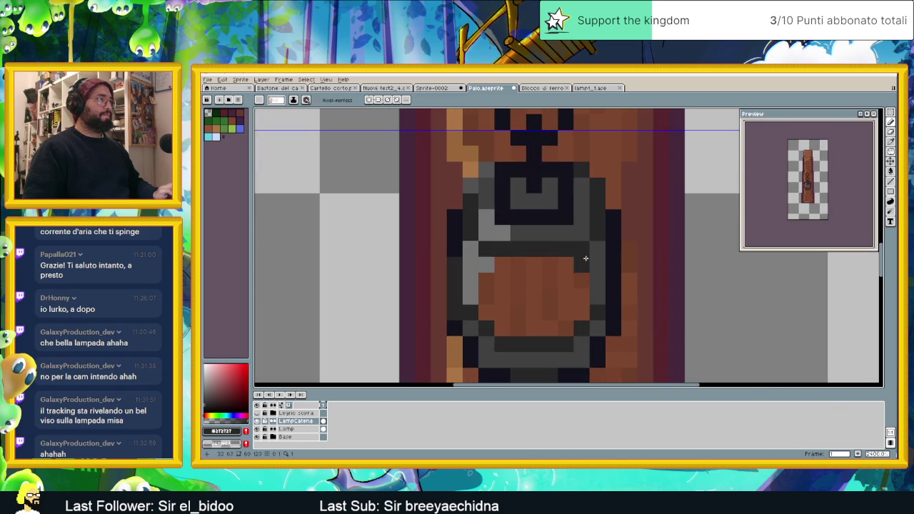
{"action": "scroll", "coordinate": [622, 276], "scroll_direction": "down", "scroll_amount": 3}
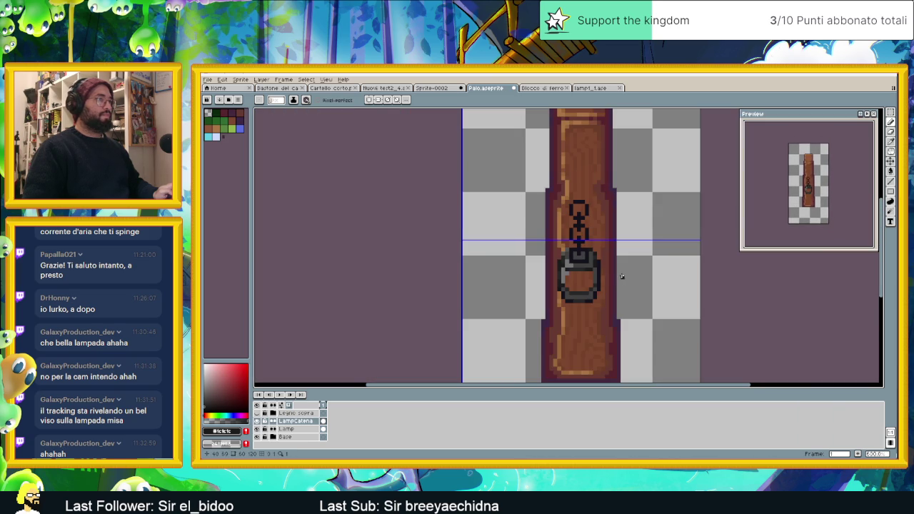
{"action": "scroll", "coordinate": [571, 255], "scroll_direction": "down", "scroll_amount": 1}
{"action": "scroll", "coordinate": [557, 253], "scroll_direction": "down", "scroll_amount": 1}
{"action": "scroll", "coordinate": [541, 249], "scroll_direction": "down", "scroll_amount": 1}
{"action": "scroll", "coordinate": [541, 250], "scroll_direction": "down", "scroll_amount": 2}
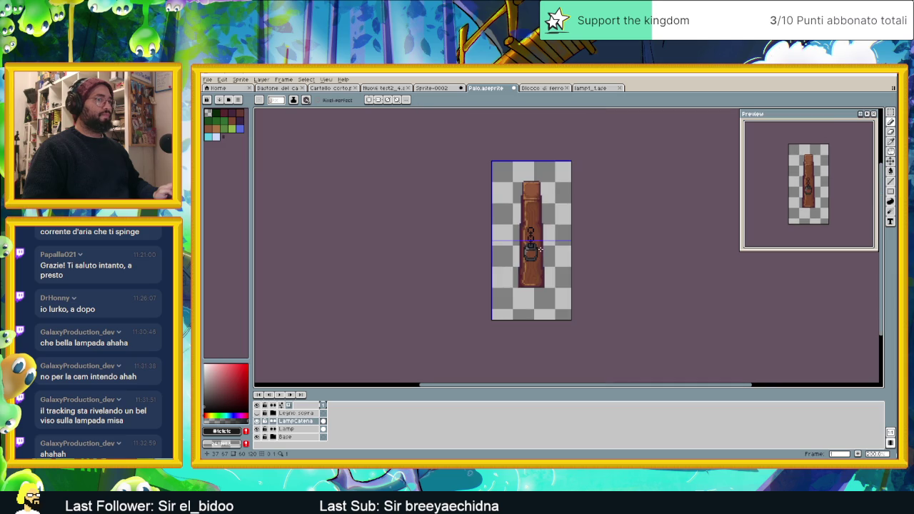
{"action": "scroll", "coordinate": [540, 249], "scroll_direction": "down", "scroll_amount": 1}
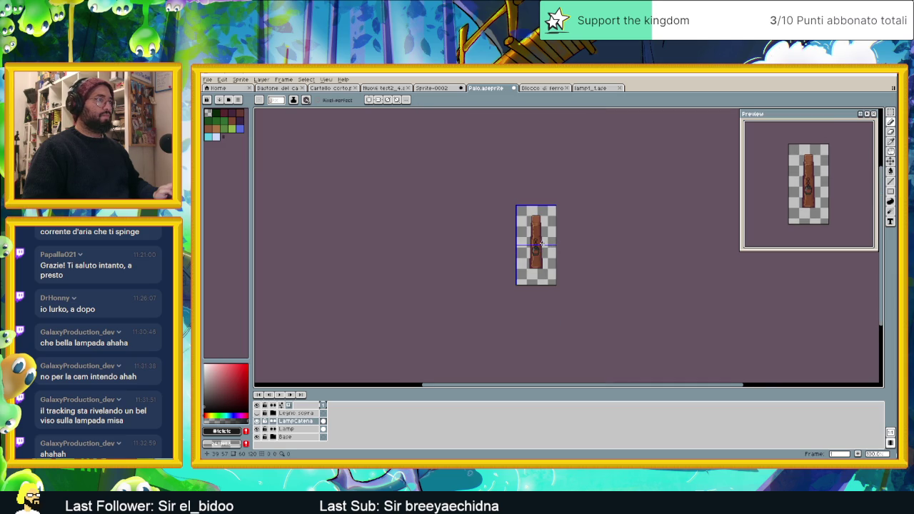
- Sample light grey #767676 and mid grey #535353 from the lamp for the glass highlight
{"action": "scroll", "coordinate": [541, 243], "scroll_direction": "up", "scroll_amount": 1}
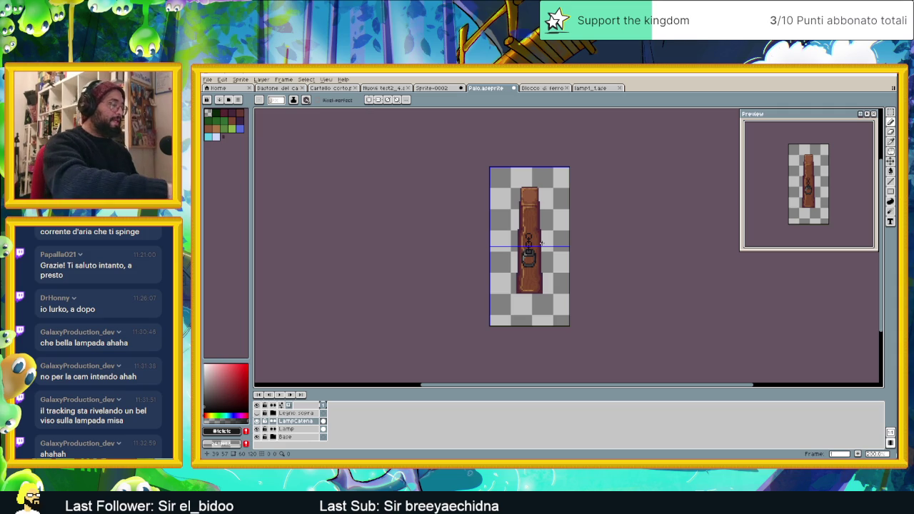
{"action": "scroll", "coordinate": [541, 244], "scroll_direction": "up", "scroll_amount": 1}
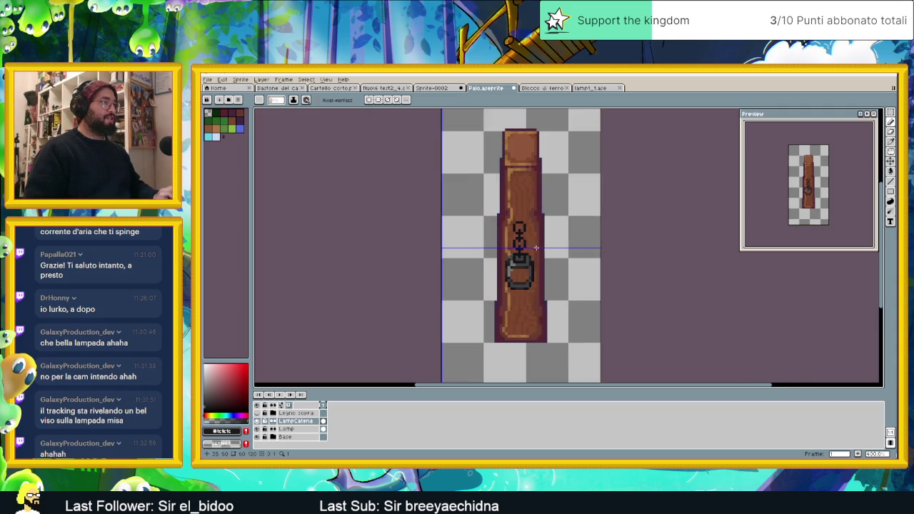
{"action": "scroll", "coordinate": [536, 248], "scroll_direction": "up", "scroll_amount": 1}
{"action": "scroll", "coordinate": [521, 254], "scroll_direction": "up", "scroll_amount": 1}
{"action": "scroll", "coordinate": [508, 257], "scroll_direction": "up", "scroll_amount": 1}
{"action": "left_click", "coordinate": [506, 258], "text": "alt"}
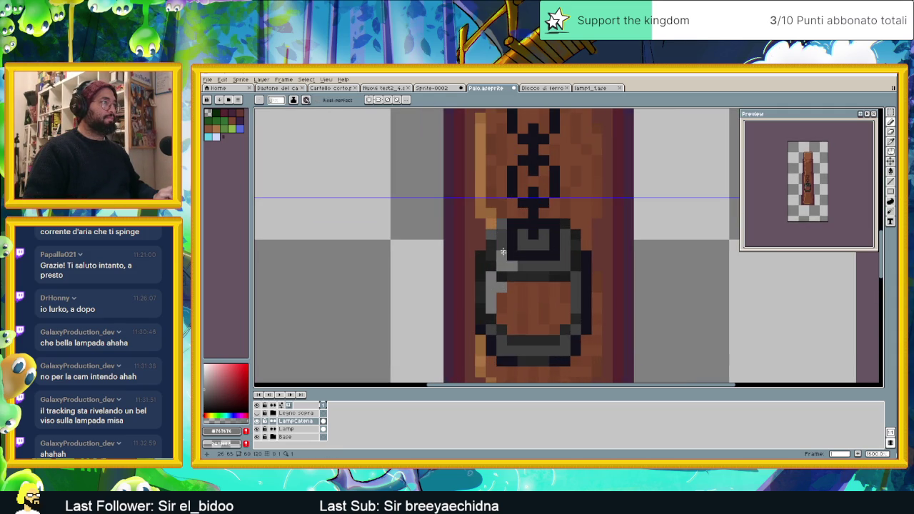
{"action": "left_click", "coordinate": [499, 253], "text": "alt"}
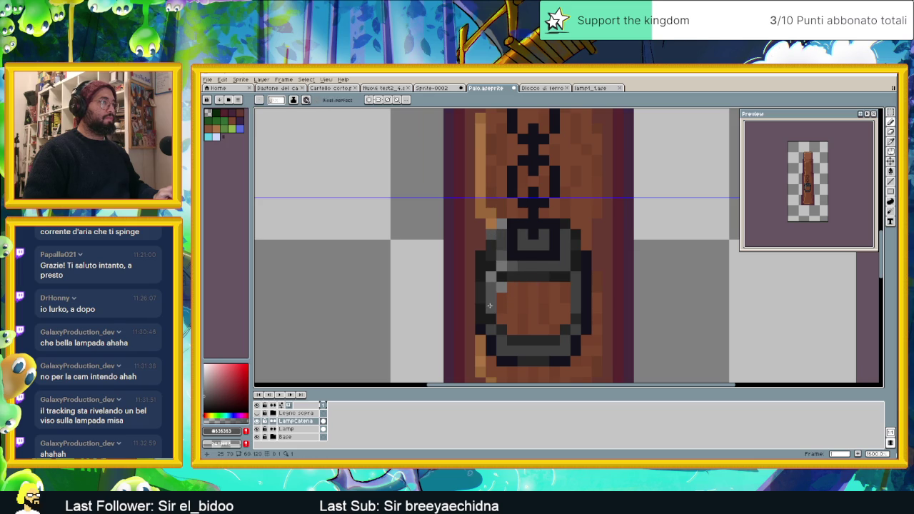
{"action": "scroll", "coordinate": [523, 327], "scroll_direction": "down", "scroll_amount": 2}
{"action": "scroll", "coordinate": [508, 307], "scroll_direction": "up", "scroll_amount": 1}
{"action": "scroll", "coordinate": [493, 293], "scroll_direction": "up", "scroll_amount": 1}
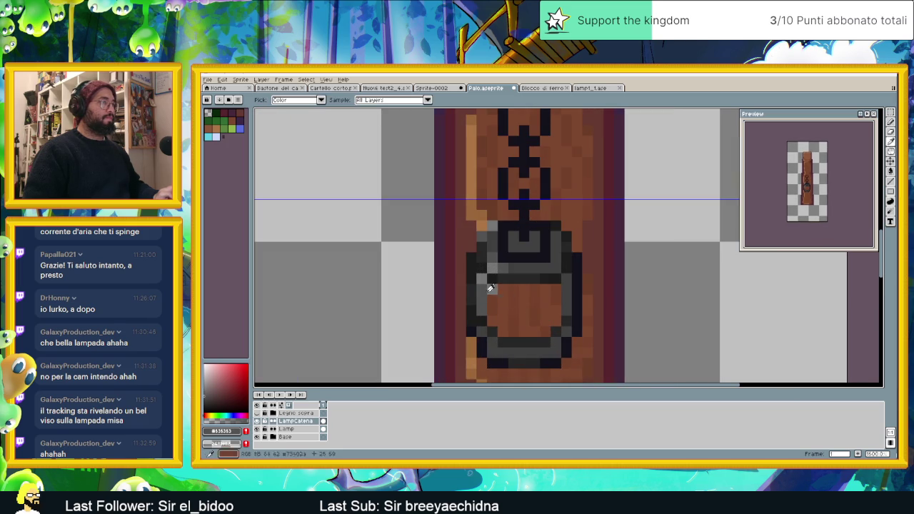
{"action": "left_click", "coordinate": [494, 284], "text": "alt"}
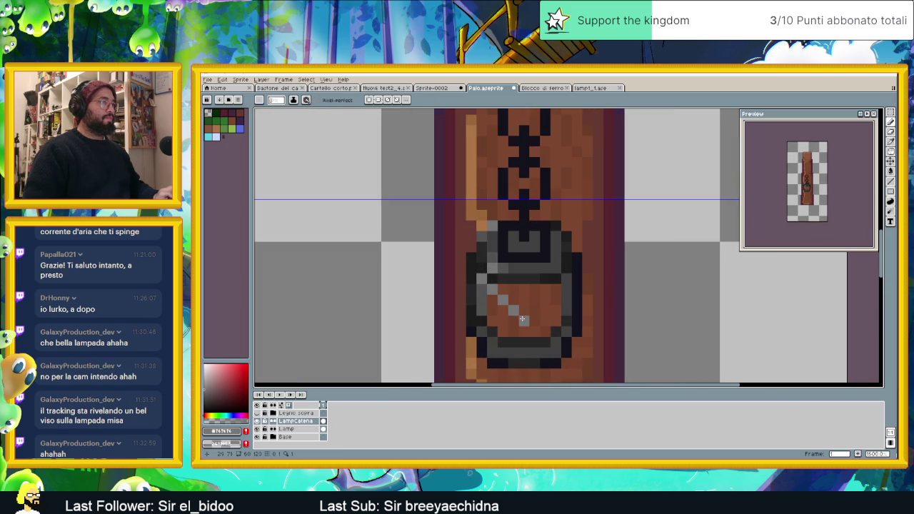
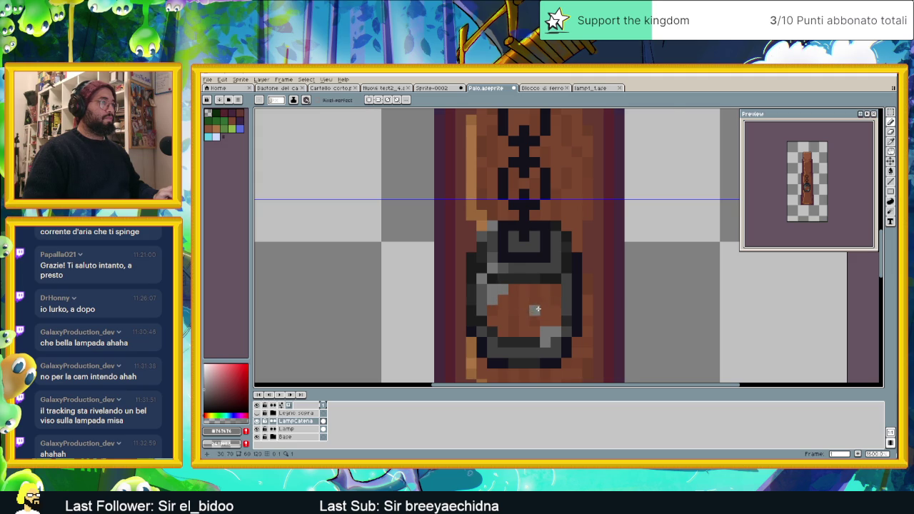
- Choose the light-blue swatch and mark glints on the lamp glass, upper left and lower right
{"action": "scroll", "coordinate": [540, 308], "scroll_direction": "down", "scroll_amount": 3}
{"action": "scroll", "coordinate": [546, 304], "scroll_direction": "up", "scroll_amount": 2}
{"action": "scroll", "coordinate": [551, 299], "scroll_direction": "up", "scroll_amount": 1}
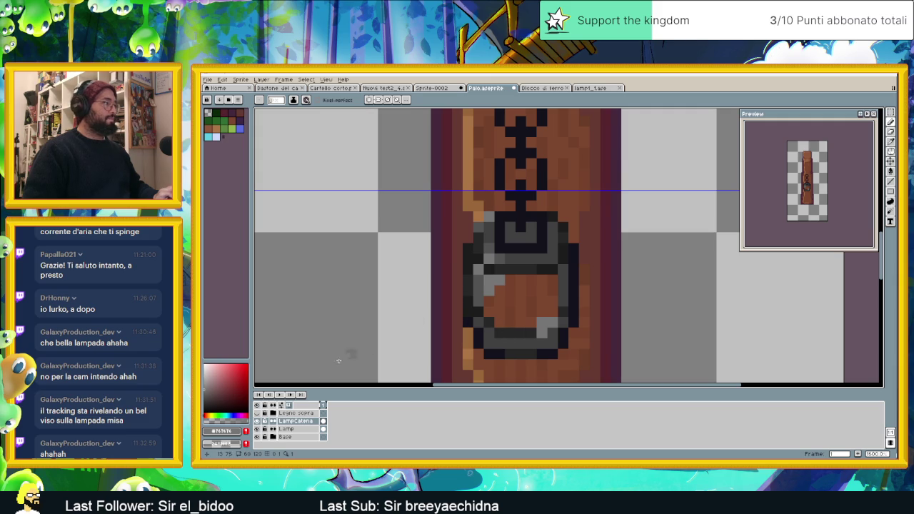
{"action": "left_click", "coordinate": [218, 137]}
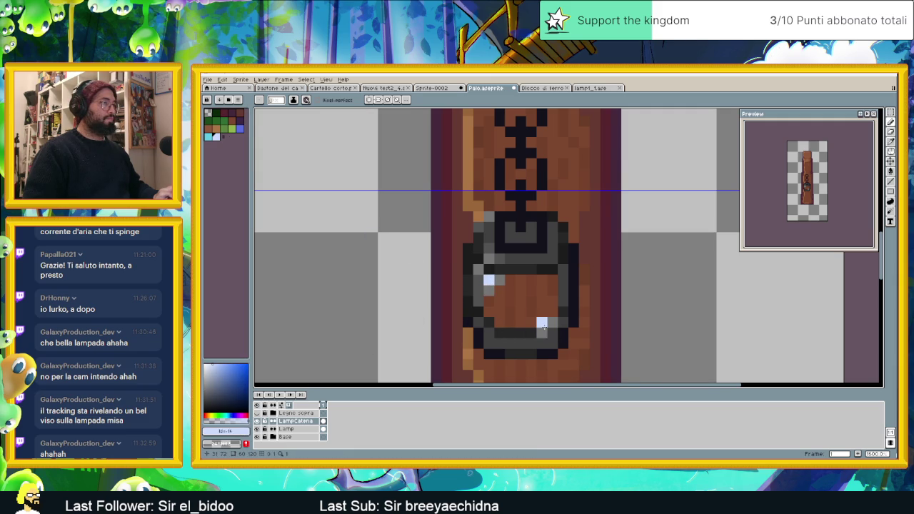
{"action": "scroll", "coordinate": [554, 336], "scroll_direction": "down", "scroll_amount": 3}
{"action": "scroll", "coordinate": [532, 278], "scroll_direction": "up", "scroll_amount": 2}
{"action": "scroll", "coordinate": [515, 288], "scroll_direction": "up", "scroll_amount": 1}
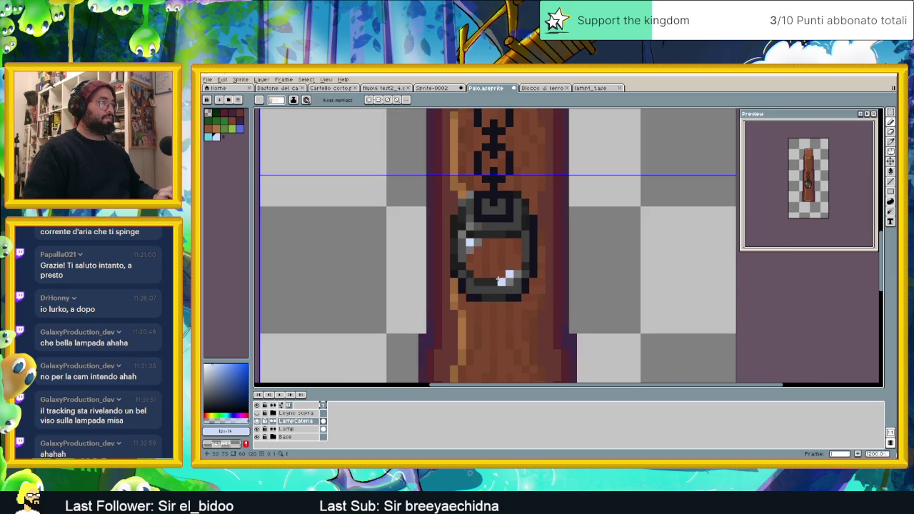
{"action": "scroll", "coordinate": [532, 289], "scroll_direction": "up", "scroll_amount": 1}
{"action": "scroll", "coordinate": [532, 286], "scroll_direction": "up", "scroll_amount": 1}
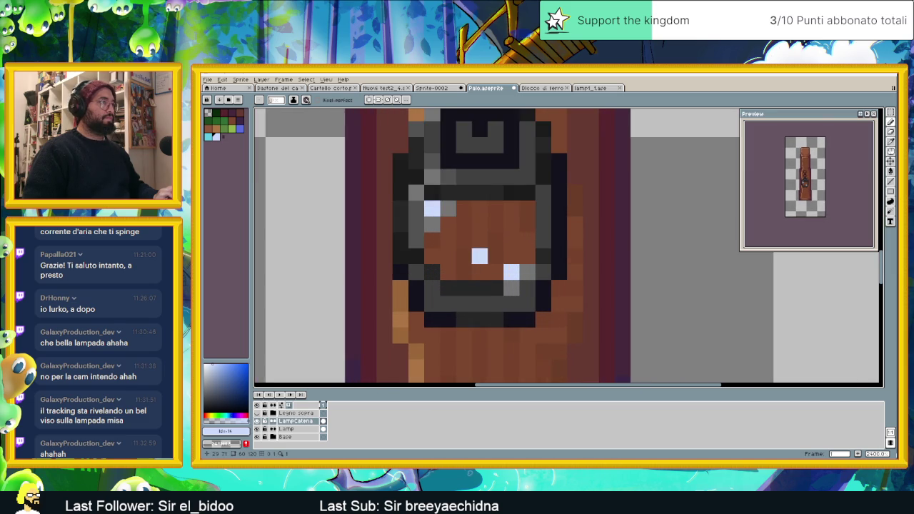
{"action": "scroll", "coordinate": [532, 282], "scroll_direction": "up", "scroll_amount": 1}
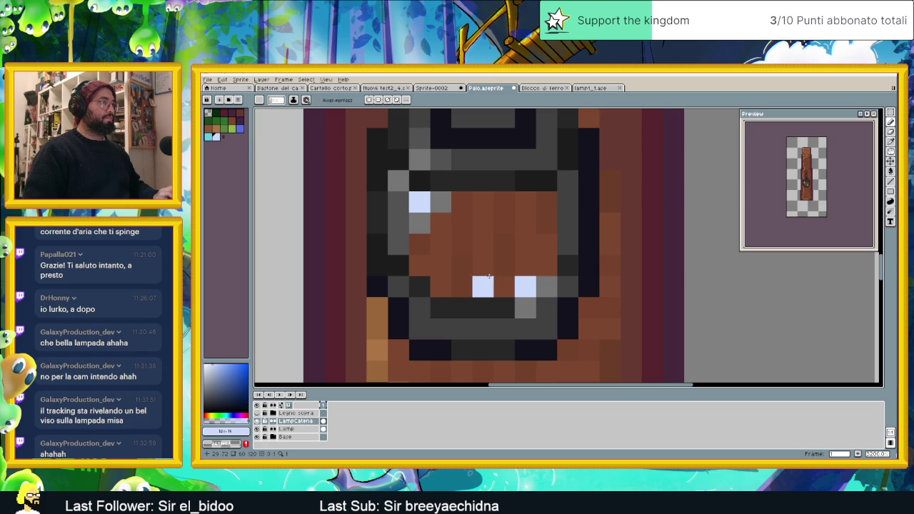
{"action": "left_click", "coordinate": [428, 343], "text": "alt"}
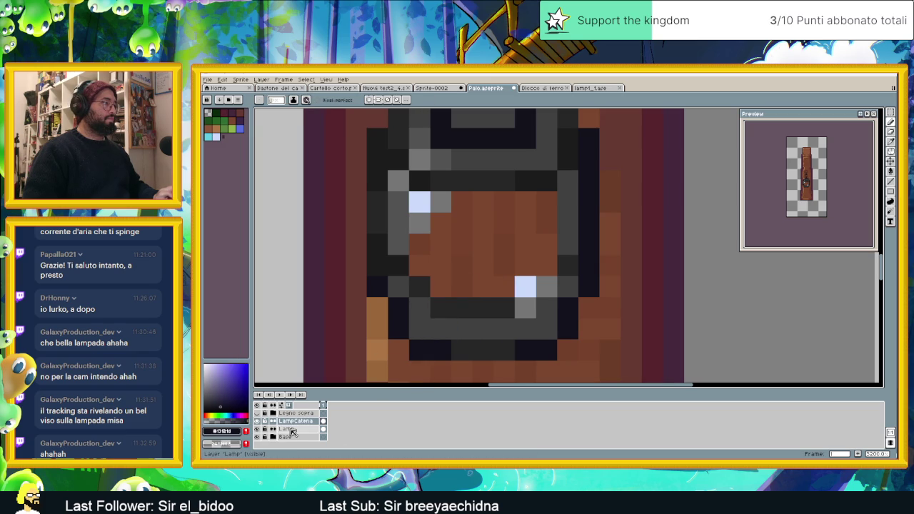
{"action": "scroll", "coordinate": [400, 304], "scroll_direction": "down", "scroll_amount": 2}
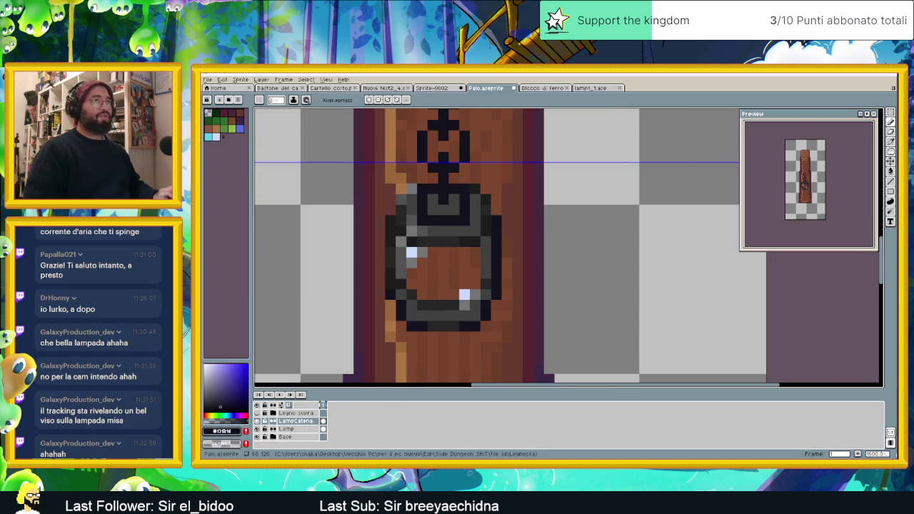
- Toggle the LampCatena layer to compare, then marquee-select the whole lamp area
{"action": "left_click", "coordinate": [892, 115]}
{"action": "left_click", "coordinate": [258, 421]}
{"action": "left_click", "coordinate": [258, 421]}
{"action": "left_click", "coordinate": [258, 421]}
{"action": "left_click", "coordinate": [258, 421]}
{"action": "left_click", "coordinate": [258, 421]}
{"action": "left_click_drag", "start_coordinate": [376, 184], "coordinate": [527, 351]}
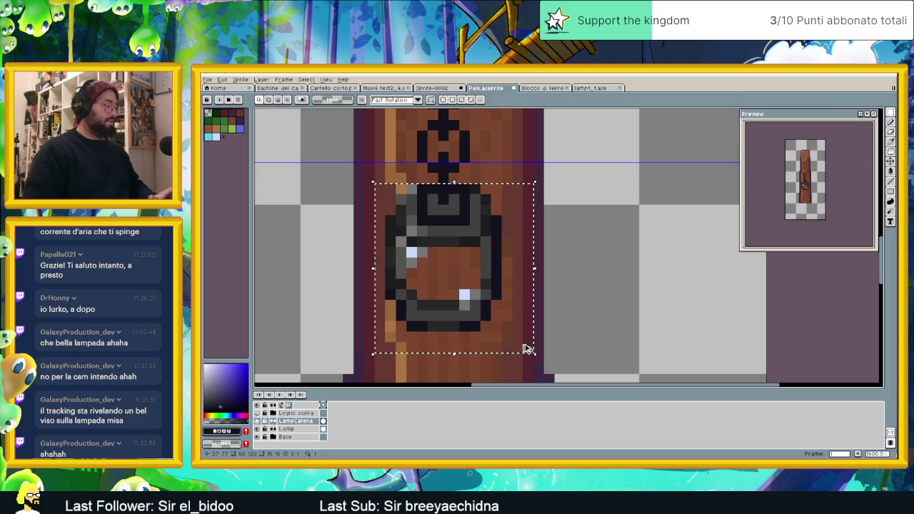
- Cut the highlight pixels from LampCatena and paste them in place on the Lamp layer
{"action": "key", "text": "Delete"}
{"action": "left_click", "coordinate": [286, 429]}
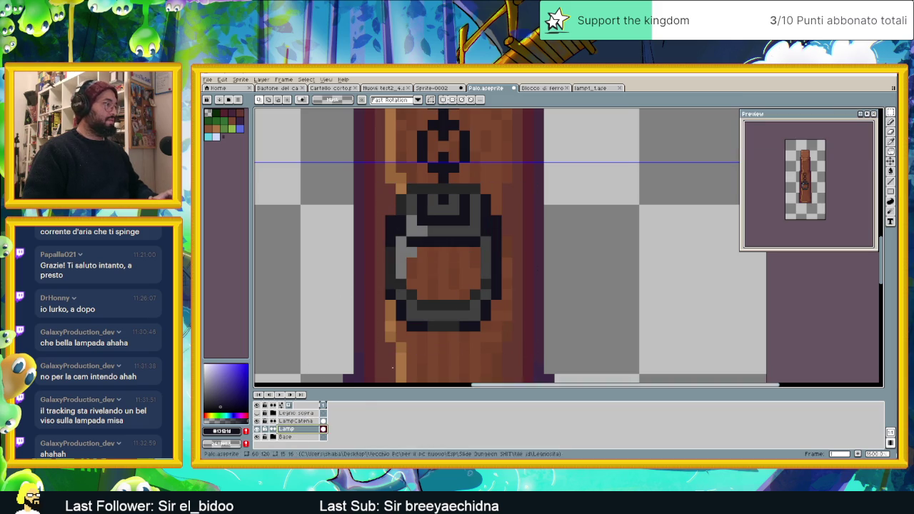
{"action": "key", "text": "ctrl+z"}
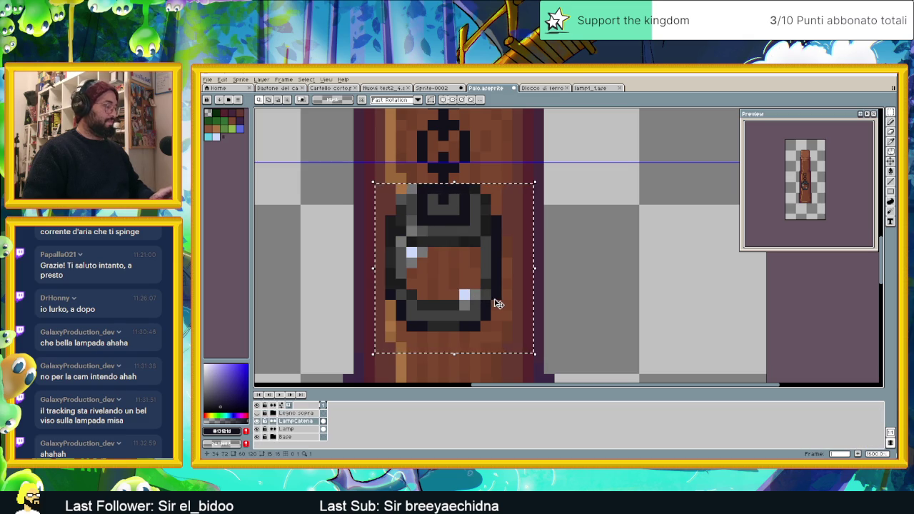
{"action": "left_click", "coordinate": [498, 297]}
{"action": "key", "text": "ctrl+x"}
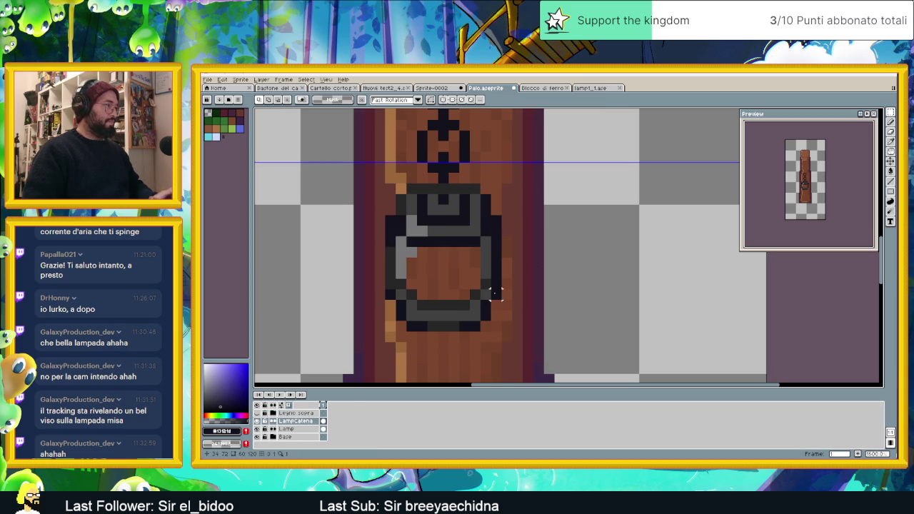
{"action": "key", "text": "alt+Down"}
{"action": "key", "text": "ctrl+v"}
{"action": "left_click", "coordinate": [572, 252]}
- Try erasing the lamp's inner dark U outline, then restore it and clear the selection
{"action": "scroll", "coordinate": [443, 200], "scroll_direction": "up", "scroll_amount": 1}
{"action": "left_click_drag", "start_coordinate": [402, 179], "coordinate": [482, 243]}
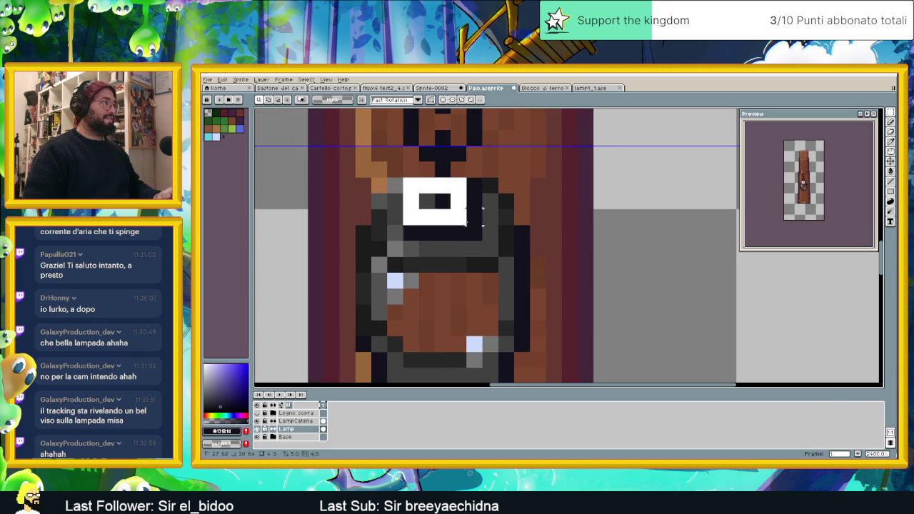
{"action": "key", "text": "Delete"}
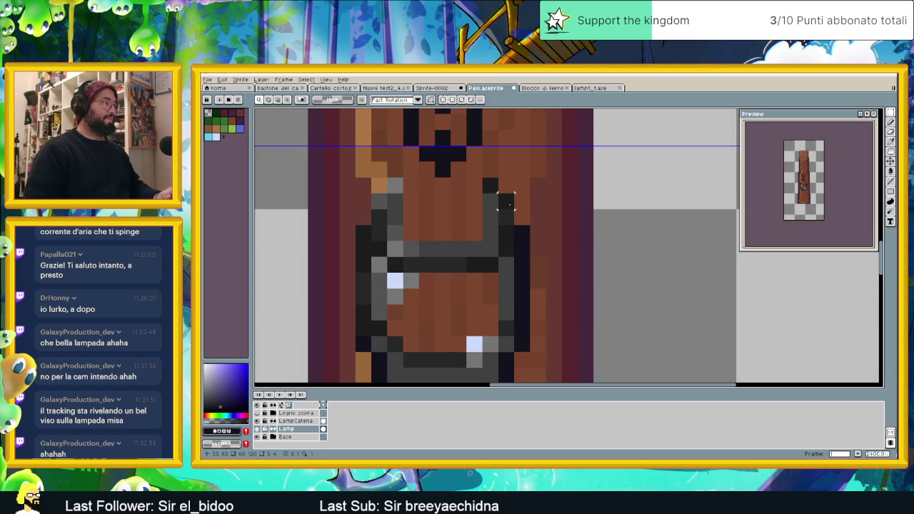
{"action": "key", "text": "ctrl+z"}
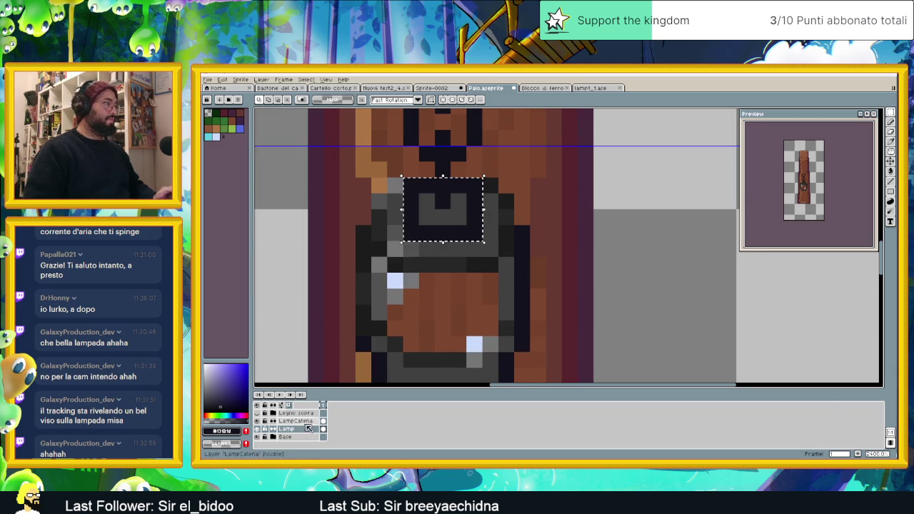
{"action": "key", "text": "ctrl+d"}
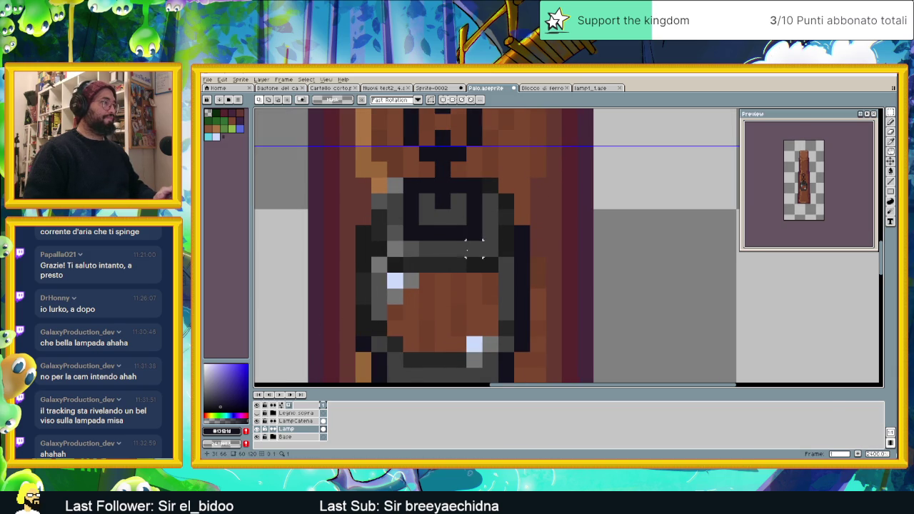
- Toggle the chain and Lamp layers to verify the moved highlights, then return to the pencil
{"action": "scroll", "coordinate": [457, 248], "scroll_direction": "down", "scroll_amount": 2}
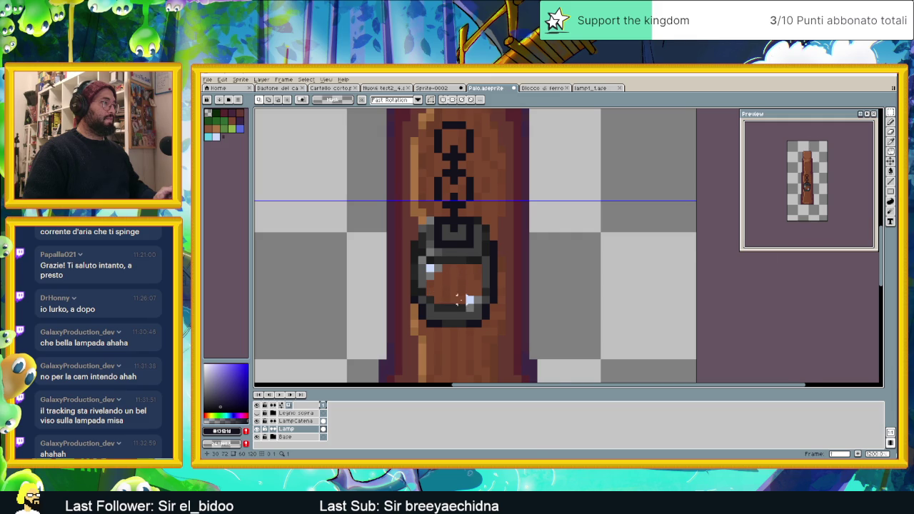
{"action": "scroll", "coordinate": [464, 300], "scroll_direction": "up", "scroll_amount": 1}
{"action": "left_click", "coordinate": [257, 422]}
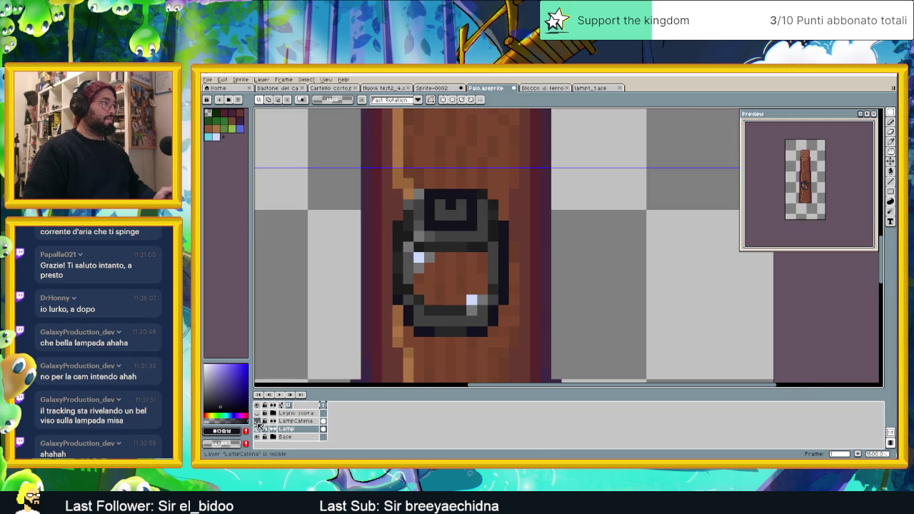
{"action": "left_click", "coordinate": [257, 421]}
{"action": "left_click", "coordinate": [257, 420]}
{"action": "left_click", "coordinate": [264, 421]}
{"action": "left_click", "coordinate": [260, 420]}
{"action": "left_click", "coordinate": [261, 421]}
{"action": "left_click", "coordinate": [260, 421]}
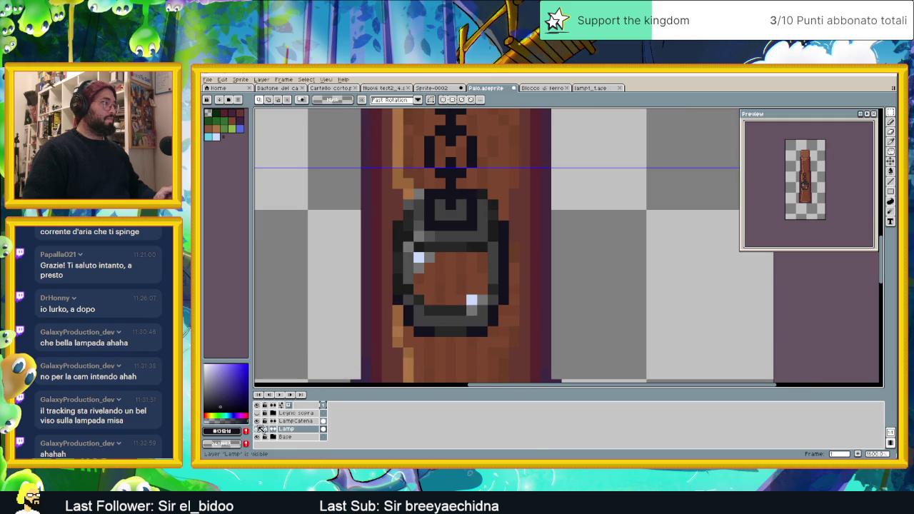
{"action": "left_click", "coordinate": [257, 429]}
{"action": "left_click", "coordinate": [258, 428]}
{"action": "scroll", "coordinate": [505, 188], "scroll_direction": "up", "scroll_amount": 2}
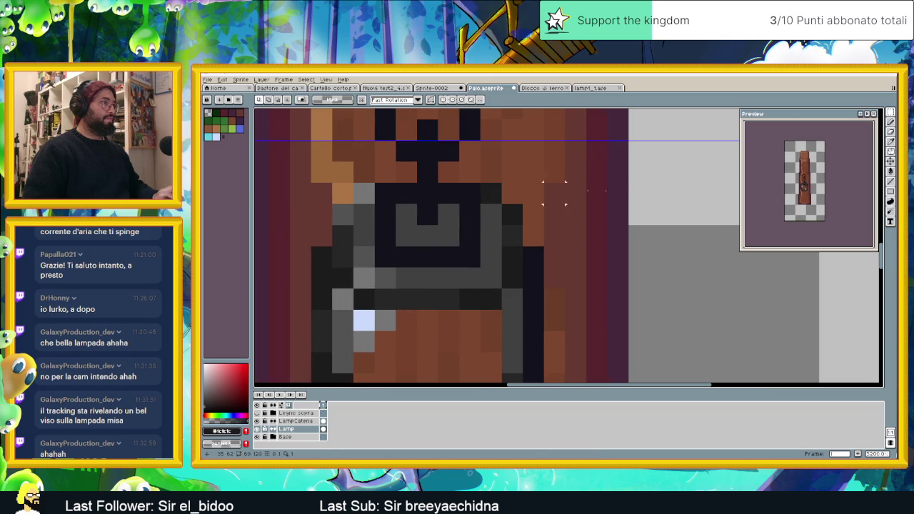
{"action": "key", "text": "b"}
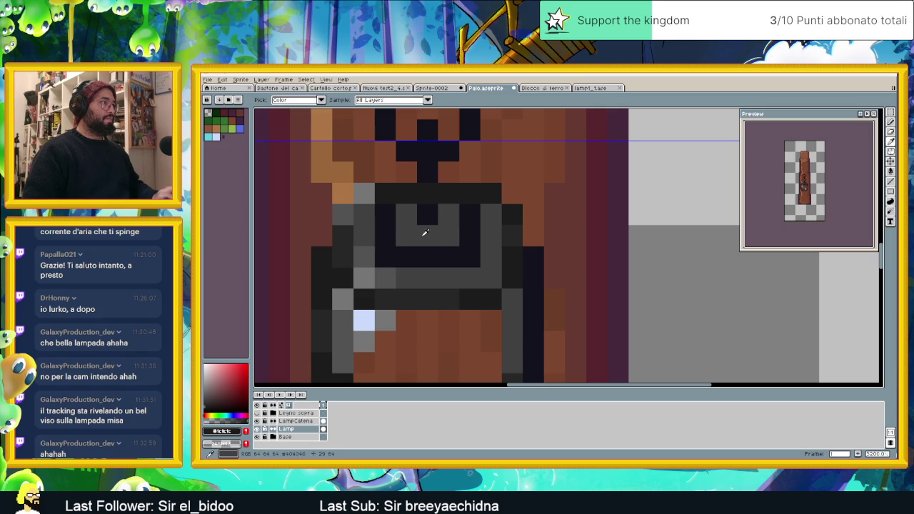
- Repaint dark pixels on the lamp top with grey #404040
{"action": "left_click", "coordinate": [390, 236], "text": "alt"}
{"action": "left_click", "coordinate": [384, 214]}
{"action": "left_click", "coordinate": [473, 236]}
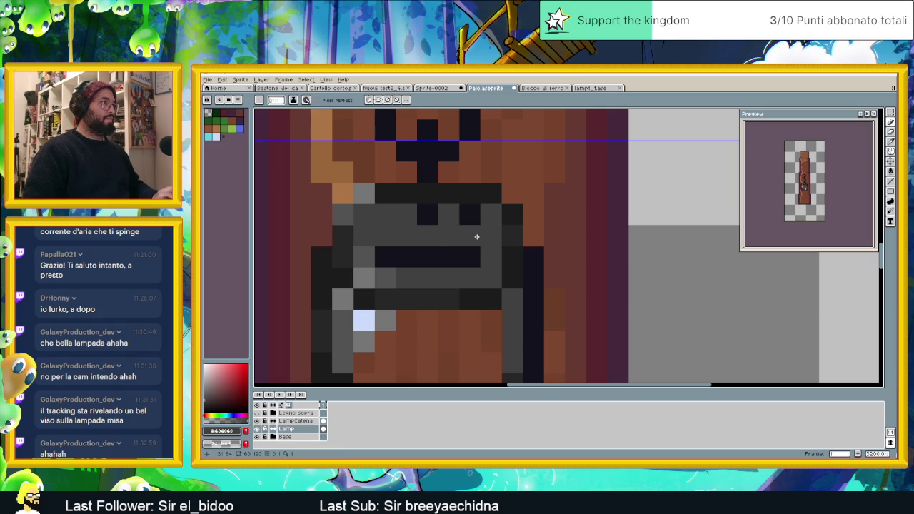
{"action": "left_click", "coordinate": [475, 214]}
{"action": "left_click", "coordinate": [505, 250]}
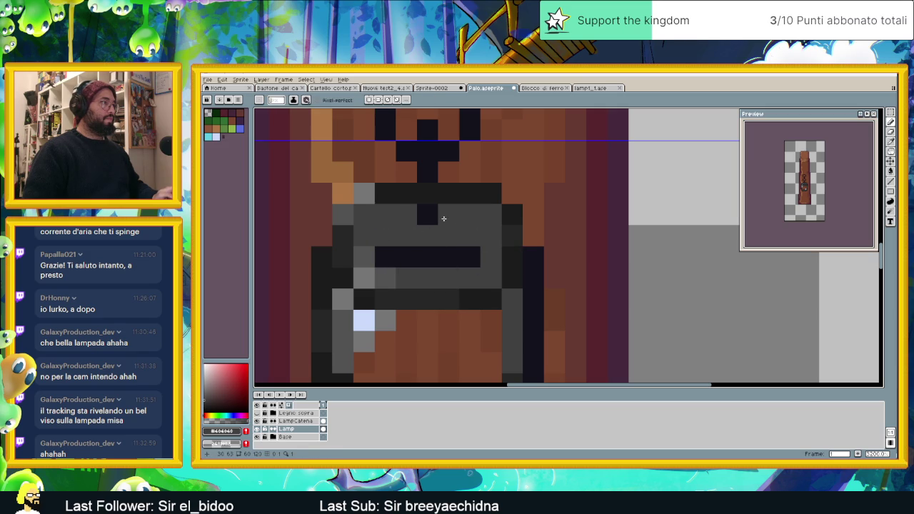
- Try extending the dark navy outline down both sides of the hook, then undo it
{"action": "left_click", "coordinate": [423, 216], "text": "alt"}
{"action": "key", "text": "Up"}
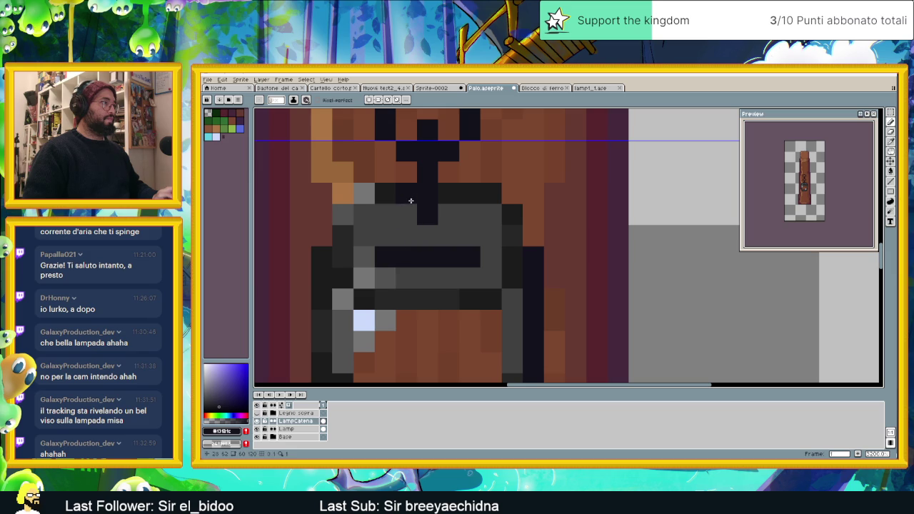
{"action": "left_click_drag", "start_coordinate": [394, 201], "coordinate": [388, 231]}
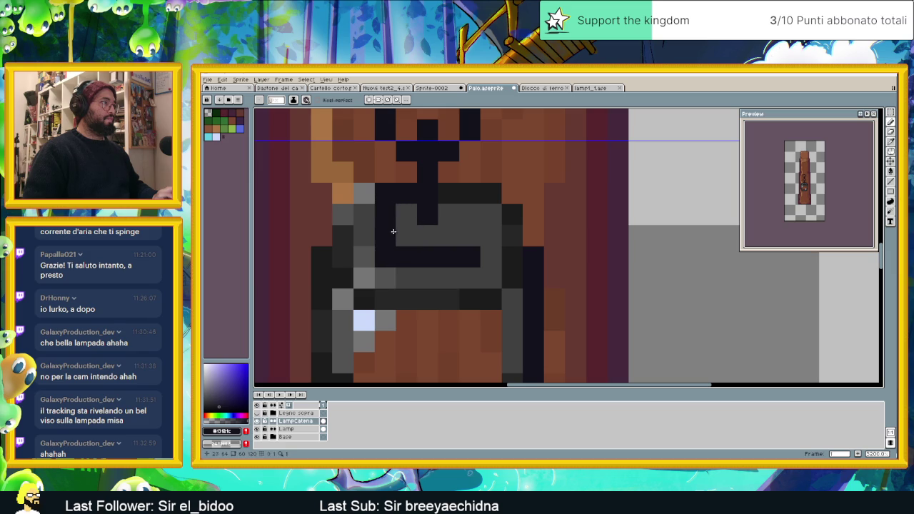
{"action": "left_click_drag", "start_coordinate": [472, 203], "coordinate": [473, 230]}
{"action": "left_click", "coordinate": [447, 235]}
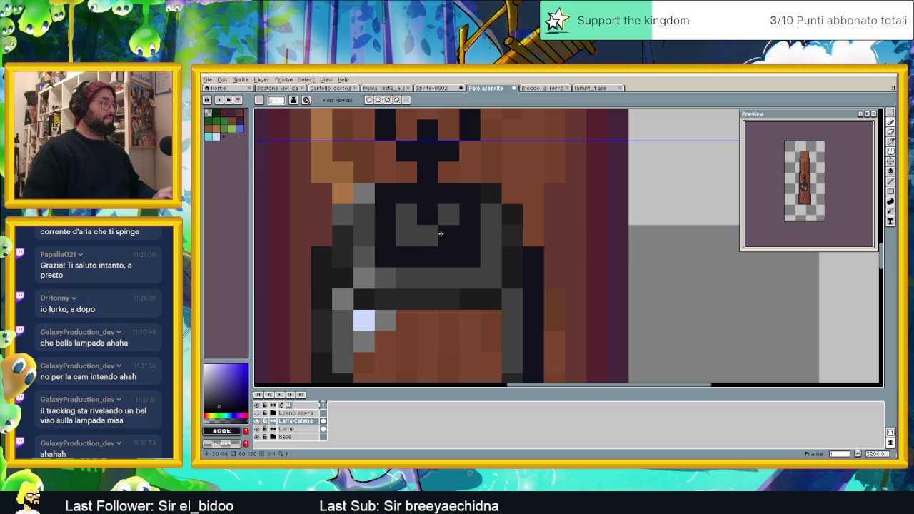
{"action": "key", "text": "ctrl+z"}
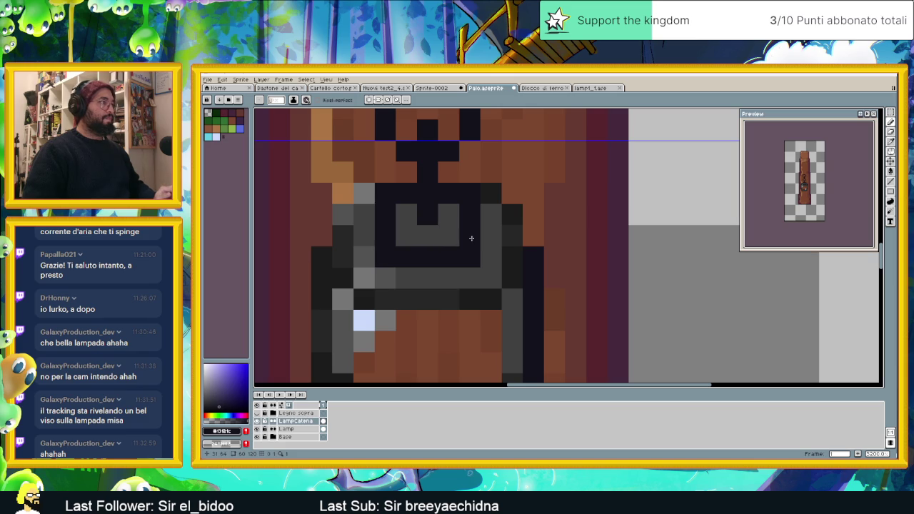
{"action": "key", "text": "ctrl+z"}
{"action": "key", "text": "ctrl+z"}
{"action": "key", "text": "ctrl+z"}
{"action": "key", "text": "ctrl+z"}
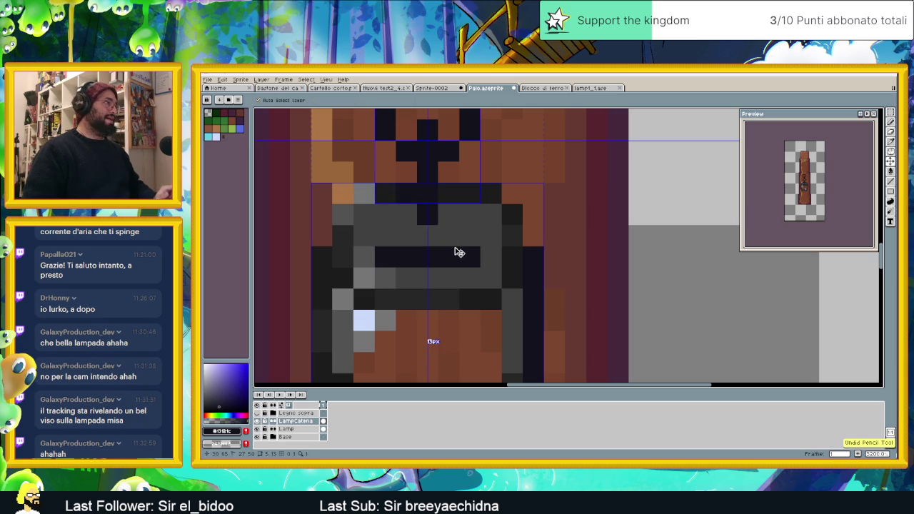
- Toggle the LampCatena and Lamp layers on and off to inspect their pixels
{"action": "left_click", "coordinate": [285, 436]}
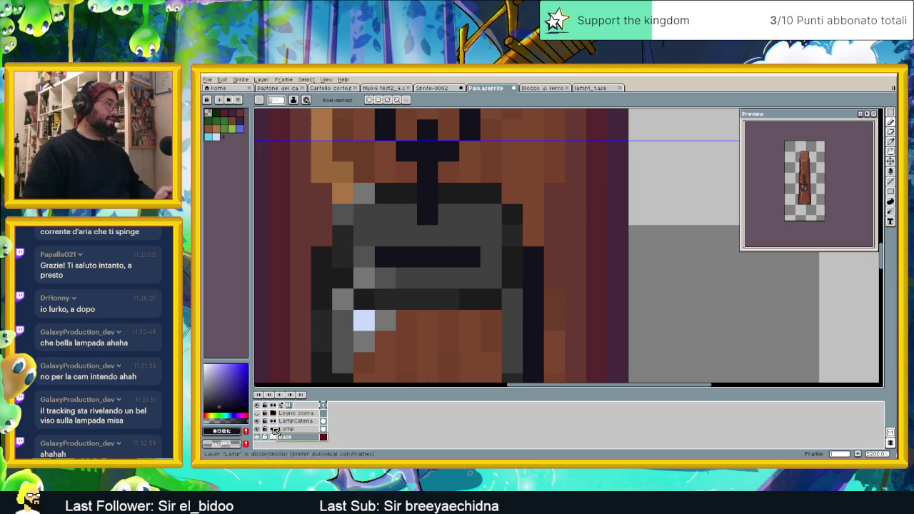
{"action": "left_click", "coordinate": [257, 421]}
{"action": "left_click", "coordinate": [257, 422]}
{"action": "left_click", "coordinate": [257, 422]}
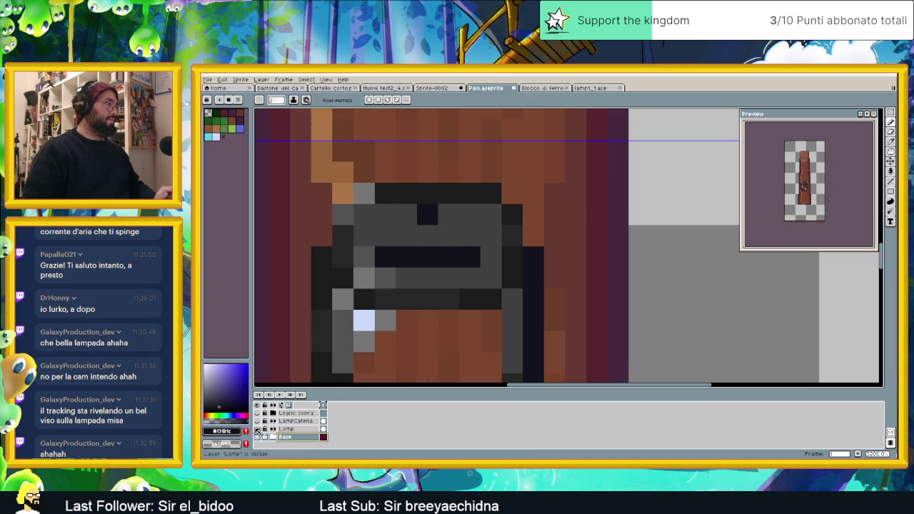
{"action": "left_click", "coordinate": [257, 430]}
{"action": "left_click", "coordinate": [257, 422]}
{"action": "left_click", "coordinate": [258, 421]}
{"action": "left_click", "coordinate": [258, 422]}
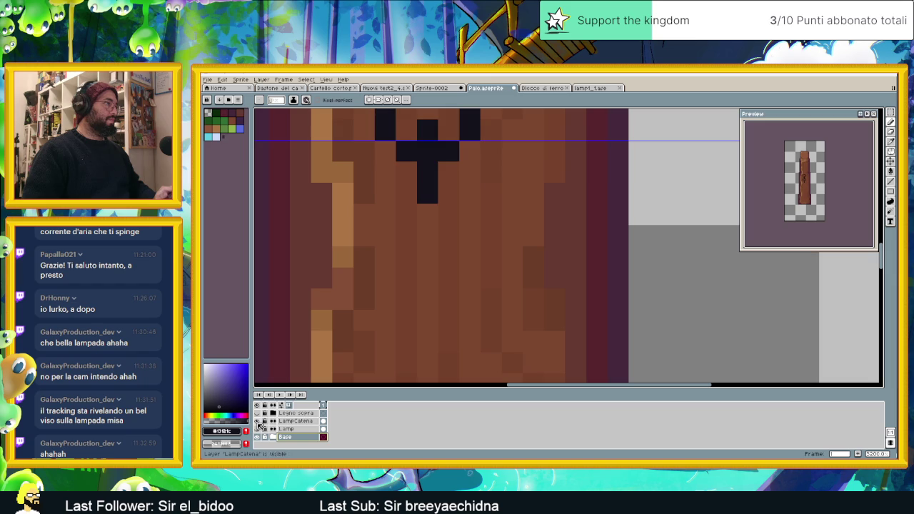
{"action": "left_click", "coordinate": [259, 430]}
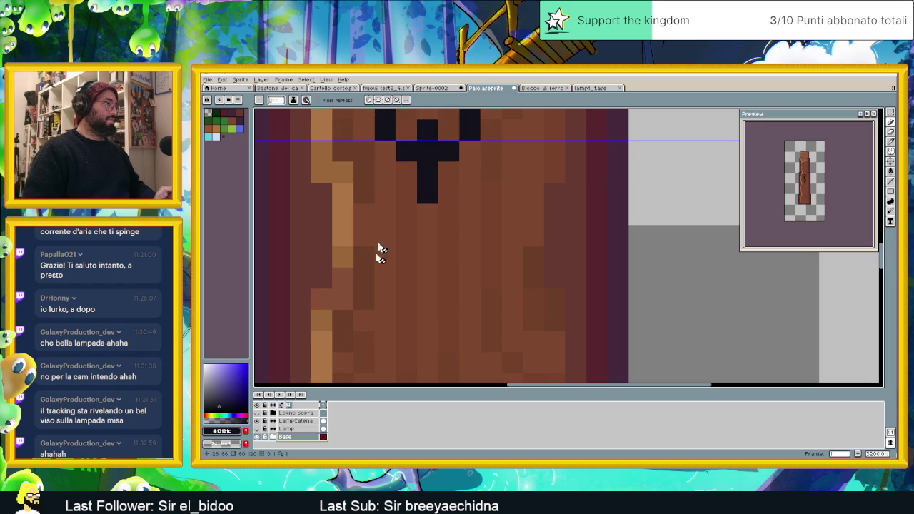
{"action": "left_click", "coordinate": [296, 421]}
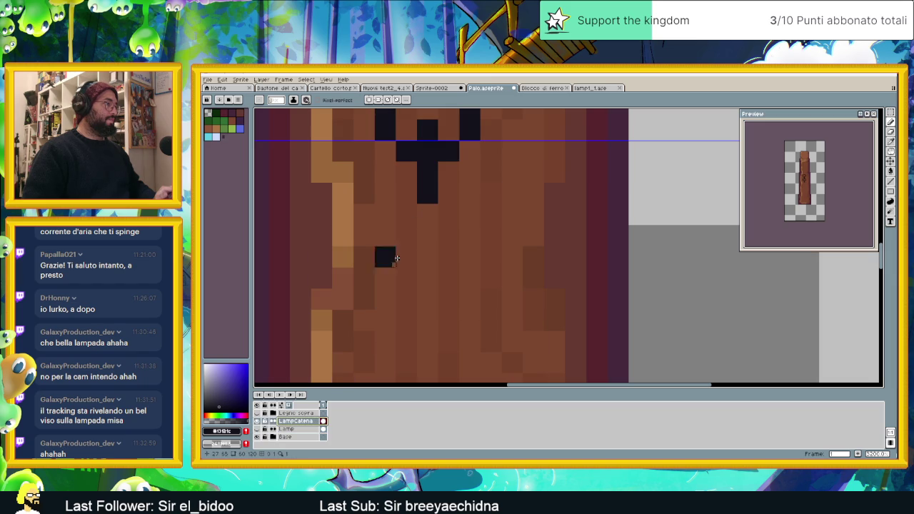
{"action": "left_click", "coordinate": [257, 429]}
{"action": "left_click", "coordinate": [258, 431]}
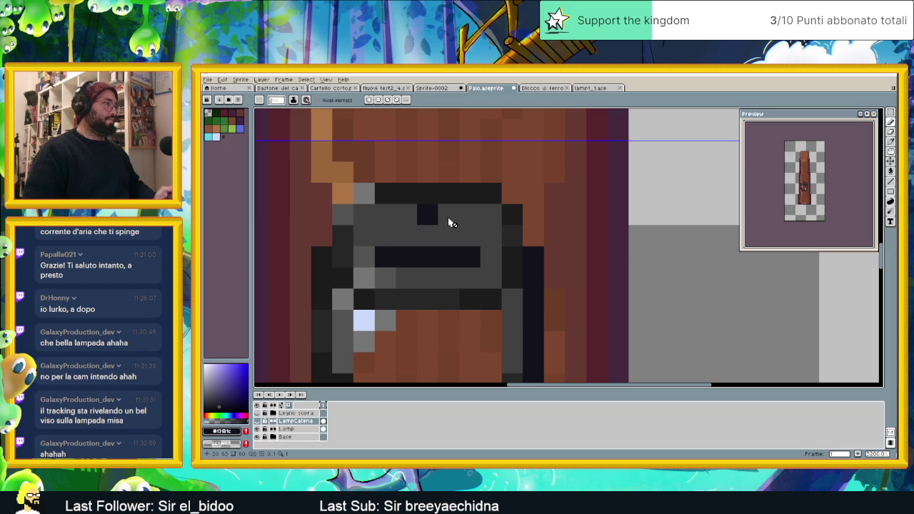
- Paint the lamp top as a near-black frame around a grey panel using #404040 and #373737
{"action": "left_click", "coordinate": [431, 218], "text": "ctrl"}
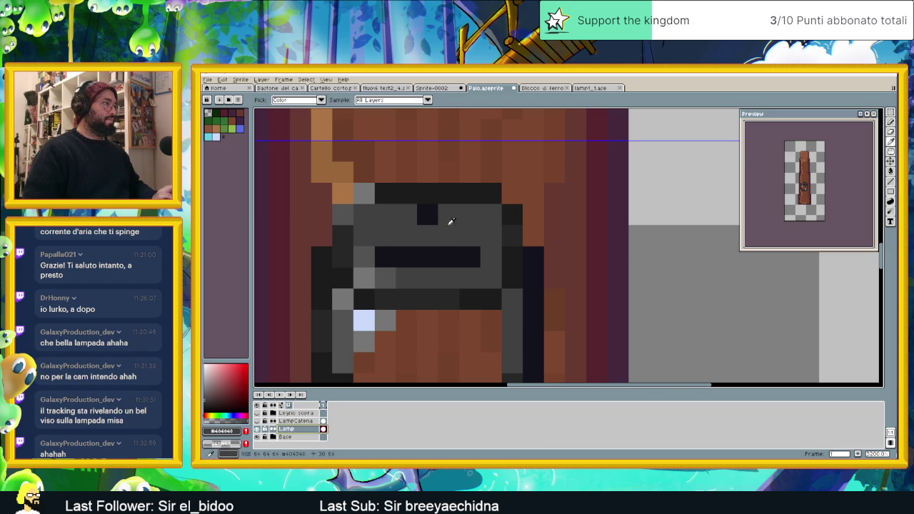
{"action": "left_click", "coordinate": [430, 218], "text": "alt"}
{"action": "left_click", "coordinate": [386, 257], "text": "alt"}
{"action": "mouse_move", "coordinate": [386, 238]}
{"action": "left_mouse_down"}
{"action": "mouse_move", "coordinate": [387, 207]}
{"action": "mouse_move", "coordinate": [456, 195]}
{"action": "mouse_move", "coordinate": [477, 230]}
{"action": "left_mouse_up"}
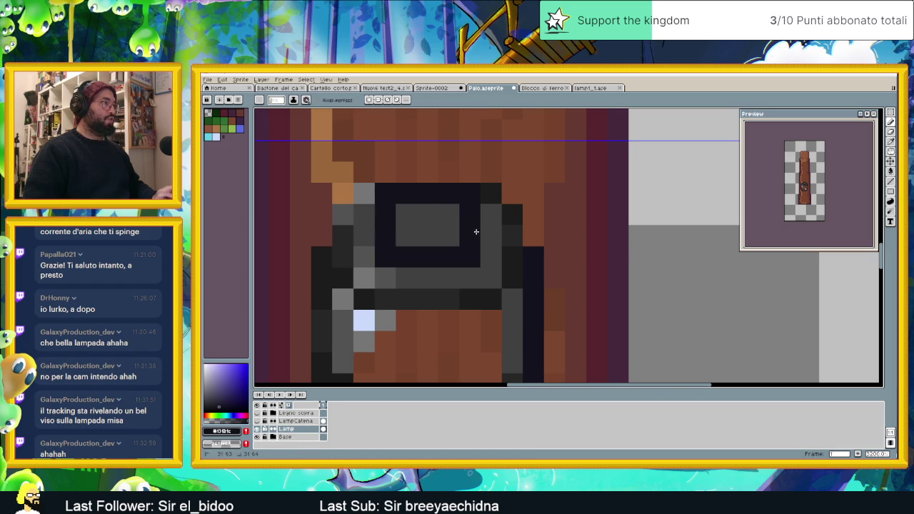
{"action": "scroll", "coordinate": [480, 249], "scroll_direction": "down", "scroll_amount": 1}
{"action": "scroll", "coordinate": [468, 253], "scroll_direction": "up", "scroll_amount": 1}
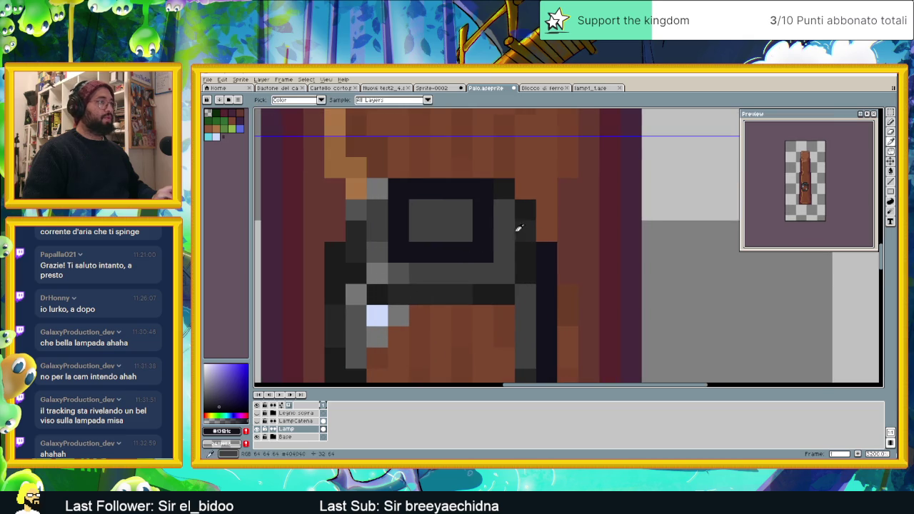
{"action": "left_click", "coordinate": [474, 226], "text": "alt"}
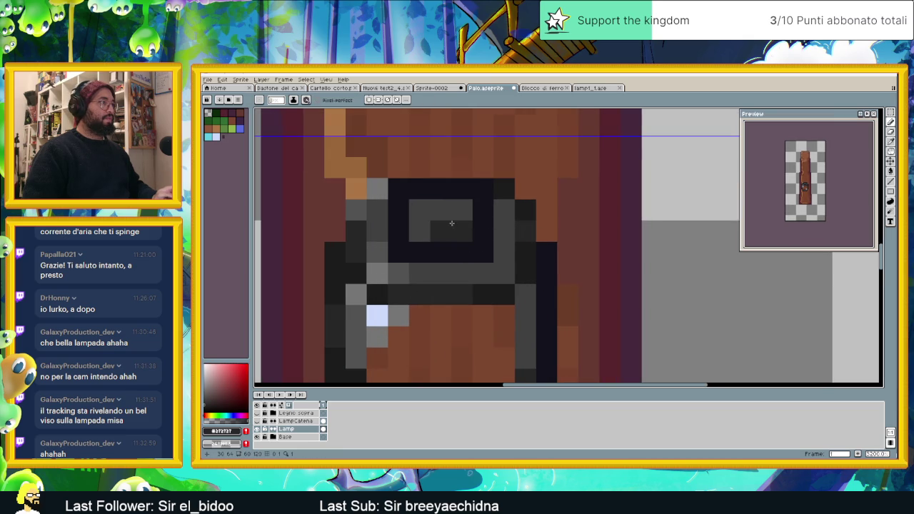
{"action": "scroll", "coordinate": [461, 211], "scroll_direction": "down", "scroll_amount": 4}
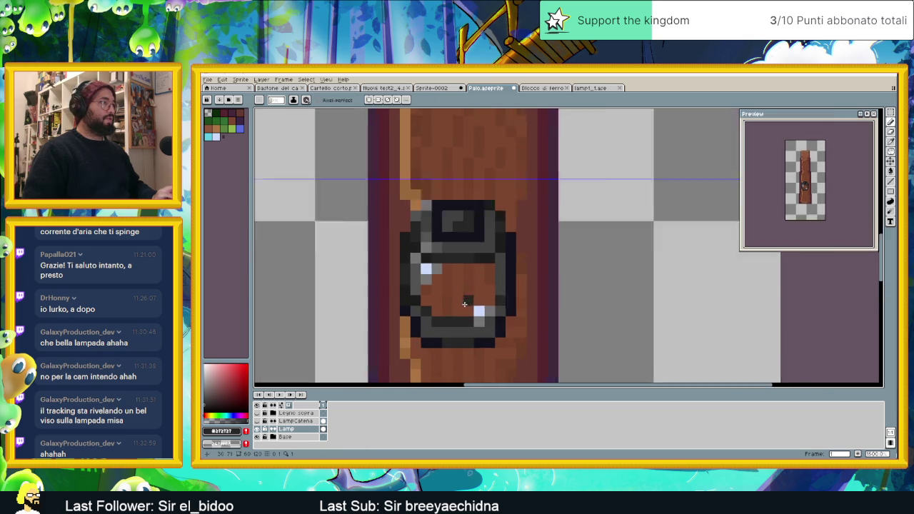
{"action": "scroll", "coordinate": [471, 320], "scroll_direction": "up", "scroll_amount": 1}
{"action": "scroll", "coordinate": [471, 320], "scroll_direction": "up", "scroll_amount": 2}
{"action": "right_click", "coordinate": [292, 440]}
{"action": "mouse_move", "coordinate": [304, 407]}
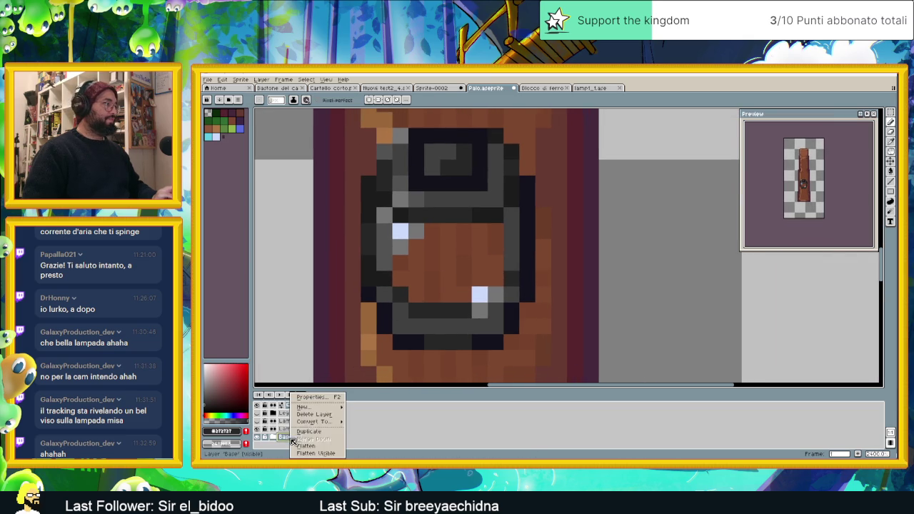
- Add a new layer above Base named SottoLampada
{"action": "left_click", "coordinate": [361, 408]}
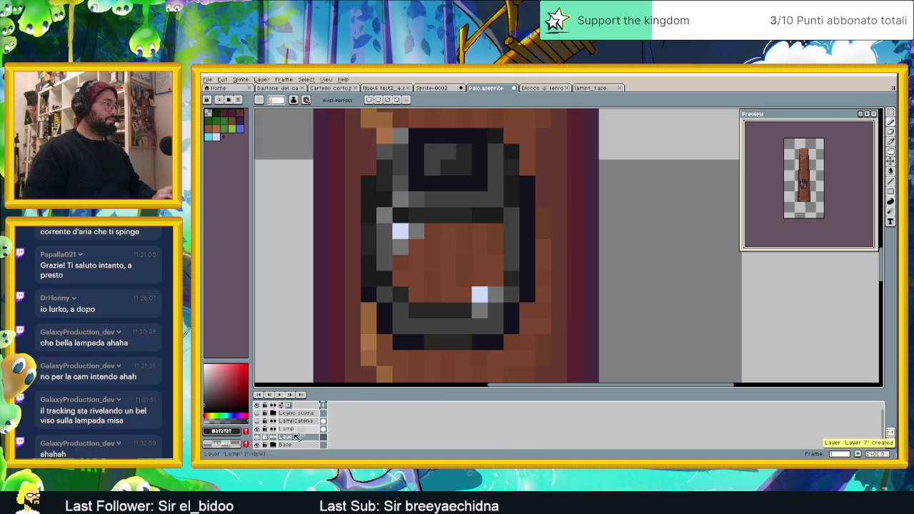
{"action": "double_click", "coordinate": [289, 438]}
{"action": "type", "text": "So"}
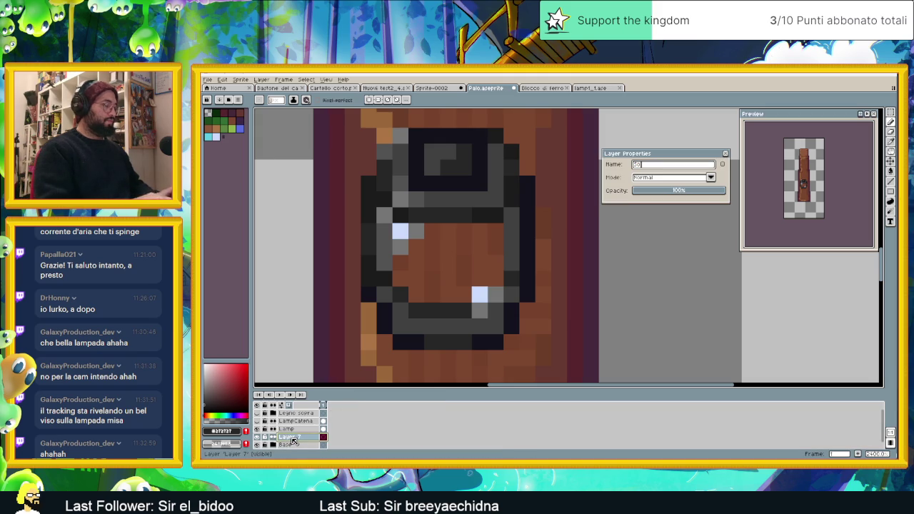
{"action": "type", "text": "ttoLampada"}
{"action": "key", "text": "Return"}
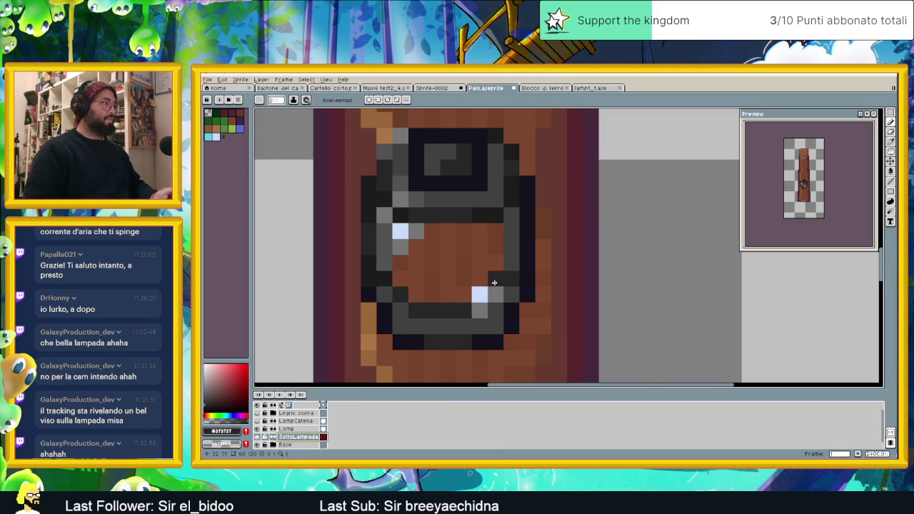
{"action": "scroll", "coordinate": [434, 307], "scroll_direction": "up", "scroll_amount": 1}
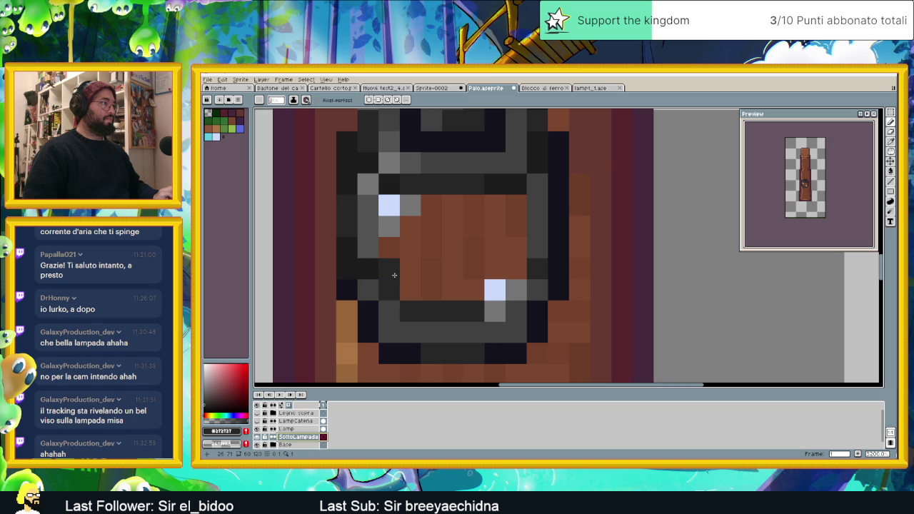
- Paint dark-grey strokes over the brown rows in the lamp's centre
{"action": "left_click", "coordinate": [534, 327], "text": "alt"}
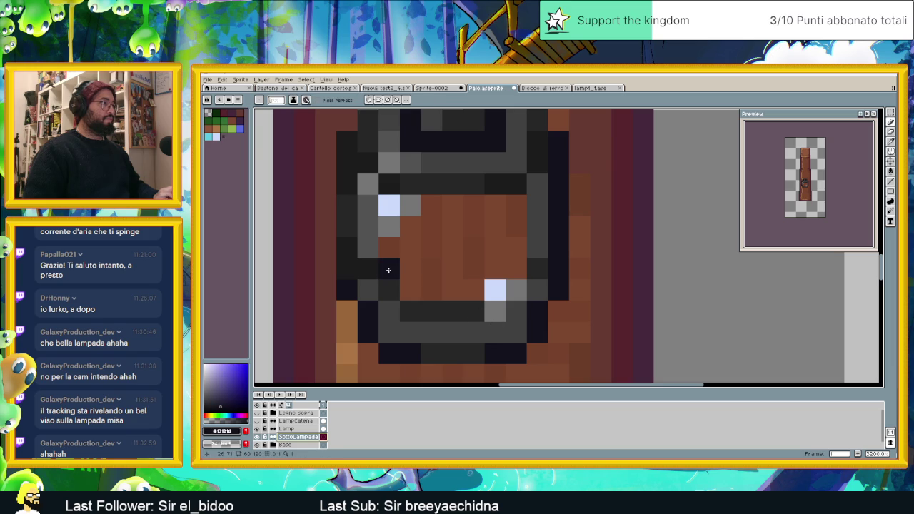
{"action": "left_click_drag", "start_coordinate": [391, 266], "coordinate": [514, 263]}
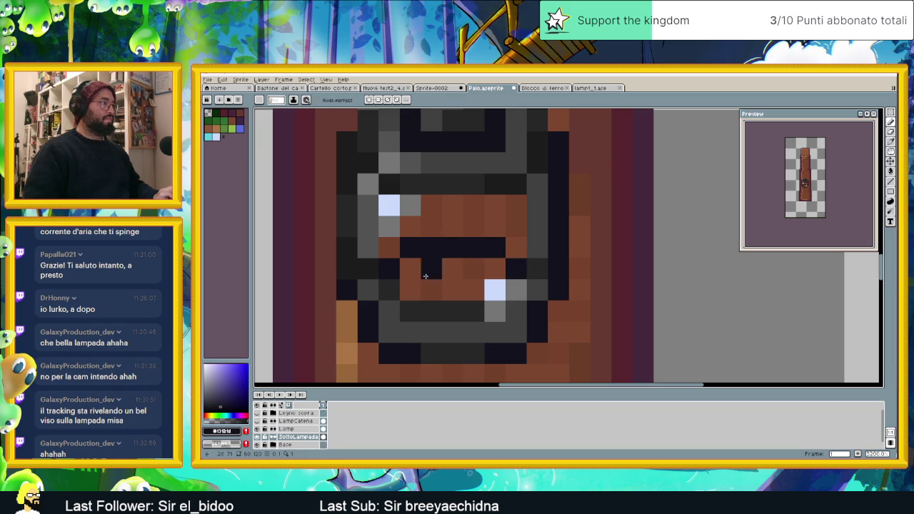
{"action": "left_click", "coordinate": [453, 290]}
{"action": "scroll", "coordinate": [458, 293], "scroll_direction": "down", "scroll_amount": 2}
{"action": "scroll", "coordinate": [458, 294], "scroll_direction": "up", "scroll_amount": 1}
{"action": "key", "text": "ctrl+z"}
{"action": "left_click_drag", "start_coordinate": [423, 275], "coordinate": [482, 275]}
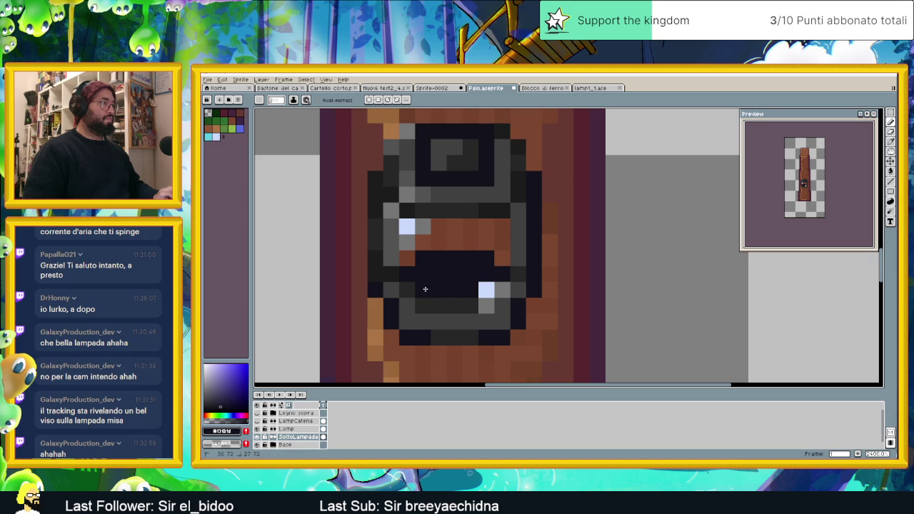
- Zoom around the lamp to check its dark lower fill, then switch to the browser window
{"action": "scroll", "coordinate": [479, 288], "scroll_direction": "down", "scroll_amount": 1}
{"action": "scroll", "coordinate": [478, 288], "scroll_direction": "down", "scroll_amount": 1}
{"action": "scroll", "coordinate": [457, 300], "scroll_direction": "up", "scroll_amount": 1}
{"action": "scroll", "coordinate": [450, 307], "scroll_direction": "up", "scroll_amount": 1}
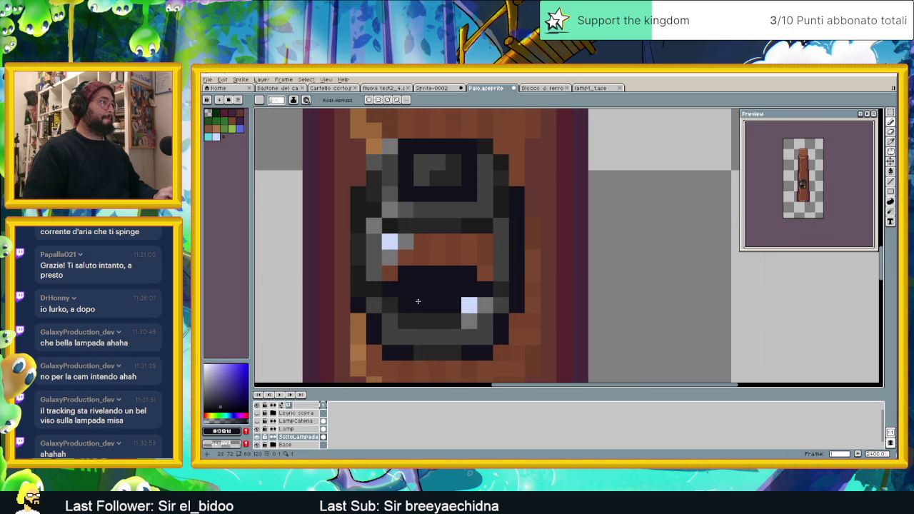
{"action": "scroll", "coordinate": [418, 301], "scroll_direction": "down", "scroll_amount": 3}
{"action": "scroll", "coordinate": [423, 301], "scroll_direction": "down", "scroll_amount": 1}
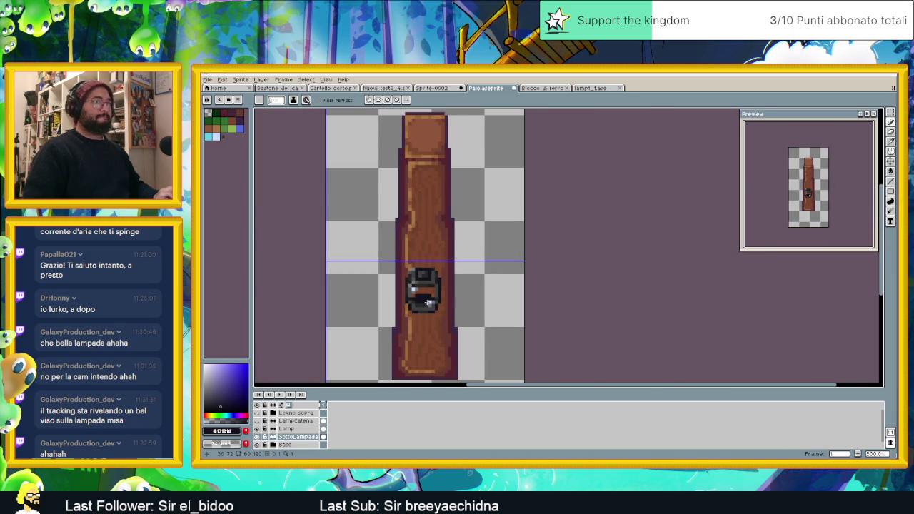
{"action": "scroll", "coordinate": [423, 305], "scroll_direction": "down", "scroll_amount": 1}
{"action": "scroll", "coordinate": [424, 305], "scroll_direction": "up", "scroll_amount": 1}
{"action": "scroll", "coordinate": [421, 303], "scroll_direction": "up", "scroll_amount": 1}
{"action": "scroll", "coordinate": [420, 301], "scroll_direction": "up", "scroll_amount": 1}
{"action": "scroll", "coordinate": [408, 303], "scroll_direction": "up", "scroll_amount": 1}
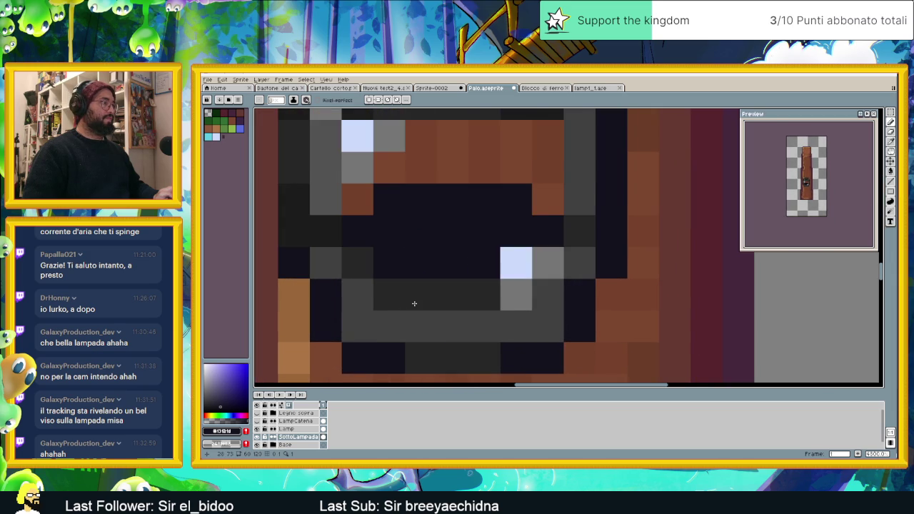
{"action": "scroll", "coordinate": [415, 304], "scroll_direction": "down", "scroll_amount": 1}
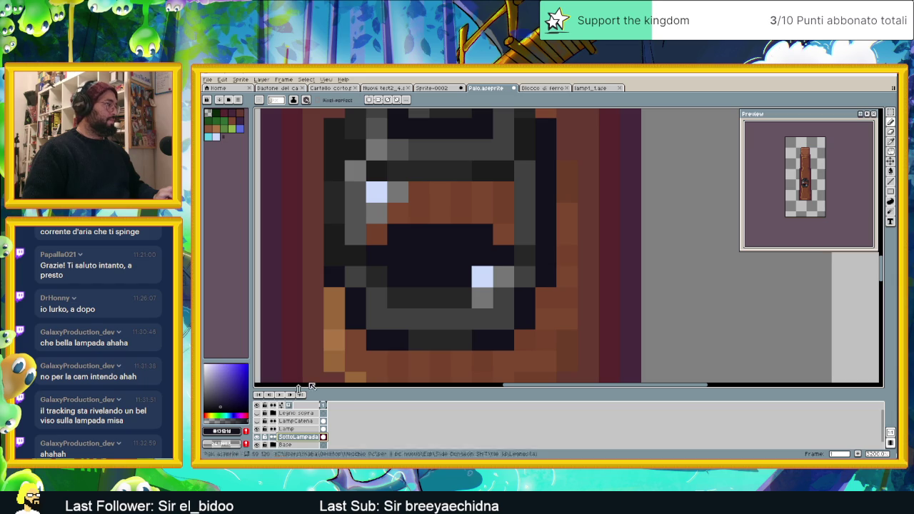
{"action": "key", "text": "alt+Tab"}
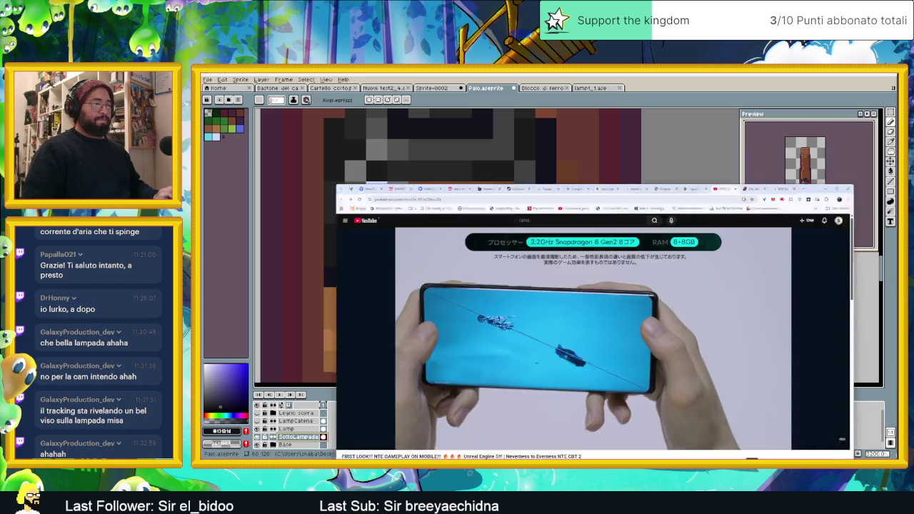
- In File Explorer, navigate up through definitive to the tile jd folder
{"action": "key", "text": "alt+Tab"}
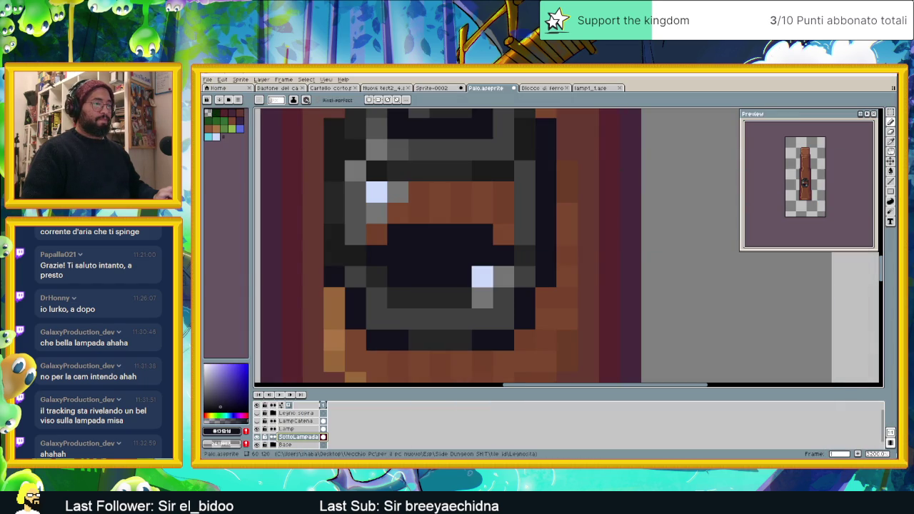
{"action": "key", "text": "alt+Tab"}
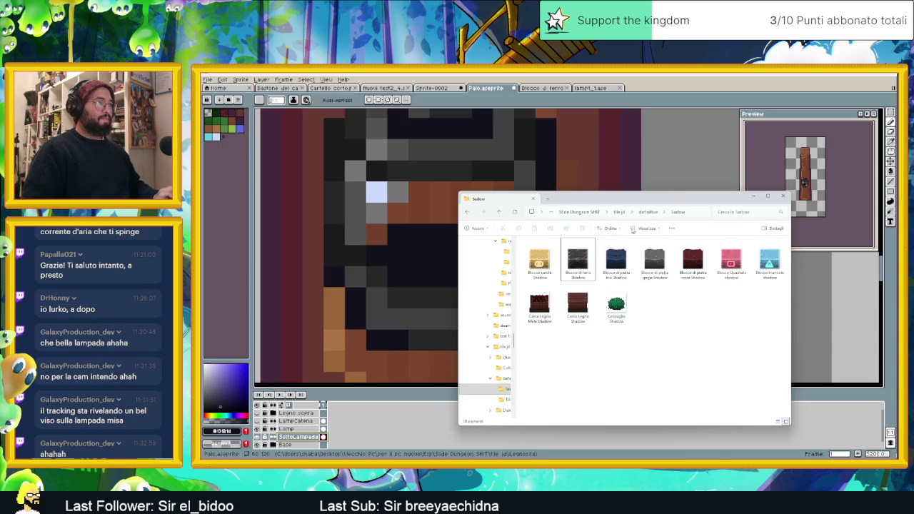
{"action": "left_click", "coordinate": [647, 212]}
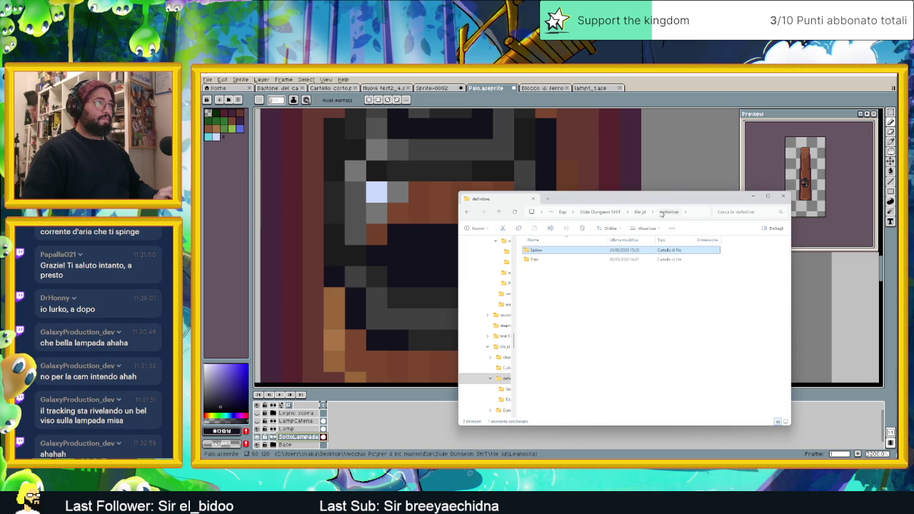
{"action": "left_click", "coordinate": [640, 212]}
{"action": "scroll", "coordinate": [657, 329], "scroll_direction": "down", "scroll_amount": 3}
{"action": "scroll", "coordinate": [665, 345], "scroll_direction": "down", "scroll_amount": 2}
{"action": "scroll", "coordinate": [665, 342], "scroll_direction": "down", "scroll_amount": 5}
{"action": "scroll", "coordinate": [667, 342], "scroll_direction": "down", "scroll_amount": 3}
- Preview torcia_accesa1.png and open it in Aseprite as an animation sequence
{"action": "left_click", "coordinate": [733, 398]}
{"action": "double_click", "coordinate": [728, 396]}
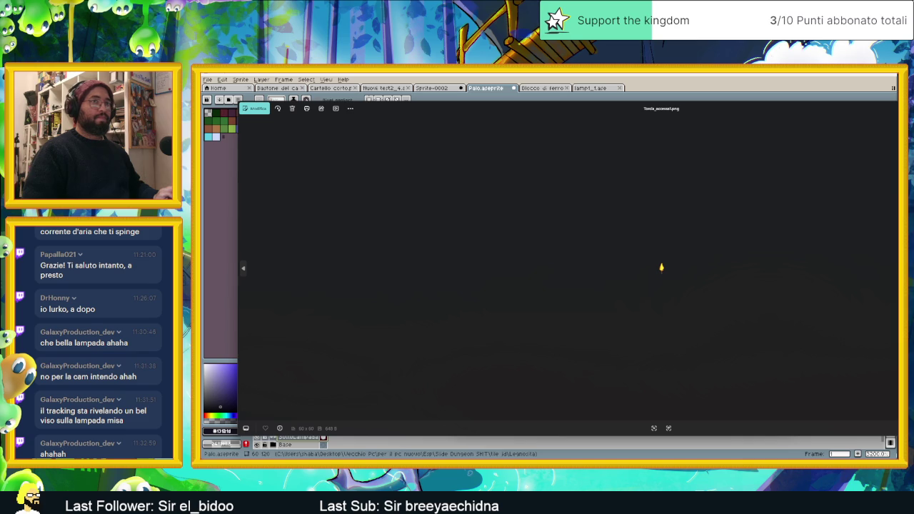
{"action": "key", "text": "Escape"}
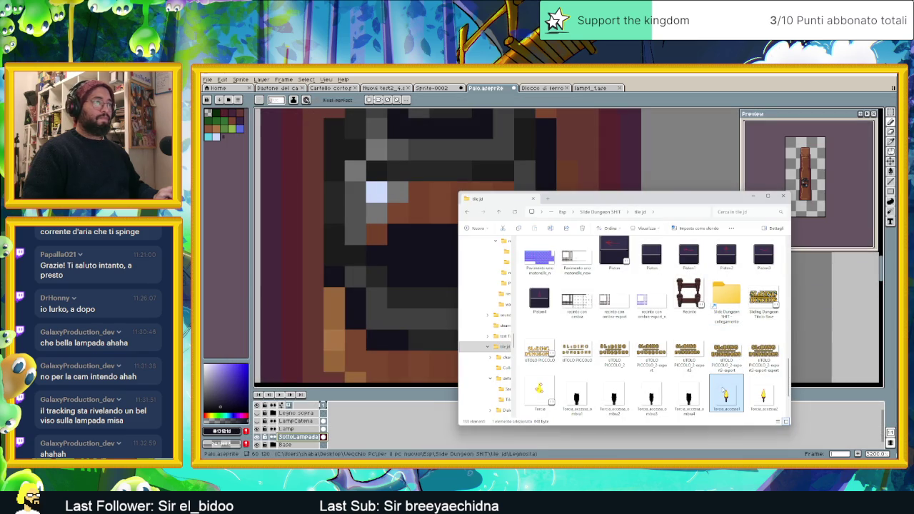
{"action": "left_click", "coordinate": [616, 112]}
{"action": "left_click", "coordinate": [533, 318]}
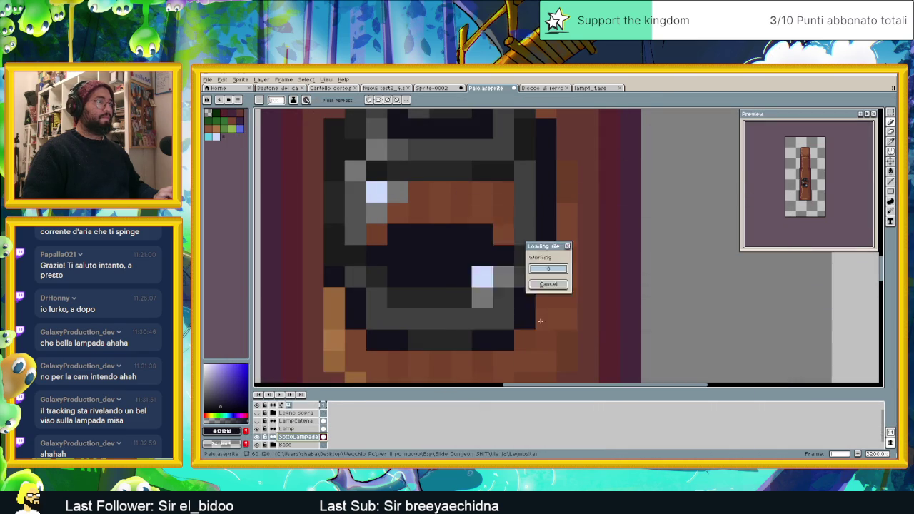
{"action": "scroll", "coordinate": [572, 248], "scroll_direction": "up", "scroll_amount": 1}
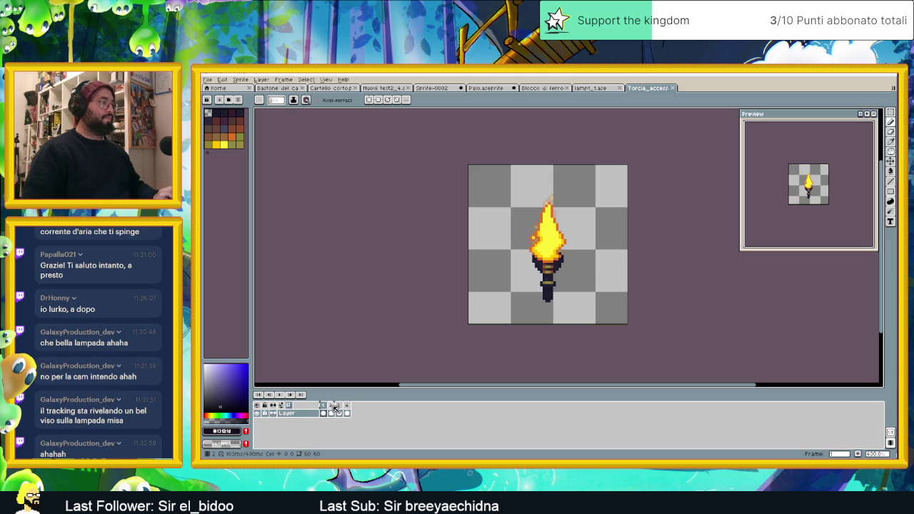
- Step through torch frames 2–4 and pick the flame's yellow colour
{"action": "left_click", "coordinate": [334, 414]}
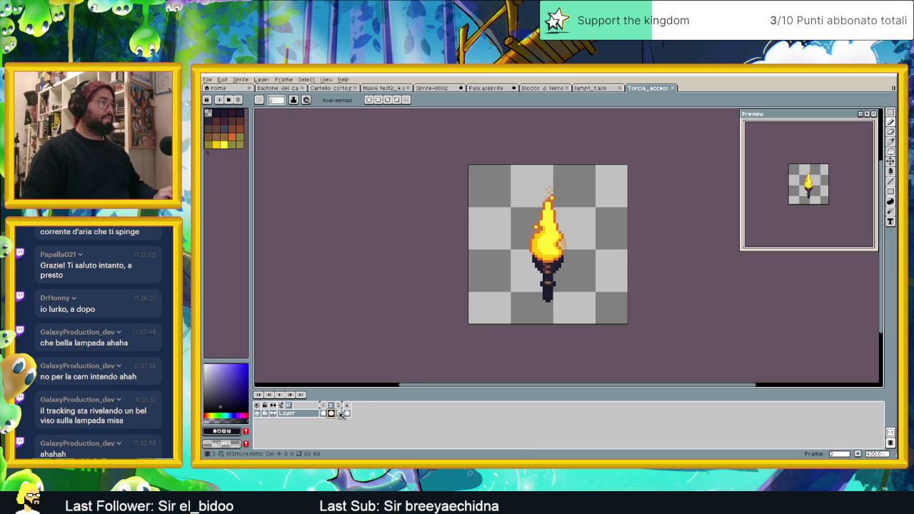
{"action": "left_click", "coordinate": [341, 415]}
{"action": "left_click", "coordinate": [348, 414]}
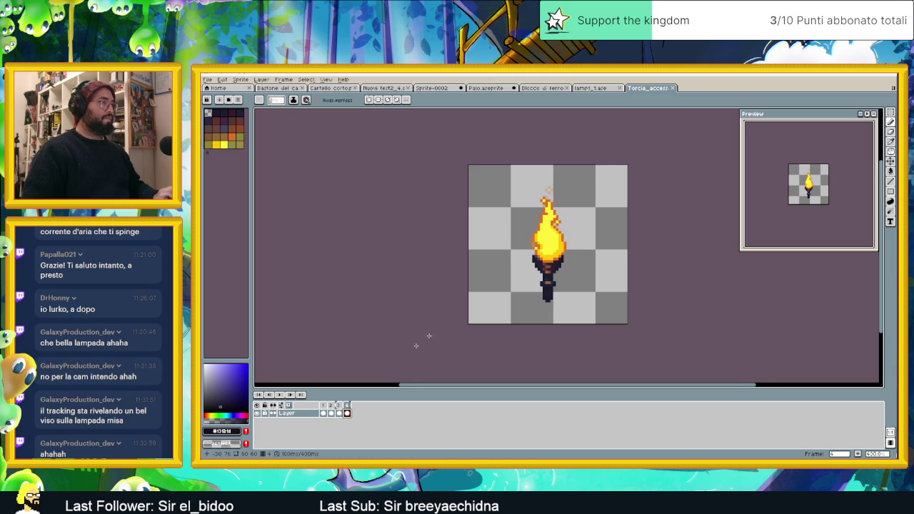
{"action": "scroll", "coordinate": [553, 255], "scroll_direction": "up", "scroll_amount": 1}
{"action": "scroll", "coordinate": [553, 255], "scroll_direction": "up", "scroll_amount": 1}
{"action": "scroll", "coordinate": [553, 255], "scroll_direction": "up", "scroll_amount": 1}
{"action": "scroll", "coordinate": [554, 254], "scroll_direction": "up", "scroll_amount": 1}
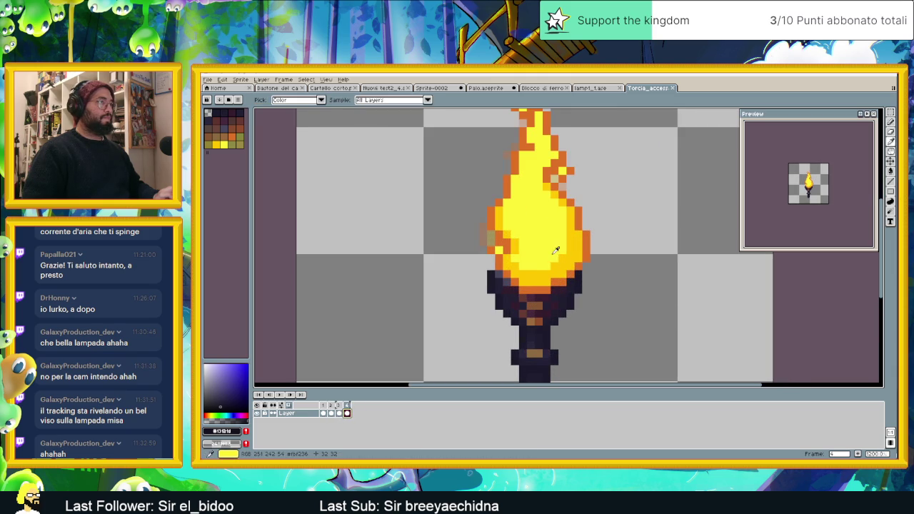
{"action": "left_click", "coordinate": [555, 249], "text": "alt"}
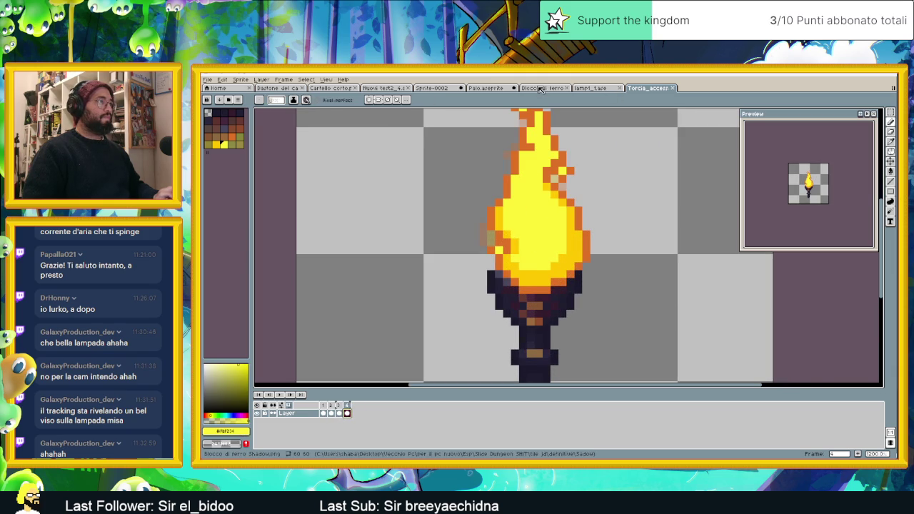
- Move the Palo tab after Blocco di ferro and pencil a yellow flame inside the lamp
{"action": "left_click", "coordinate": [541, 89]}
{"action": "left_click_drag", "start_coordinate": [493, 87], "coordinate": [540, 88]}
{"action": "scroll", "coordinate": [462, 251], "scroll_direction": "down", "scroll_amount": 2}
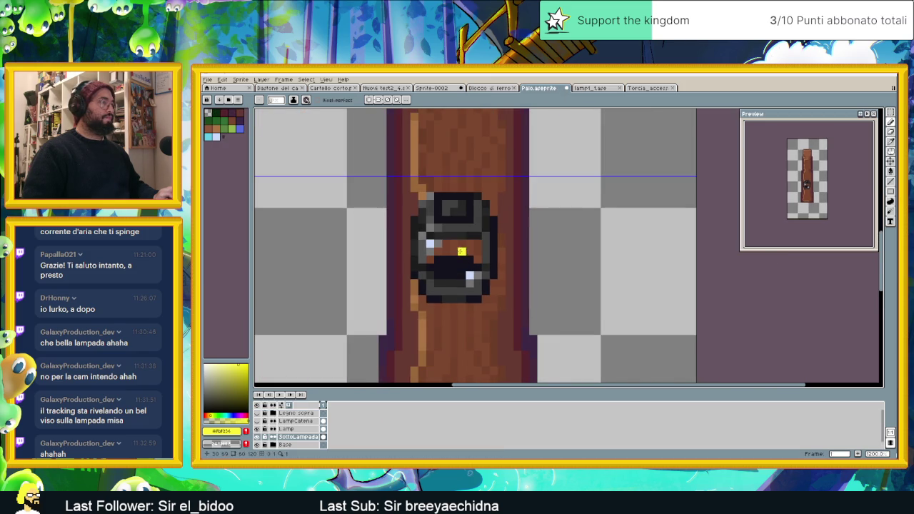
{"action": "scroll", "coordinate": [472, 270], "scroll_direction": "up", "scroll_amount": 1}
{"action": "scroll", "coordinate": [470, 278], "scroll_direction": "up", "scroll_amount": 1}
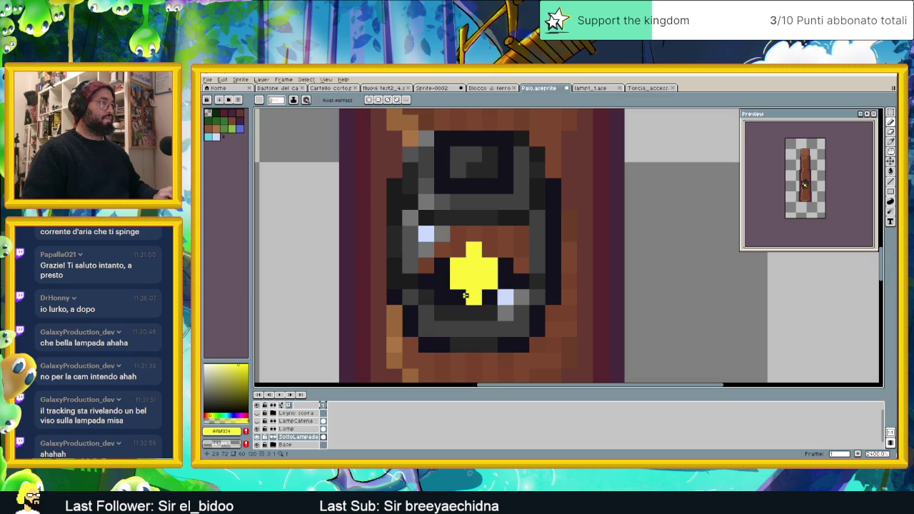
{"action": "left_click", "coordinate": [488, 295]}
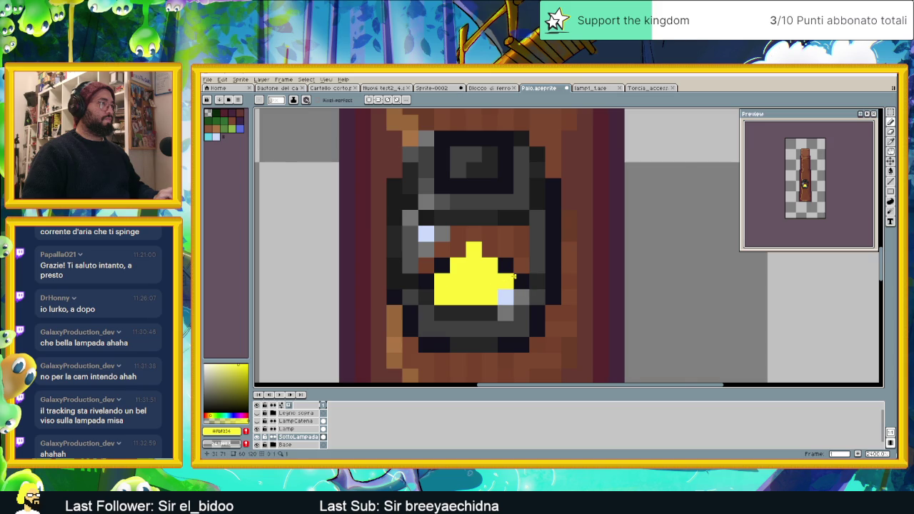
{"action": "scroll", "coordinate": [517, 279], "scroll_direction": "down", "scroll_amount": 2}
{"action": "scroll", "coordinate": [517, 285], "scroll_direction": "down", "scroll_amount": 1}
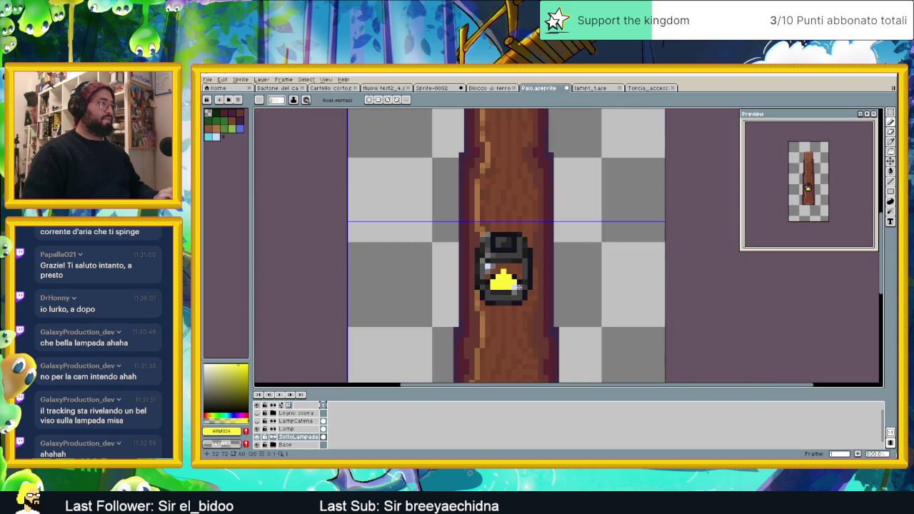
{"action": "scroll", "coordinate": [535, 303], "scroll_direction": "down", "scroll_amount": 1}
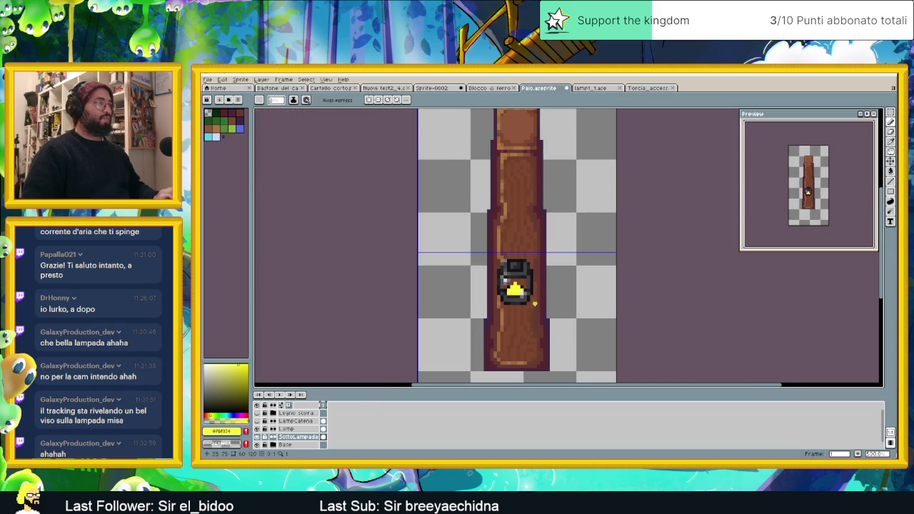
{"action": "scroll", "coordinate": [520, 291], "scroll_direction": "up", "scroll_amount": 1}
{"action": "scroll", "coordinate": [519, 291], "scroll_direction": "up", "scroll_amount": 1}
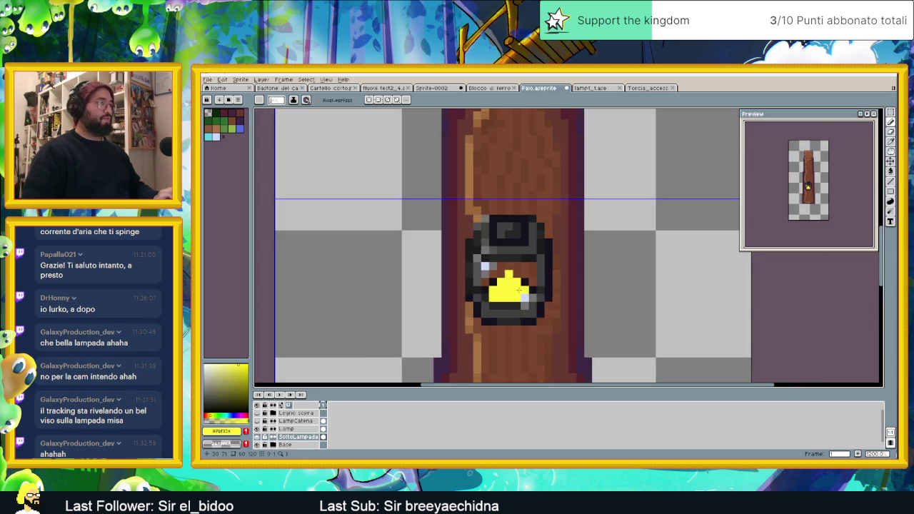
{"action": "scroll", "coordinate": [519, 291], "scroll_direction": "up", "scroll_amount": 2}
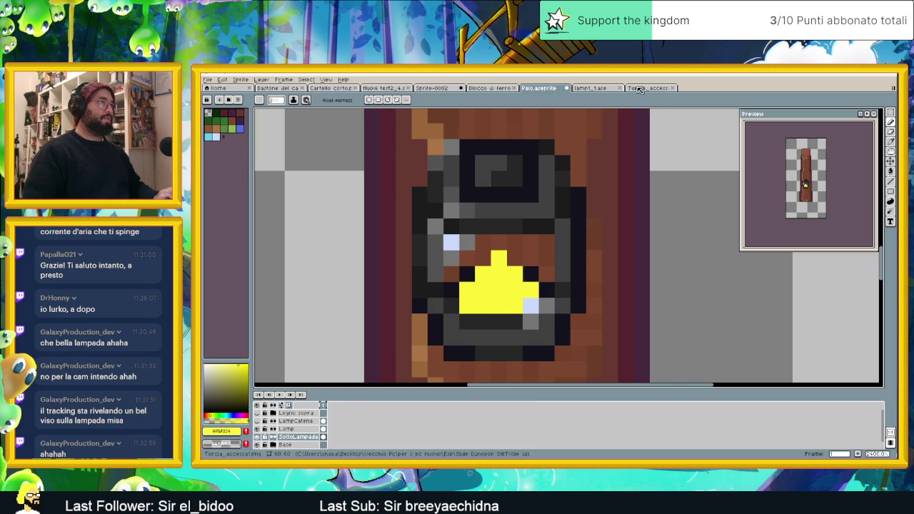
- Sample the torch's orange and paint it along the lamp flame's top, left and right edges
{"action": "left_click", "coordinate": [647, 88]}
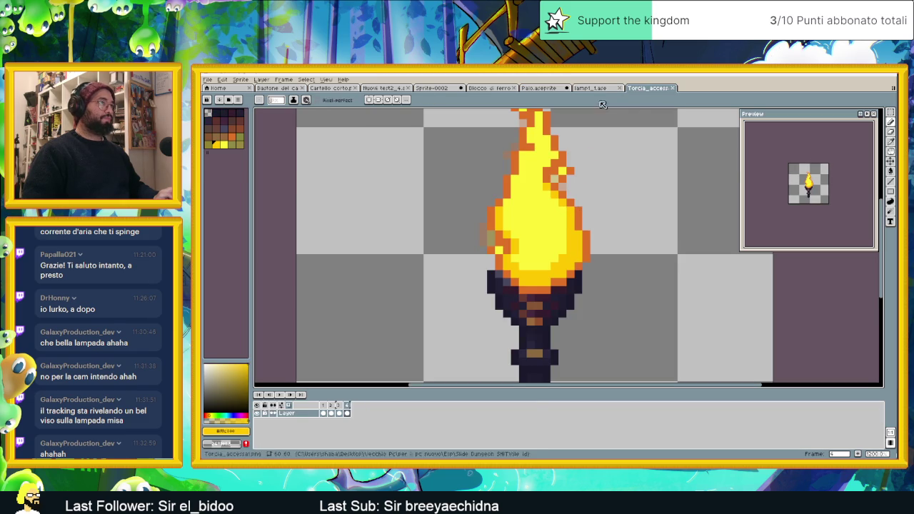
{"action": "left_click", "coordinate": [538, 88]}
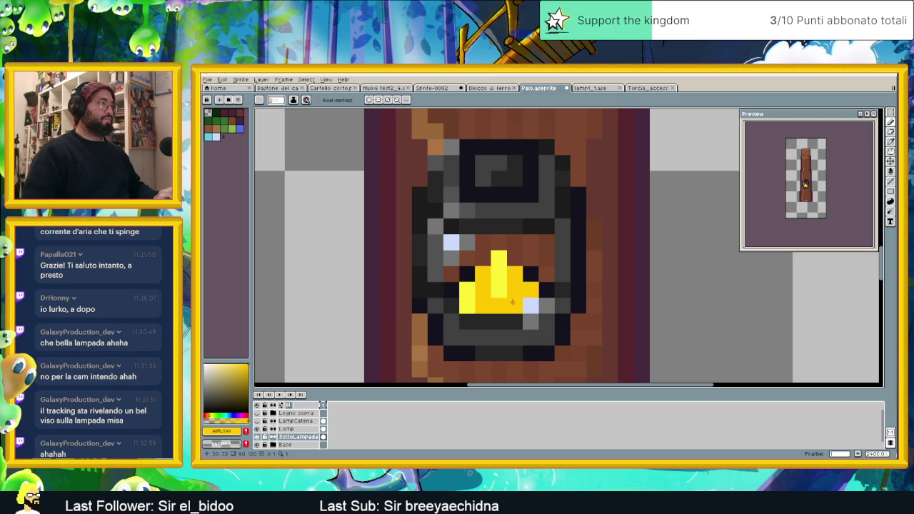
{"action": "left_click", "coordinate": [647, 88]}
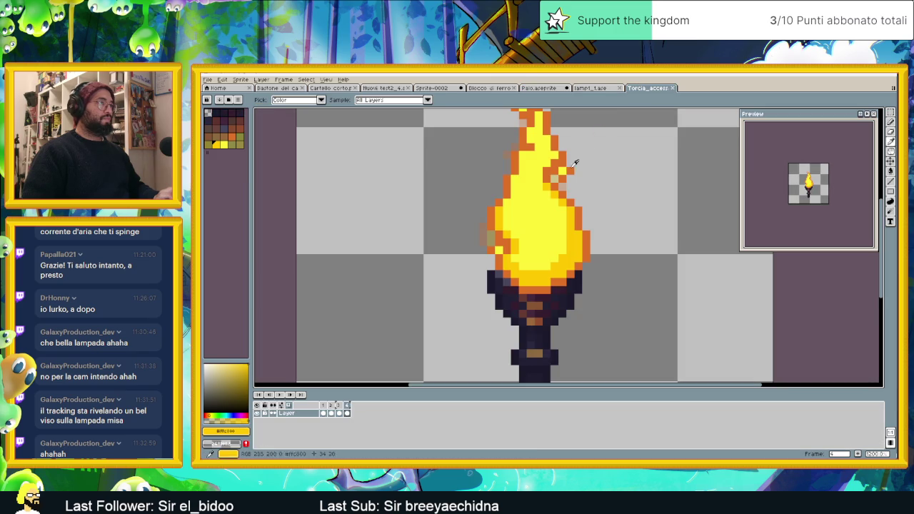
{"action": "left_click", "coordinate": [562, 157], "text": "alt"}
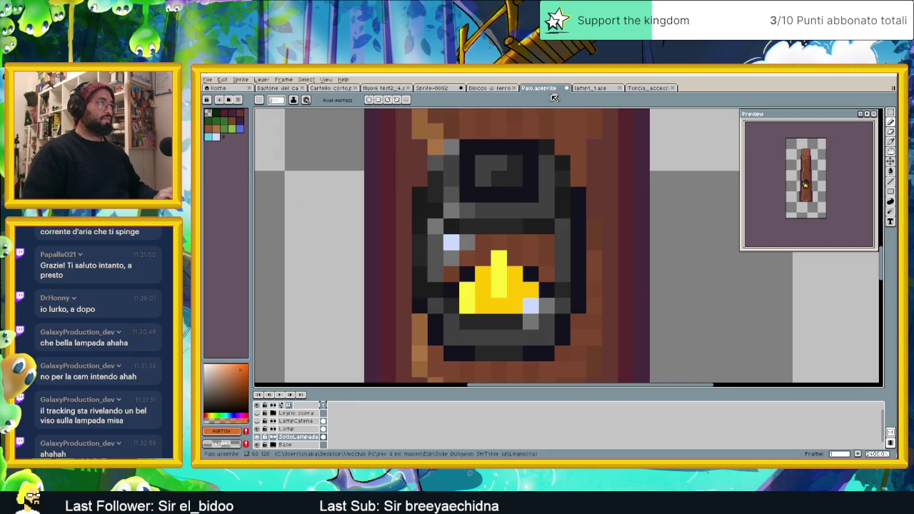
{"action": "left_click", "coordinate": [539, 88]}
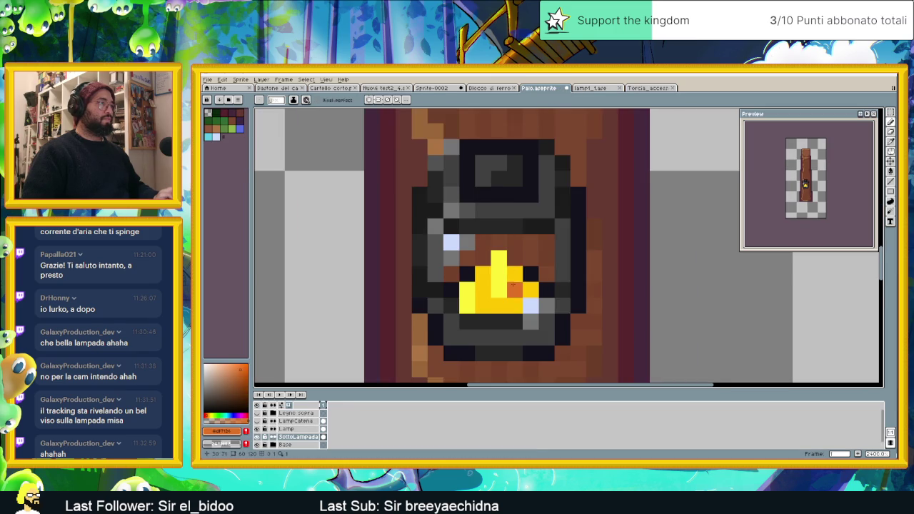
{"action": "left_click_drag", "start_coordinate": [507, 250], "coordinate": [449, 277]}
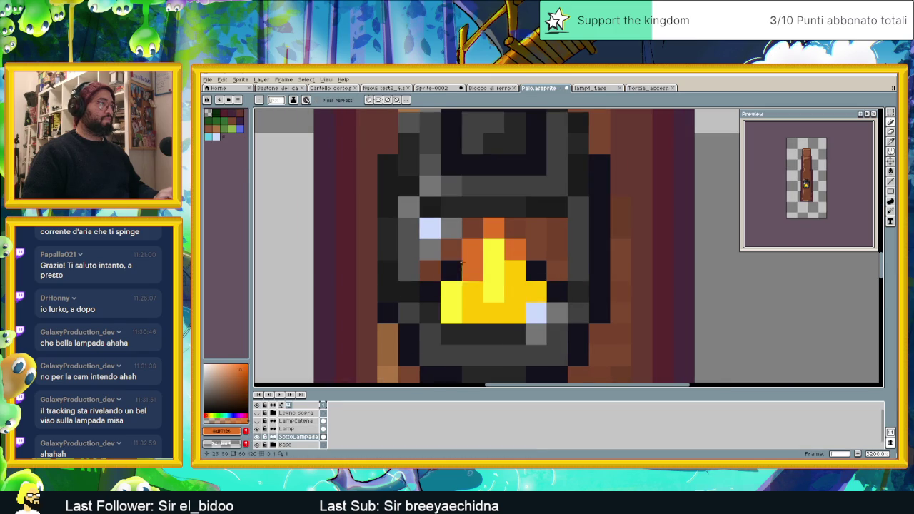
{"action": "left_click", "coordinate": [430, 292]}
{"action": "left_click", "coordinate": [536, 270]}
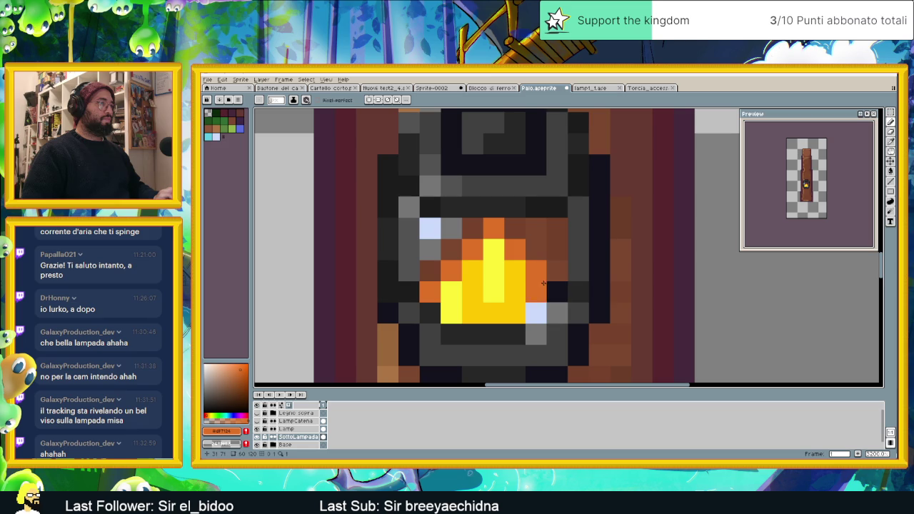
{"action": "left_click", "coordinate": [551, 292]}
- Fill the lower flame bright yellow and paint its bottom row golden yellow
{"action": "left_click", "coordinate": [494, 292], "text": "alt"}
{"action": "left_click_drag", "start_coordinate": [475, 301], "coordinate": [504, 301]}
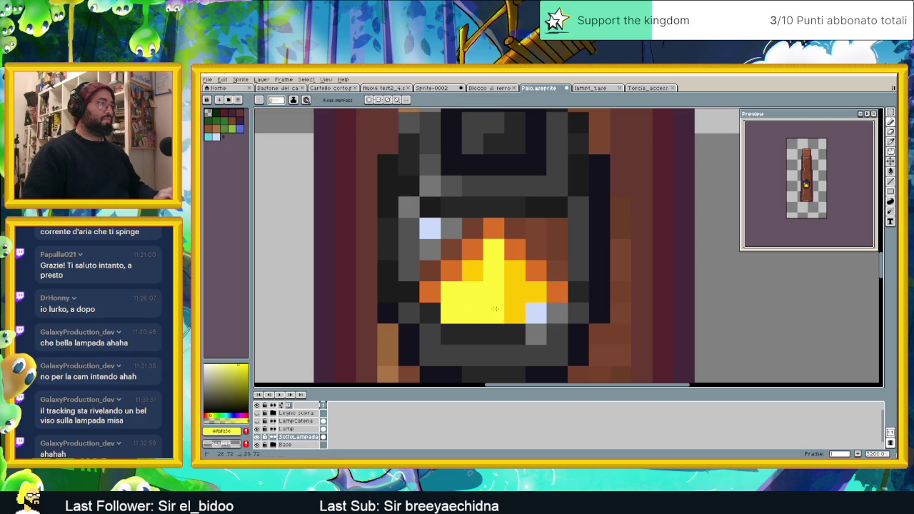
{"action": "left_click", "coordinate": [492, 268], "text": "alt"}
{"action": "left_click_drag", "start_coordinate": [450, 314], "coordinate": [496, 316]}
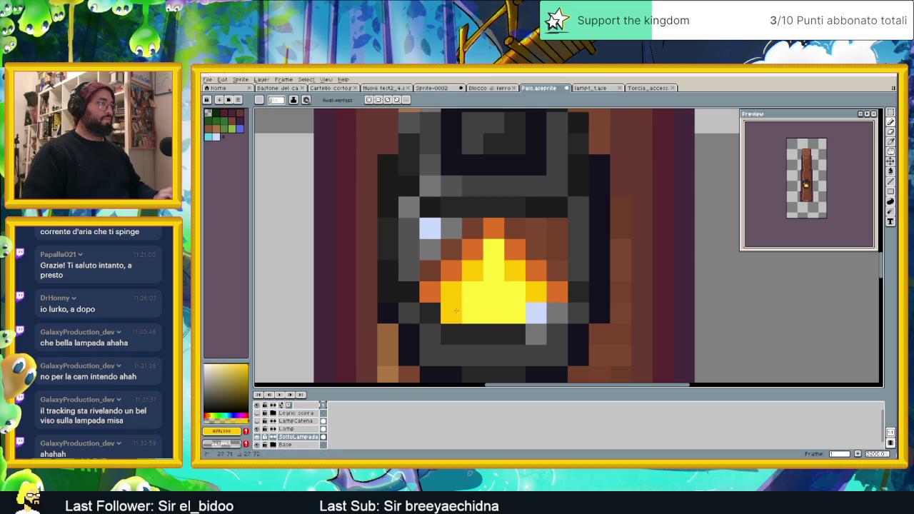
{"action": "scroll", "coordinate": [551, 294], "scroll_direction": "down", "scroll_amount": 5}
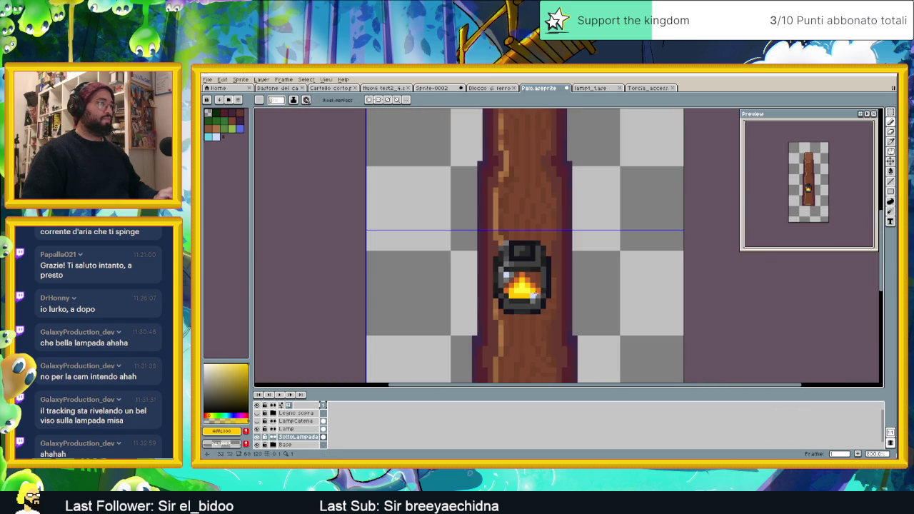
{"action": "scroll", "coordinate": [550, 293], "scroll_direction": "down", "scroll_amount": 1}
{"action": "scroll", "coordinate": [550, 294], "scroll_direction": "up", "scroll_amount": 1}
{"action": "scroll", "coordinate": [550, 294], "scroll_direction": "up", "scroll_amount": 3}
{"action": "scroll", "coordinate": [528, 294], "scroll_direction": "down", "scroll_amount": 1}
{"action": "scroll", "coordinate": [525, 293], "scroll_direction": "down", "scroll_amount": 2}
{"action": "scroll", "coordinate": [525, 294], "scroll_direction": "down", "scroll_amount": 2}
{"action": "scroll", "coordinate": [518, 294], "scroll_direction": "up", "scroll_amount": 3}
{"action": "scroll", "coordinate": [511, 294], "scroll_direction": "up", "scroll_amount": 3}
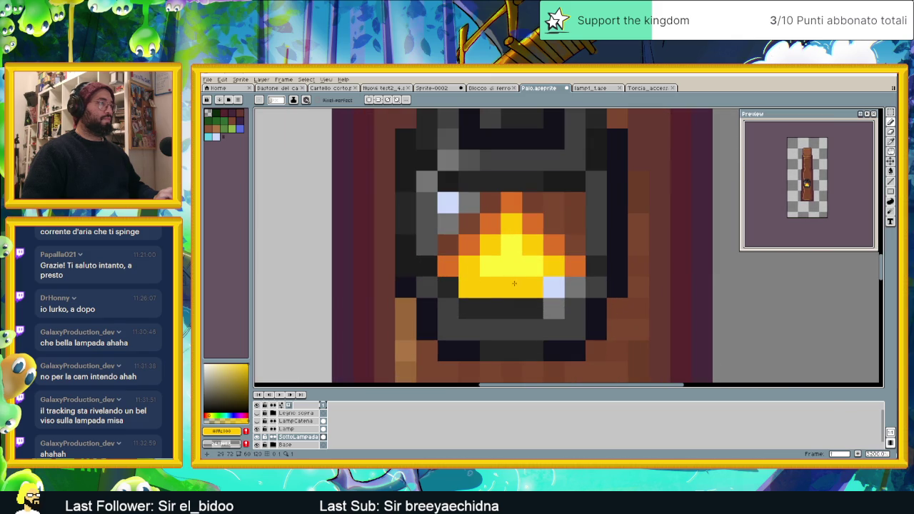
- Compare with the SottoLampada layer hidden, then turn the flame's right edge pixel orange
{"action": "left_click", "coordinate": [258, 437]}
{"action": "left_click", "coordinate": [258, 437]}
{"action": "scroll", "coordinate": [580, 258], "scroll_direction": "down", "scroll_amount": 2}
{"action": "scroll", "coordinate": [581, 257], "scroll_direction": "down", "scroll_amount": 1}
{"action": "scroll", "coordinate": [580, 257], "scroll_direction": "up", "scroll_amount": 2}
{"action": "left_click", "coordinate": [580, 258]}
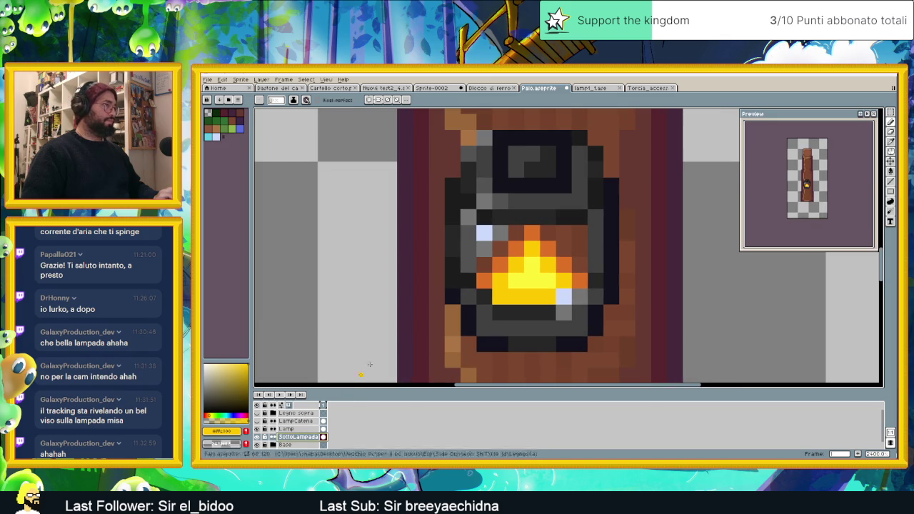
{"action": "scroll", "coordinate": [498, 245], "scroll_direction": "down", "scroll_amount": 2}
{"action": "scroll", "coordinate": [498, 244], "scroll_direction": "down", "scroll_amount": 1}
{"action": "scroll", "coordinate": [498, 244], "scroll_direction": "down", "scroll_amount": 1}
{"action": "scroll", "coordinate": [498, 245], "scroll_direction": "up", "scroll_amount": 1}
{"action": "scroll", "coordinate": [498, 245], "scroll_direction": "up", "scroll_amount": 3}
{"action": "scroll", "coordinate": [503, 248], "scroll_direction": "up", "scroll_amount": 1}
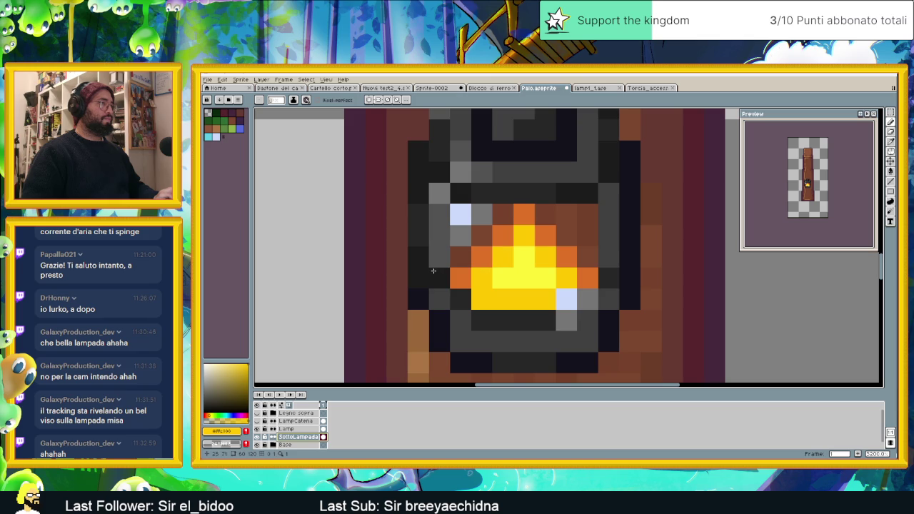
{"action": "left_click", "coordinate": [295, 429]}
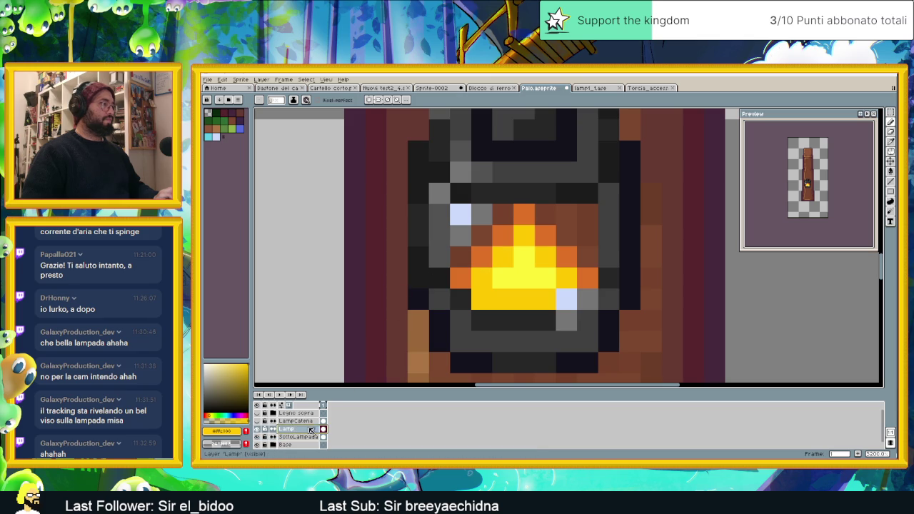
- Add a yellow pixel, then shift the lamp's lower part down two pixels to lengthen it
{"action": "left_click", "coordinate": [467, 238]}
{"action": "scroll", "coordinate": [469, 239], "scroll_direction": "down", "scroll_amount": 3}
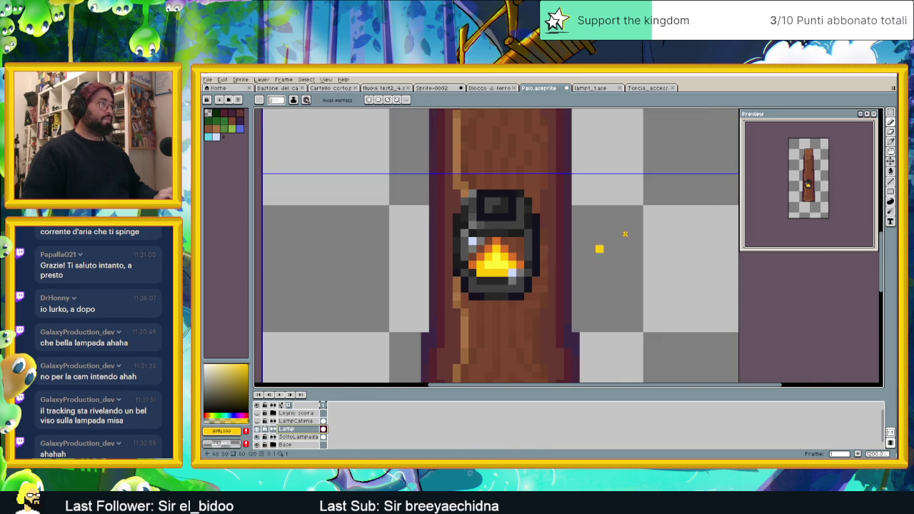
{"action": "key", "text": "w"}
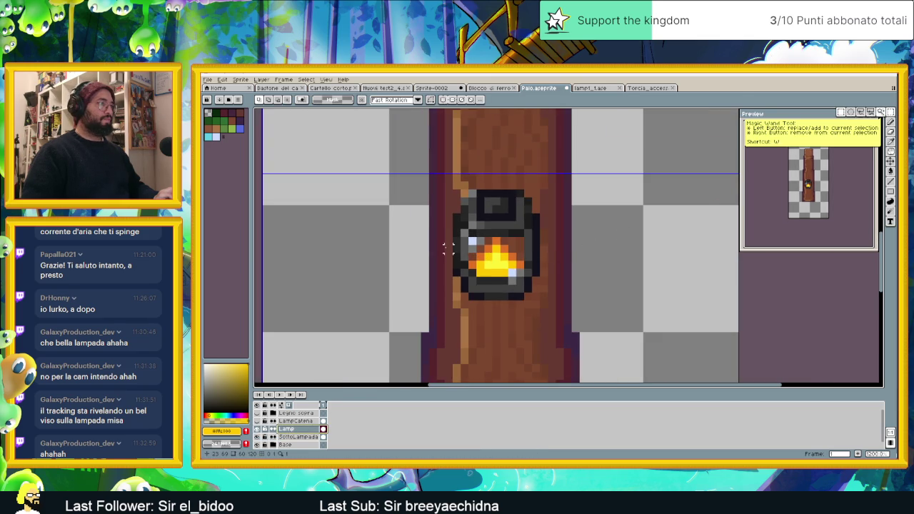
{"action": "key", "text": "m"}
{"action": "left_click_drag", "start_coordinate": [448, 248], "coordinate": [555, 311]}
{"action": "left_click", "coordinate": [435, 256]}
{"action": "mouse_move", "coordinate": [448, 247]}
{"action": "left_mouse_down"}
{"action": "mouse_move", "coordinate": [436, 264]}
{"action": "mouse_move", "coordinate": [557, 318]}
{"action": "left_mouse_up"}
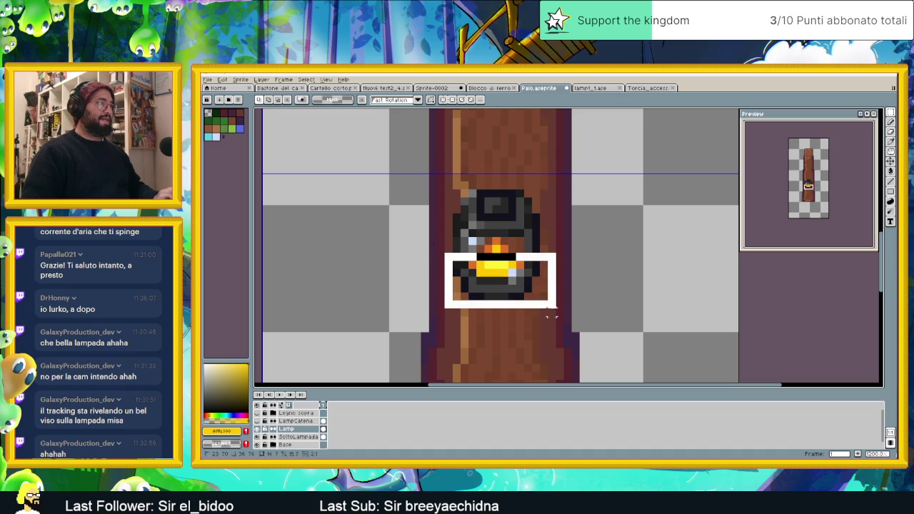
{"action": "left_click", "coordinate": [514, 297]}
{"action": "key", "text": "Down"}
{"action": "key", "text": "Down"}
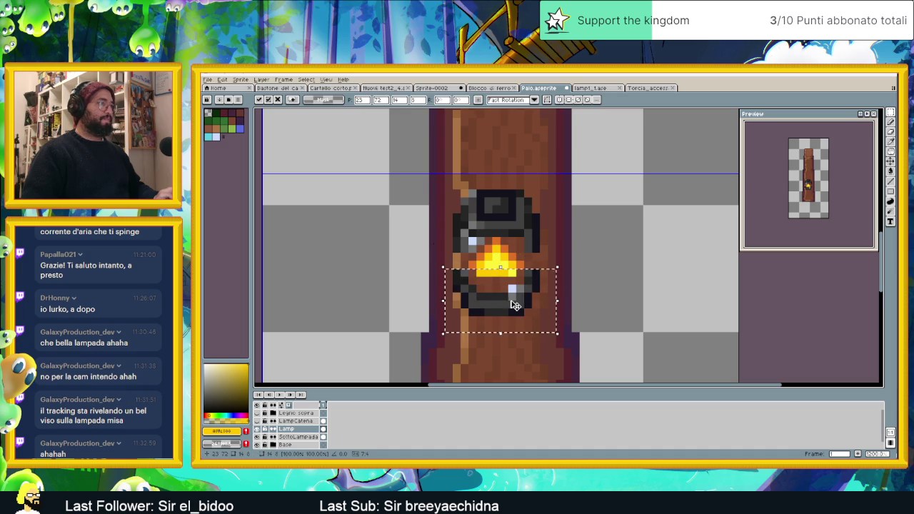
{"action": "left_click", "coordinate": [591, 240]}
{"action": "scroll", "coordinate": [528, 281], "scroll_direction": "up", "scroll_amount": 1}
{"action": "scroll", "coordinate": [530, 281], "scroll_direction": "up", "scroll_amount": 1}
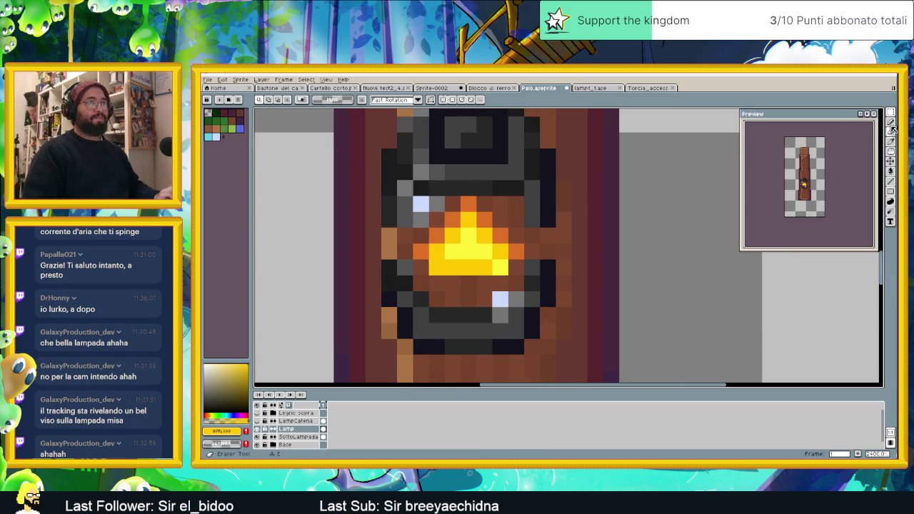
- Patch the gaps in the lamp's left and right sides with dark and mid-grey iron
{"action": "left_click", "coordinate": [890, 123]}
{"action": "scroll", "coordinate": [422, 315], "scroll_direction": "up", "scroll_amount": 1}
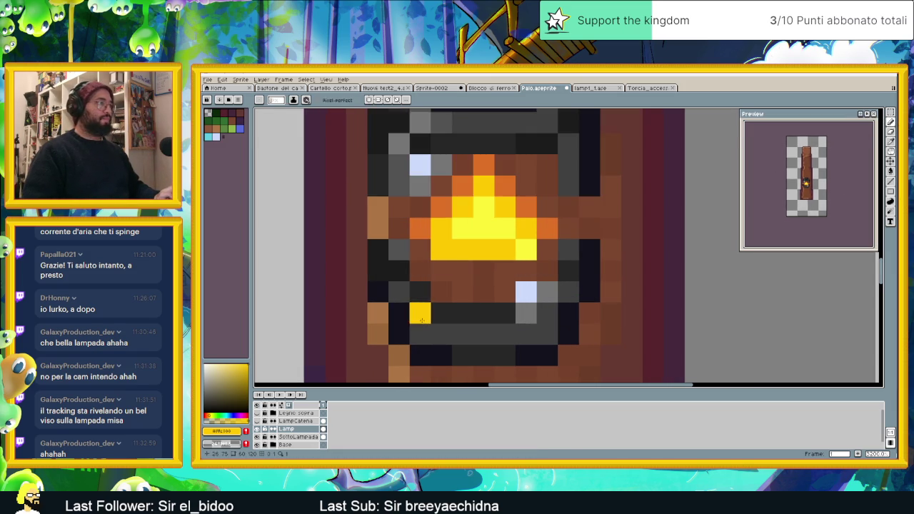
{"action": "left_click", "coordinate": [392, 175], "text": "alt"}
{"action": "left_click", "coordinate": [378, 207]}
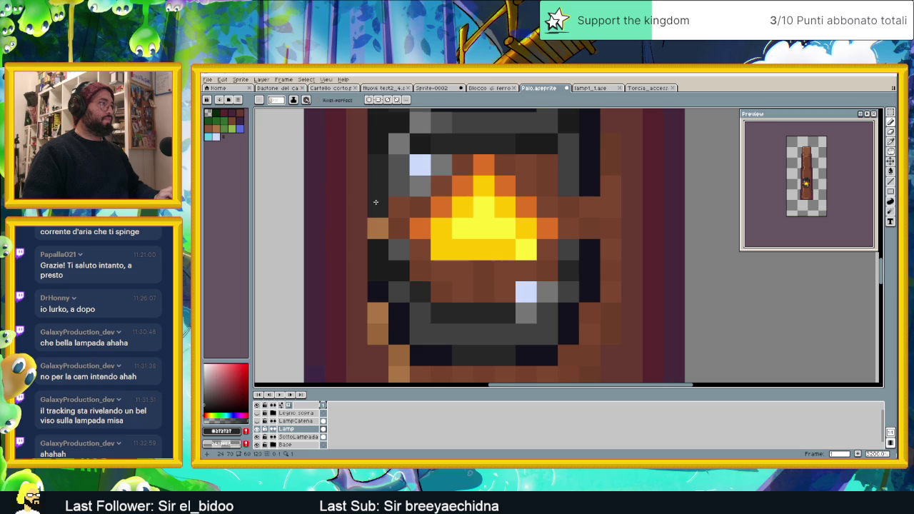
{"action": "left_click", "coordinate": [378, 229]}
{"action": "left_click", "coordinate": [589, 208]}
{"action": "left_click", "coordinate": [589, 229]}
{"action": "left_click", "coordinate": [569, 186]}
{"action": "left_click", "coordinate": [574, 184], "text": "alt"}
{"action": "left_click", "coordinate": [568, 228]}
{"action": "left_click", "coordinate": [399, 208]}
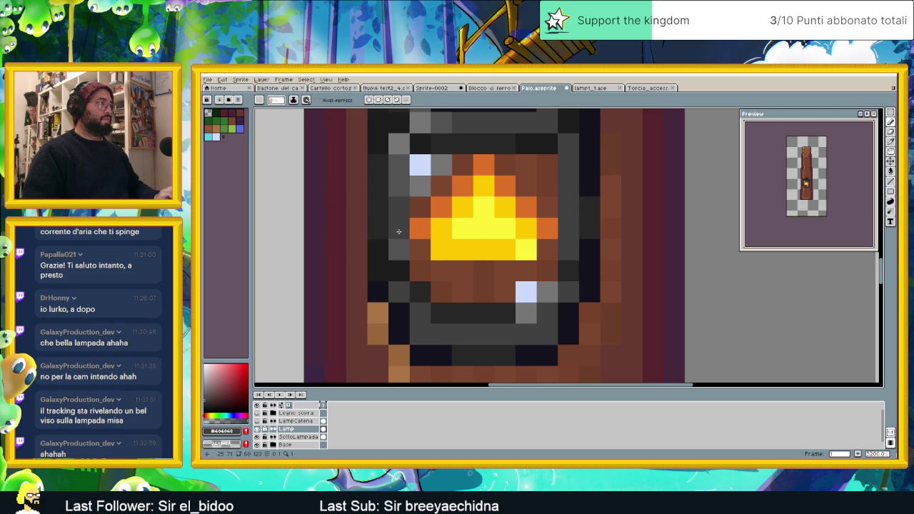
{"action": "scroll", "coordinate": [516, 291], "scroll_direction": "down", "scroll_amount": 1}
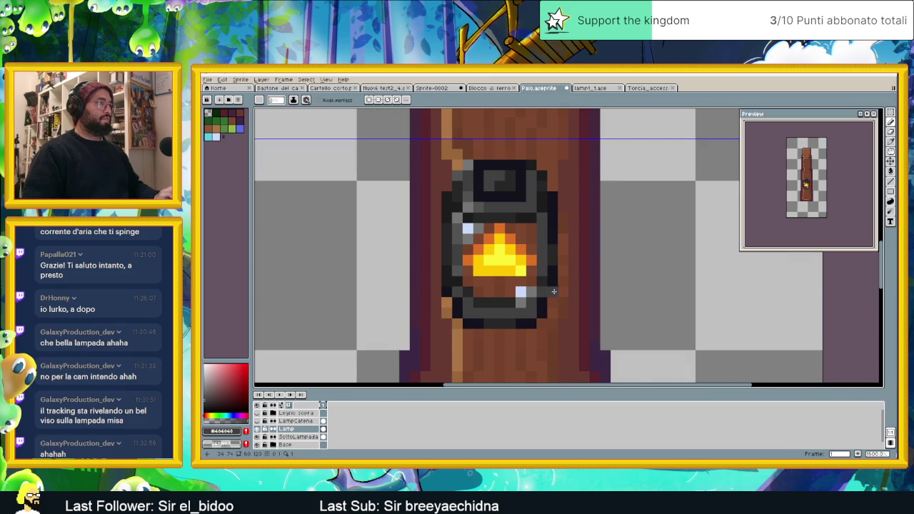
{"action": "scroll", "coordinate": [555, 291], "scroll_direction": "up", "scroll_amount": 1}
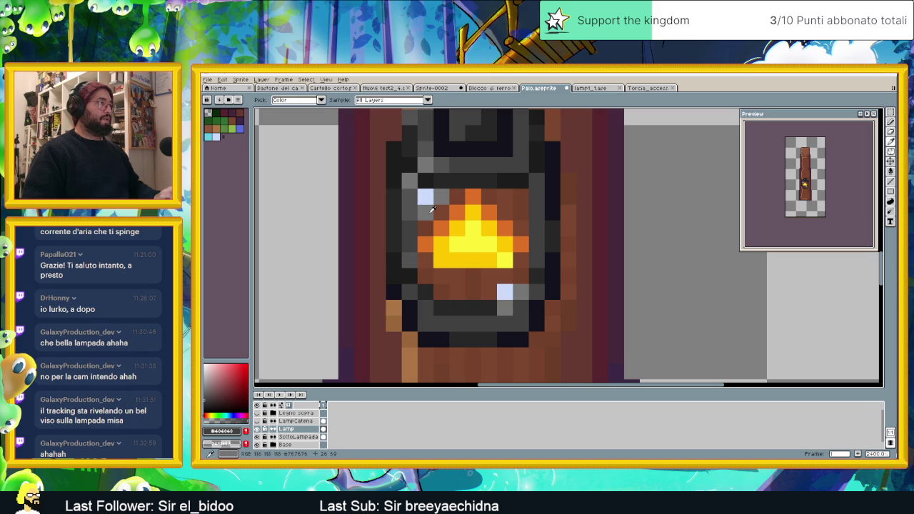
- Paint light pinkish-white glass pixels along the window's left, bottom and top edges
{"action": "left_click", "coordinate": [211, 367]}
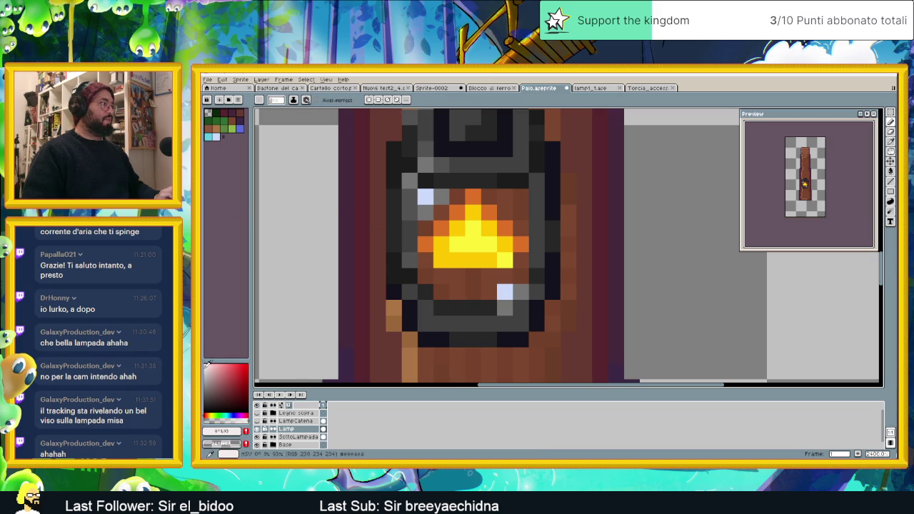
{"action": "left_click", "coordinate": [430, 231]}
{"action": "left_click_drag", "start_coordinate": [430, 231], "coordinate": [420, 259]}
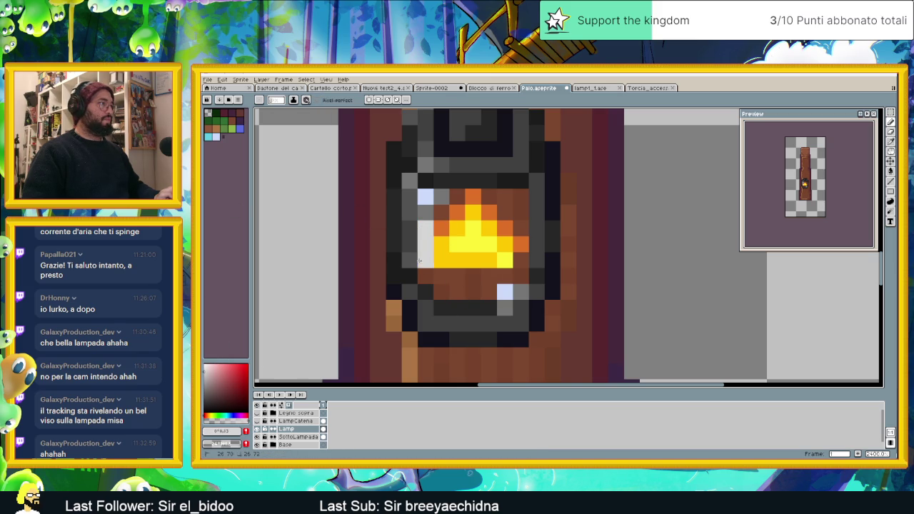
{"action": "mouse_move", "coordinate": [448, 295]}
{"action": "left_mouse_down"}
{"action": "mouse_move", "coordinate": [483, 298]}
{"action": "mouse_move", "coordinate": [526, 245]}
{"action": "left_mouse_up"}
{"action": "left_click_drag", "start_coordinate": [513, 198], "coordinate": [459, 197]}
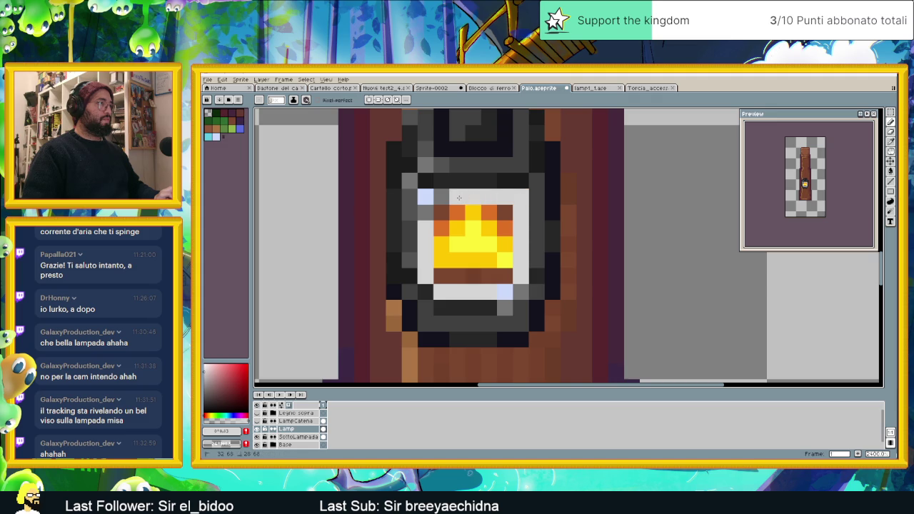
{"action": "scroll", "coordinate": [513, 230], "scroll_direction": "down", "scroll_amount": 3}
{"action": "scroll", "coordinate": [534, 283], "scroll_direction": "down", "scroll_amount": 1}
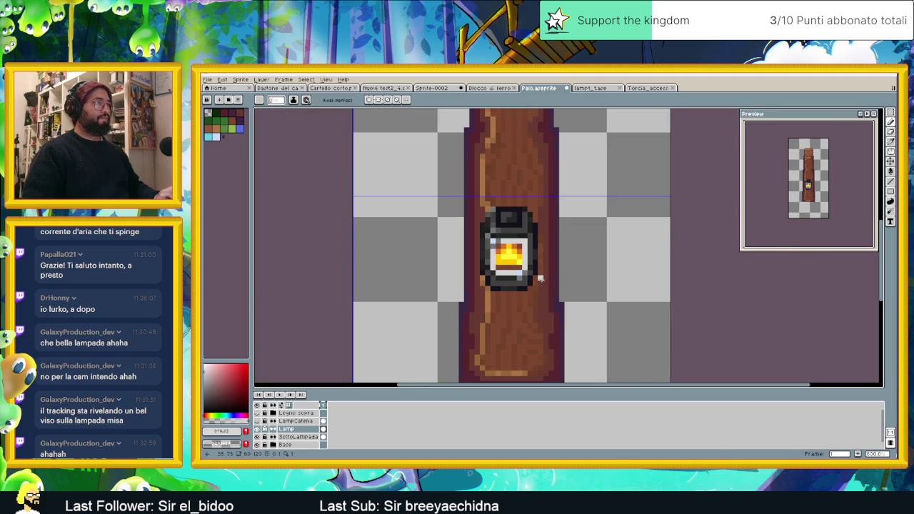
{"action": "scroll", "coordinate": [540, 279], "scroll_direction": "up", "scroll_amount": 3}
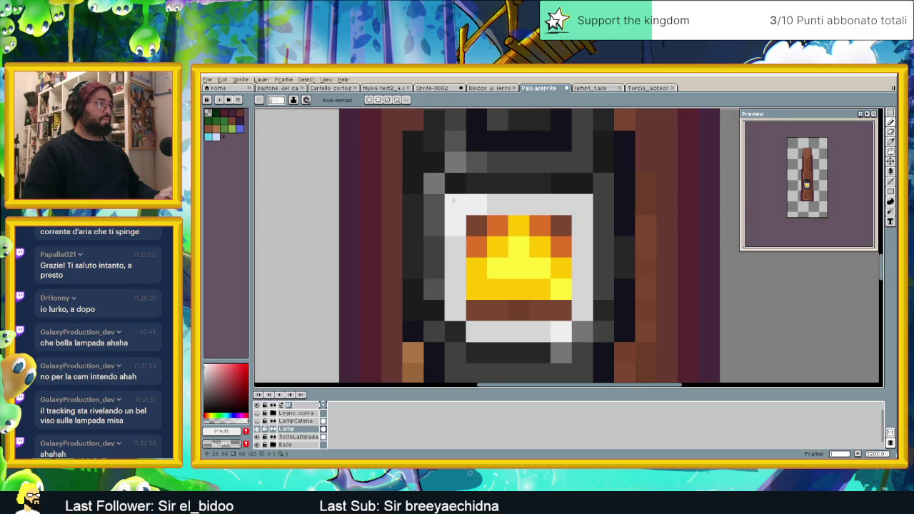
{"action": "scroll", "coordinate": [540, 254], "scroll_direction": "down", "scroll_amount": 3}
{"action": "scroll", "coordinate": [540, 254], "scroll_direction": "up", "scroll_amount": 1}
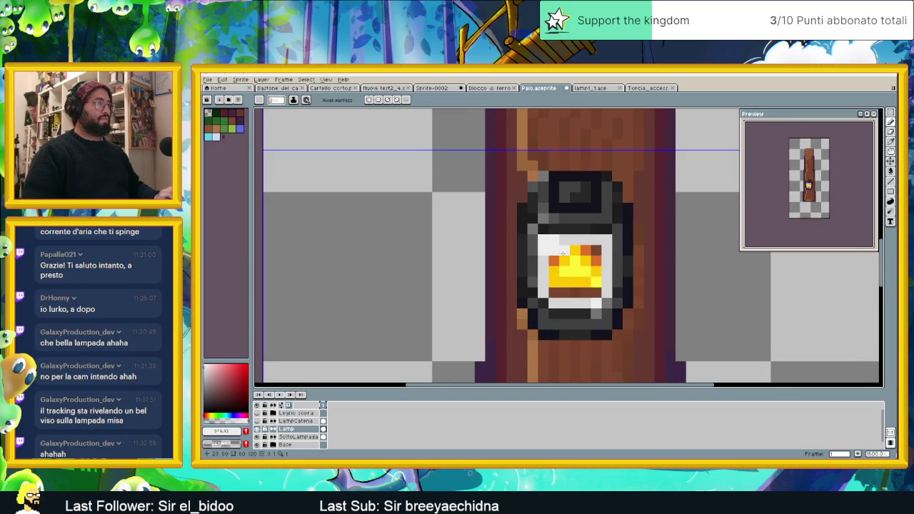
{"action": "scroll", "coordinate": [562, 254], "scroll_direction": "down", "scroll_amount": 1}
- Shift the lamp's right half one pixel right and its left half one pixel left
{"action": "key", "text": "w"}
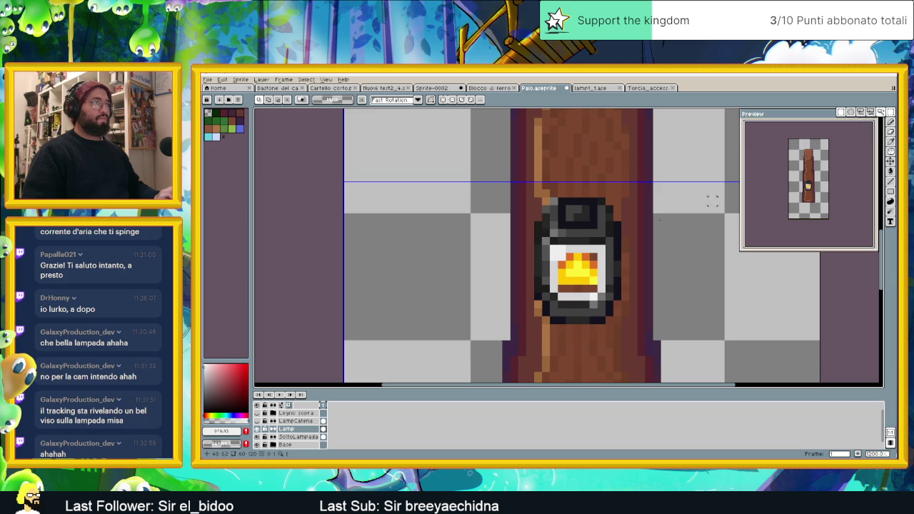
{"action": "mouse_move", "coordinate": [630, 183]}
{"action": "left_mouse_down"}
{"action": "mouse_move", "coordinate": [627, 210]}
{"action": "mouse_move", "coordinate": [575, 330]}
{"action": "left_mouse_up"}
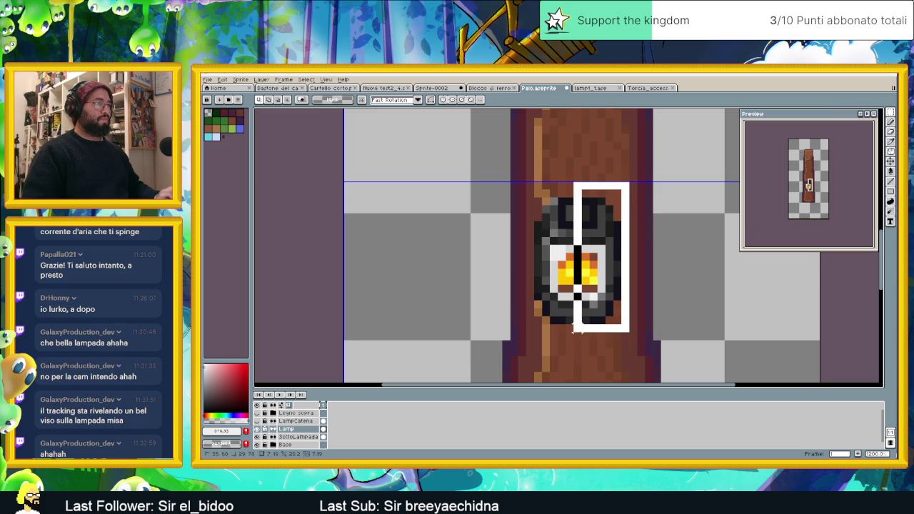
{"action": "left_click", "coordinate": [612, 283]}
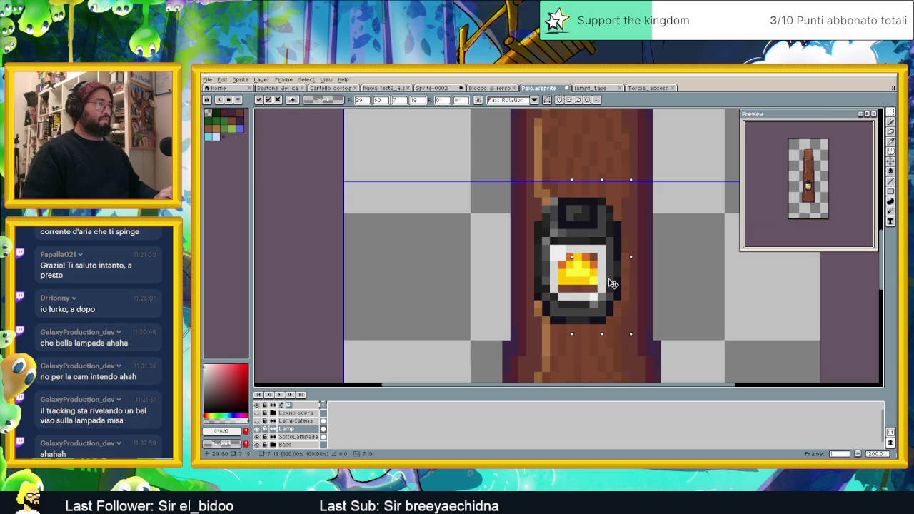
{"action": "left_click_drag", "start_coordinate": [616, 284], "coordinate": [619, 284]}
{"action": "left_click_drag", "start_coordinate": [519, 184], "coordinate": [577, 333]}
{"action": "key", "text": "Left"}
{"action": "key", "text": "ctrl+d"}
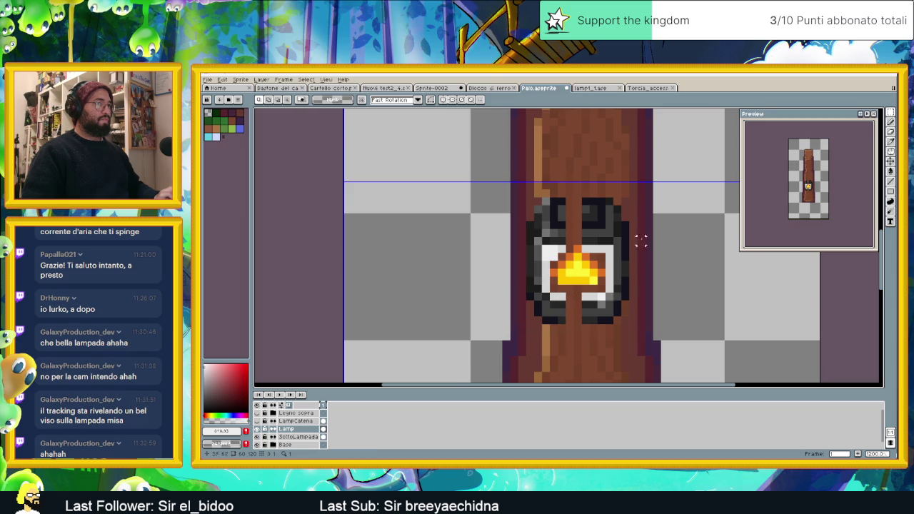
{"action": "scroll", "coordinate": [623, 260], "scroll_direction": "up", "scroll_amount": 1}
{"action": "scroll", "coordinate": [614, 263], "scroll_direction": "up", "scroll_amount": 1}
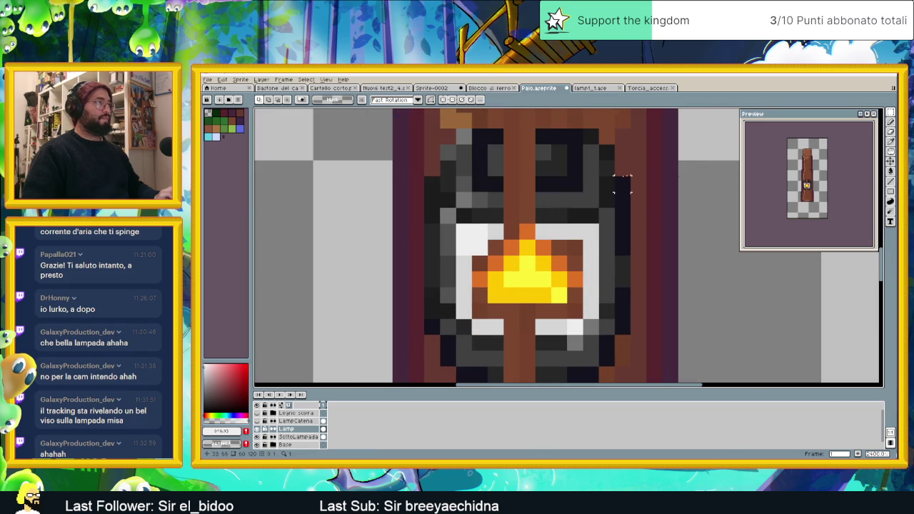
- Fill the opened gaps in the lamp's top and upper sides with sampled grey and dark navy
{"action": "left_click", "coordinate": [891, 123]}
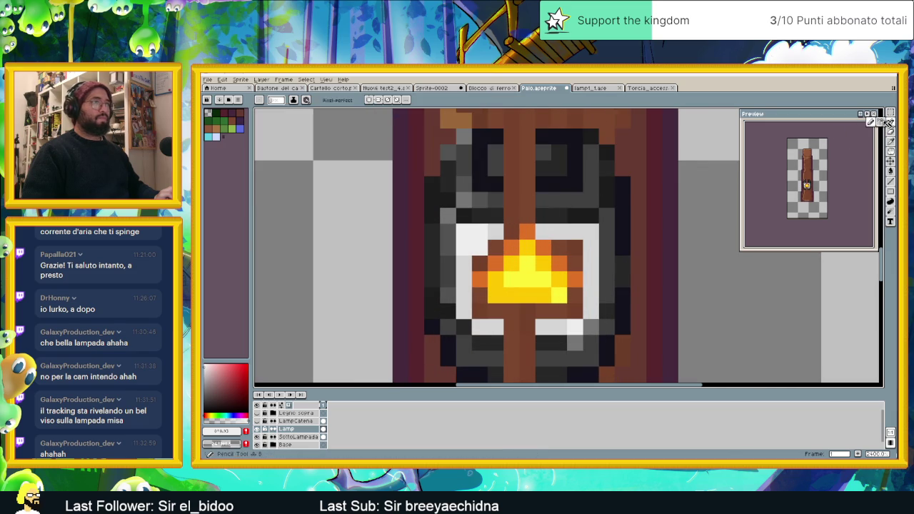
{"action": "left_click", "coordinate": [507, 133], "text": "alt"}
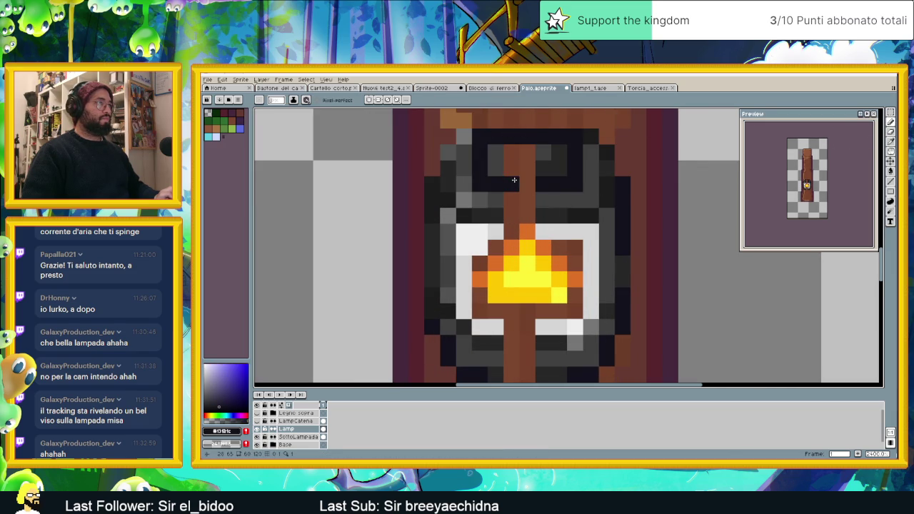
{"action": "left_click", "coordinate": [498, 151], "text": "alt"}
{"action": "left_click_drag", "start_coordinate": [497, 150], "coordinate": [526, 154]}
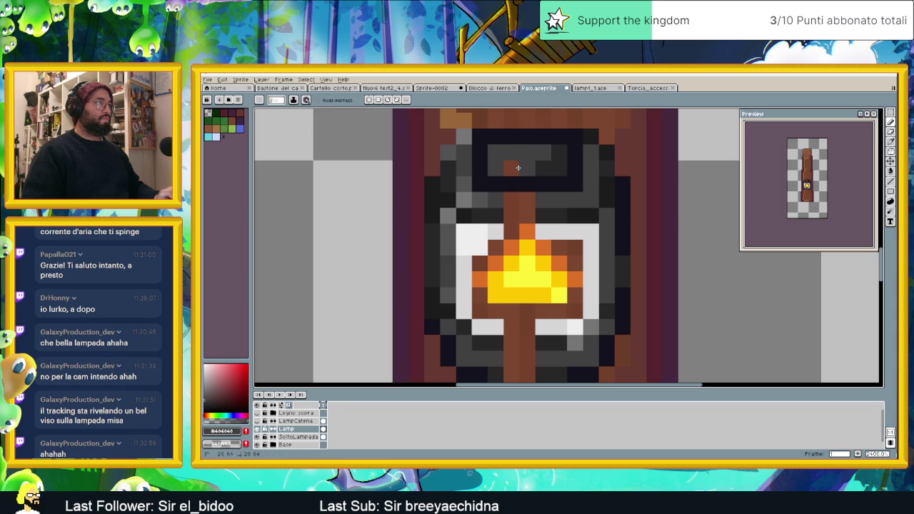
{"action": "mouse_move", "coordinate": [524, 191]}
{"action": "left_mouse_down"}
{"action": "mouse_move", "coordinate": [506, 214]}
{"action": "mouse_move", "coordinate": [529, 213]}
{"action": "mouse_move", "coordinate": [521, 198]}
{"action": "mouse_move", "coordinate": [533, 217]}
{"action": "left_mouse_up"}
{"action": "left_click", "coordinate": [499, 213], "text": "alt"}
{"action": "left_click", "coordinate": [543, 200]}
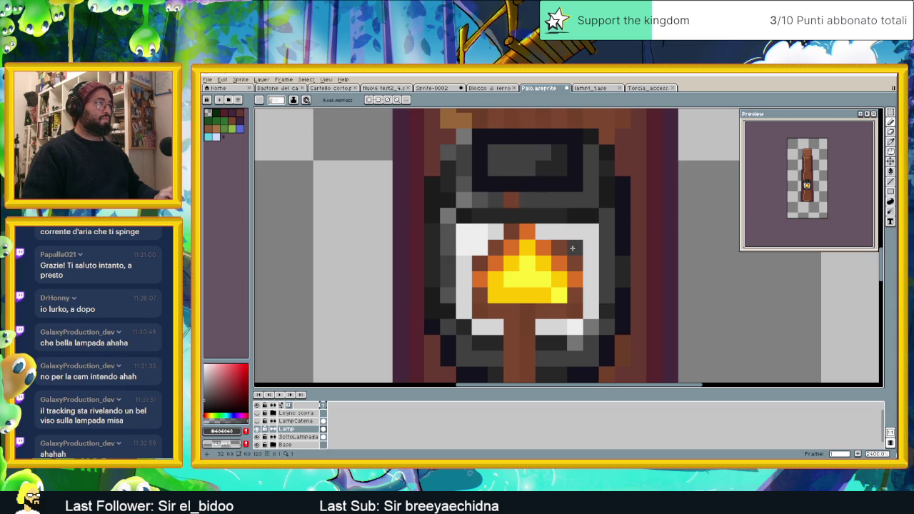
{"action": "scroll", "coordinate": [577, 238], "scroll_direction": "down", "scroll_amount": 2}
{"action": "left_click", "coordinate": [545, 240]}
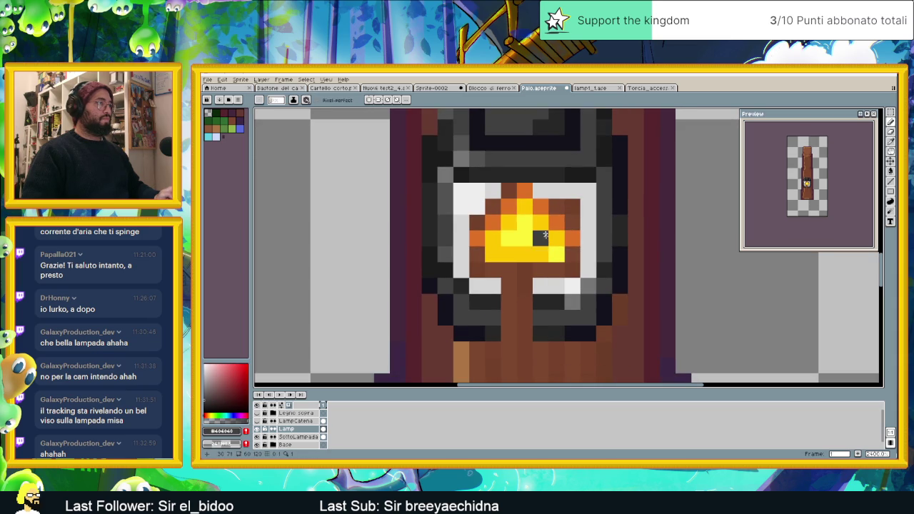
- Fill the lower gaps with #272727 and #404040, paint the window bottom #d4d4d4, and show LampCatena
{"action": "left_click", "coordinate": [493, 302], "text": "alt"}
{"action": "left_click_drag", "start_coordinate": [510, 302], "coordinate": [532, 302]}
{"action": "mouse_move", "coordinate": [532, 333]}
{"action": "left_mouse_down"}
{"action": "mouse_move", "coordinate": [505, 332]}
{"action": "mouse_move", "coordinate": [540, 318]}
{"action": "left_mouse_up"}
{"action": "left_click", "coordinate": [491, 314], "text": "alt"}
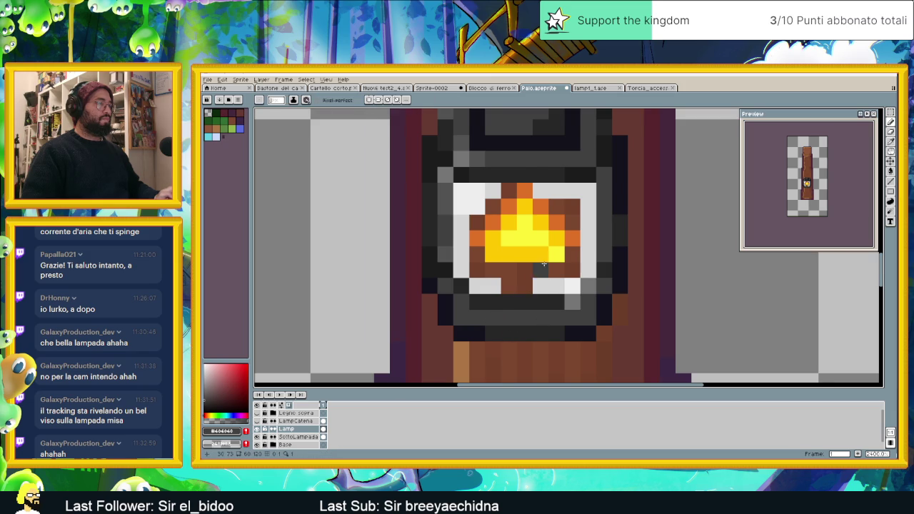
{"action": "scroll", "coordinate": [544, 264], "scroll_direction": "down", "scroll_amount": 1}
{"action": "scroll", "coordinate": [544, 264], "scroll_direction": "up", "scroll_amount": 1}
{"action": "left_click", "coordinate": [561, 283], "text": "alt"}
{"action": "left_click_drag", "start_coordinate": [536, 282], "coordinate": [513, 282]}
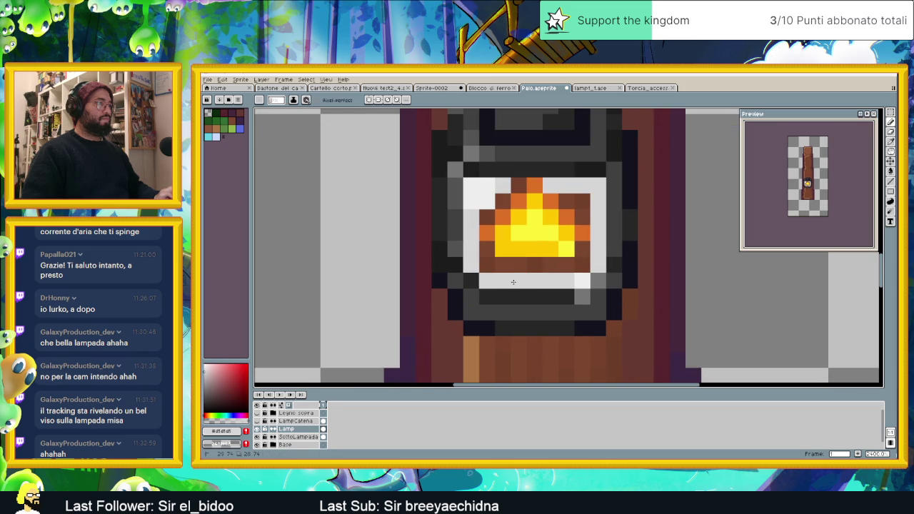
{"action": "scroll", "coordinate": [529, 182], "scroll_direction": "down", "scroll_amount": 1}
{"action": "scroll", "coordinate": [565, 235], "scroll_direction": "down", "scroll_amount": 1}
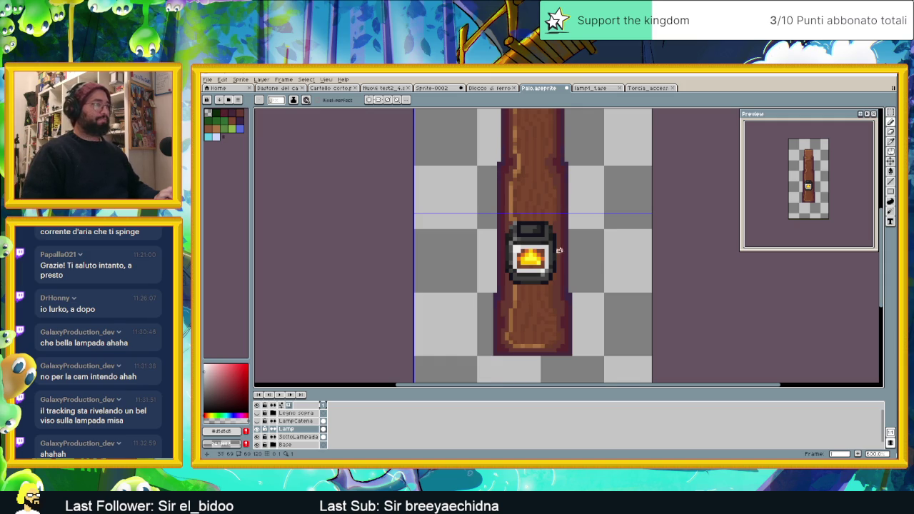
{"action": "scroll", "coordinate": [558, 250], "scroll_direction": "down", "scroll_amount": 1}
{"action": "left_click", "coordinate": [257, 421]}
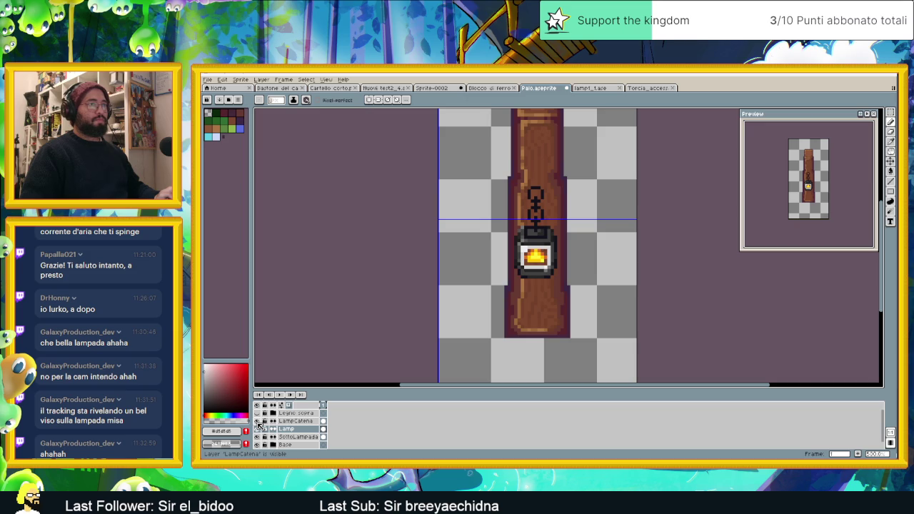
- Drag the SottoLampada flame down one pixel, then reselect the Lamp layer
{"action": "scroll", "coordinate": [541, 259], "scroll_direction": "up", "scroll_amount": 4}
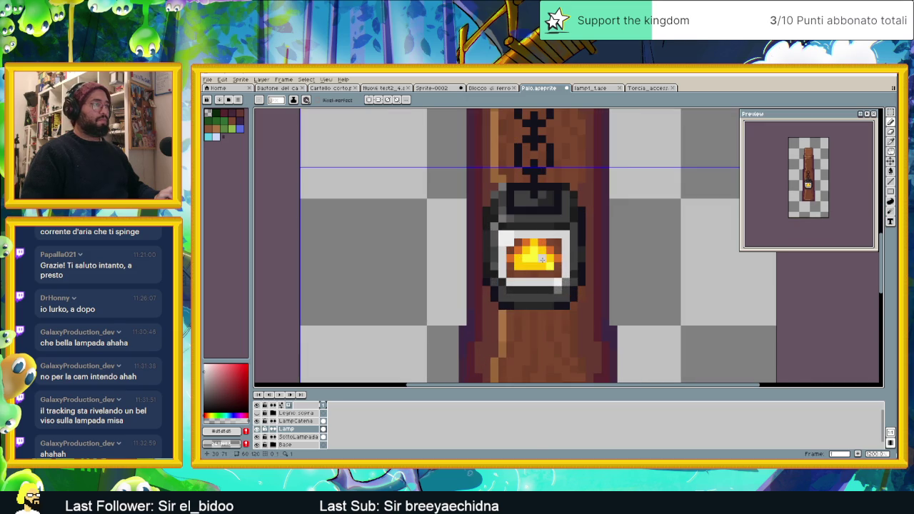
{"action": "scroll", "coordinate": [548, 265], "scroll_direction": "up", "scroll_amount": 1}
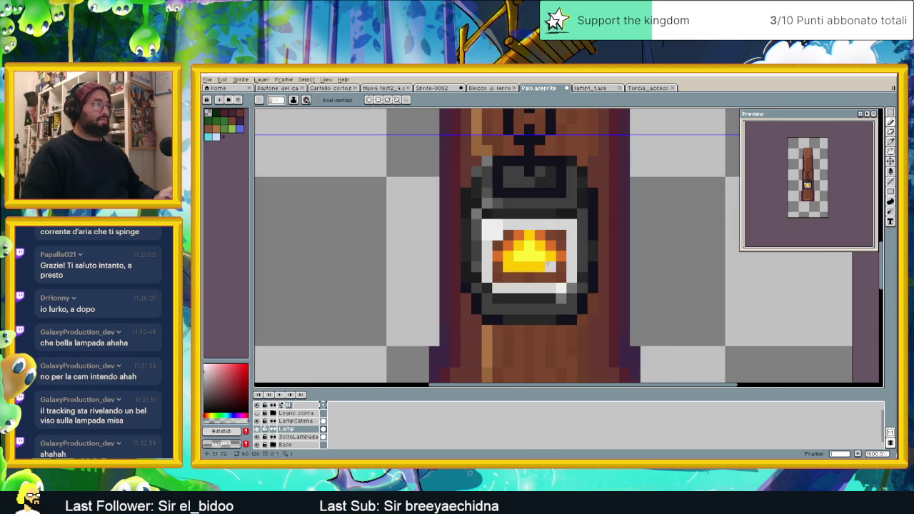
{"action": "scroll", "coordinate": [549, 265], "scroll_direction": "up", "scroll_amount": 2}
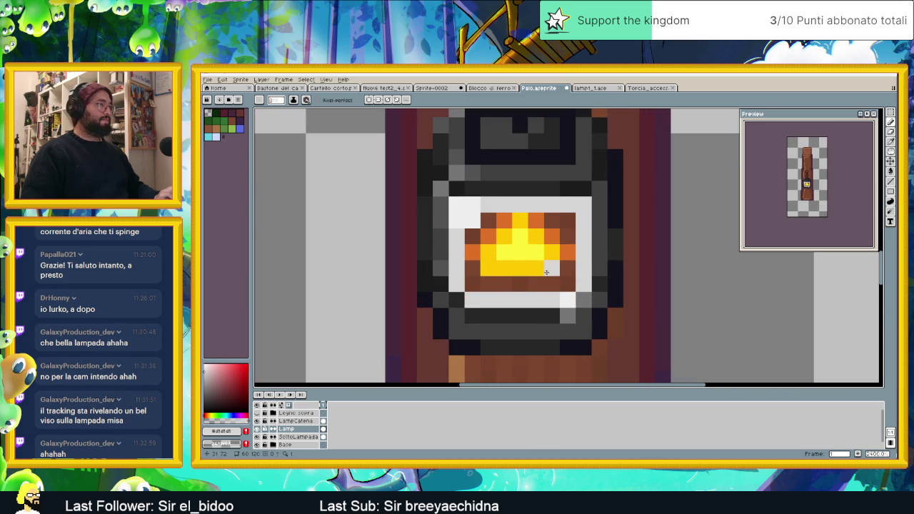
{"action": "left_click", "coordinate": [299, 436]}
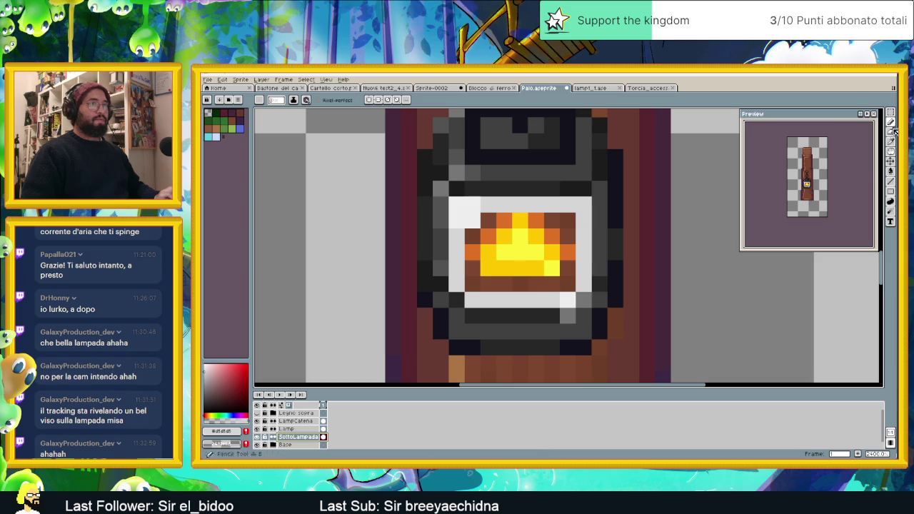
{"action": "left_click", "coordinate": [890, 161]}
{"action": "left_click_drag", "start_coordinate": [537, 250], "coordinate": [541, 278]}
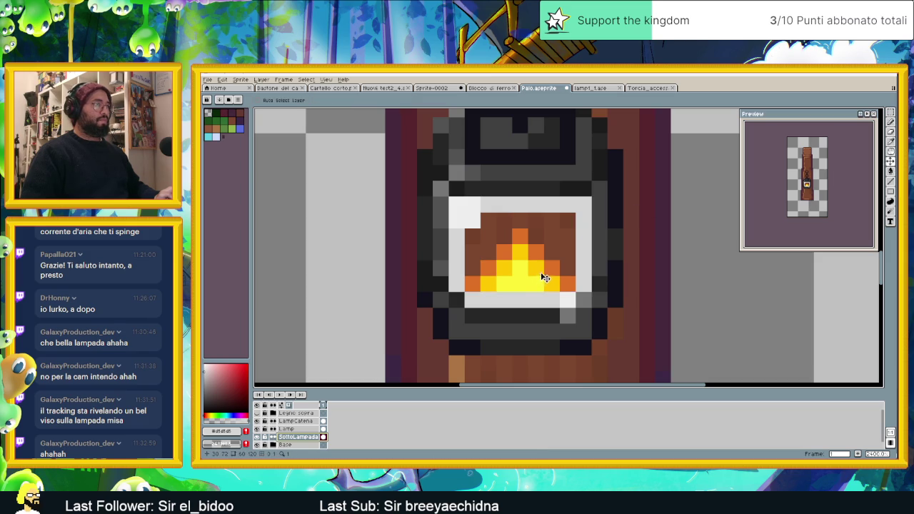
{"action": "scroll", "coordinate": [546, 276], "scroll_direction": "down", "scroll_amount": 1}
{"action": "scroll", "coordinate": [554, 272], "scroll_direction": "down", "scroll_amount": 1}
{"action": "scroll", "coordinate": [564, 264], "scroll_direction": "up", "scroll_amount": 2}
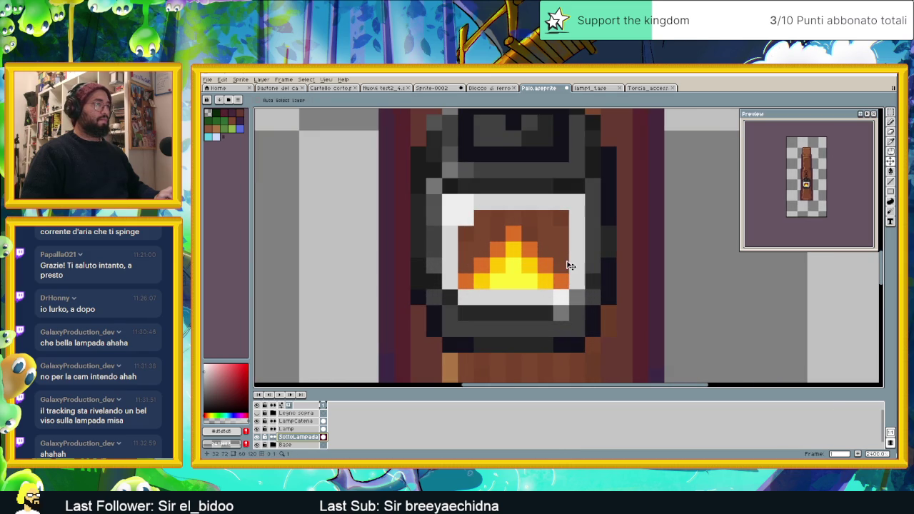
{"action": "left_click", "coordinate": [295, 430]}
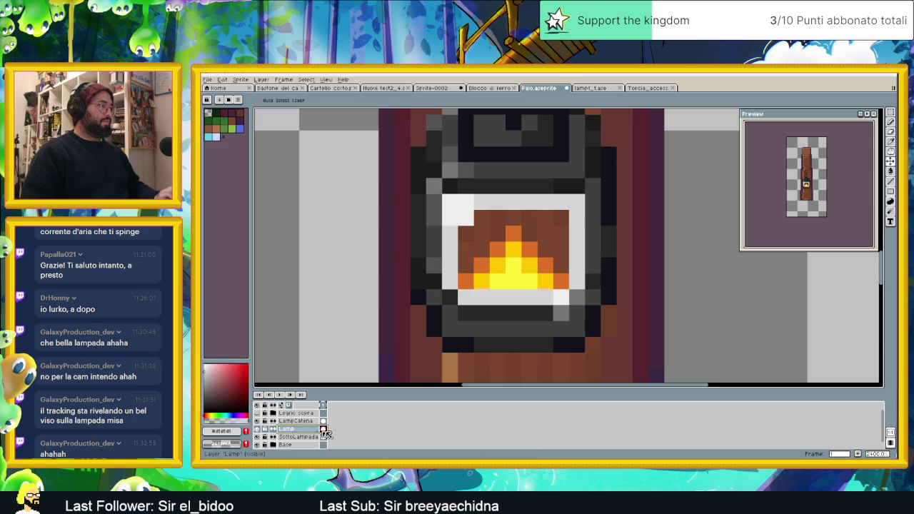
- Paint brown pixels left of the flame, a yellow row beneath it, and pinkish pixels by the highlight
{"action": "left_click", "coordinate": [892, 123]}
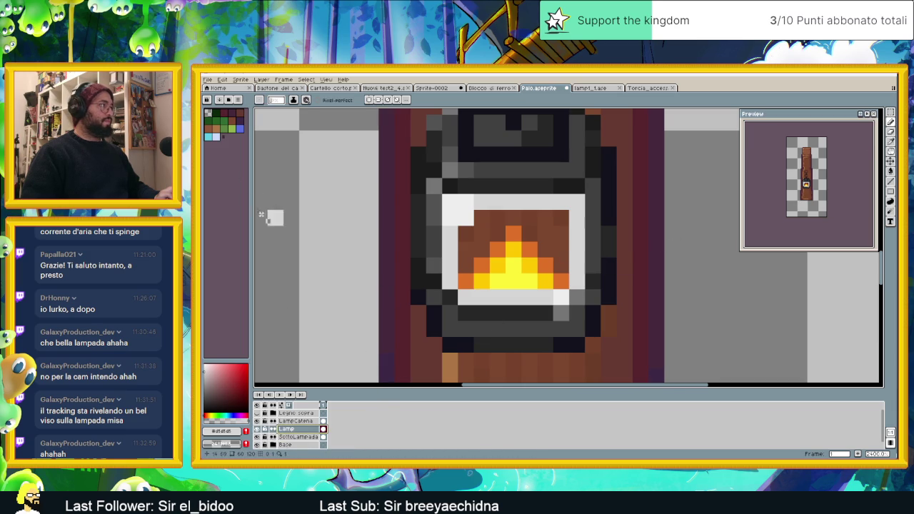
{"action": "key", "text": "i"}
{"action": "left_click", "coordinate": [453, 240]}
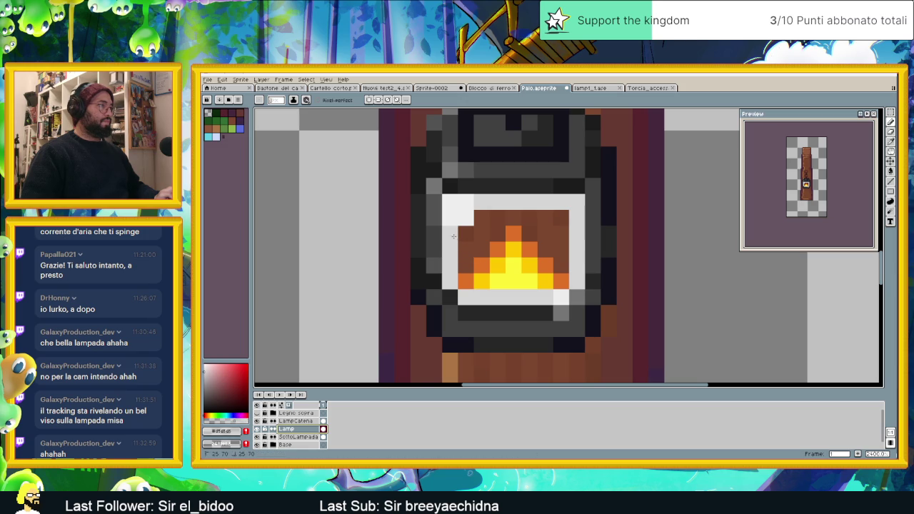
{"action": "left_click_drag", "start_coordinate": [453, 237], "coordinate": [453, 255]}
{"action": "mouse_move", "coordinate": [474, 301]}
{"action": "left_mouse_down"}
{"action": "mouse_move", "coordinate": [543, 298]}
{"action": "mouse_move", "coordinate": [577, 225]}
{"action": "mouse_move", "coordinate": [529, 201]}
{"action": "mouse_move", "coordinate": [493, 202]}
{"action": "mouse_move", "coordinate": [469, 218]}
{"action": "left_mouse_up"}
{"action": "left_click", "coordinate": [482, 202]}
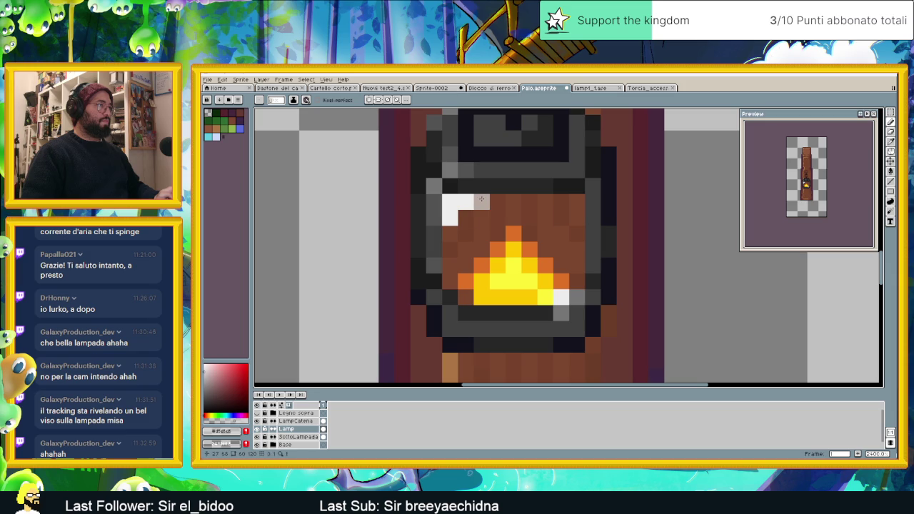
{"action": "left_click", "coordinate": [448, 227]}
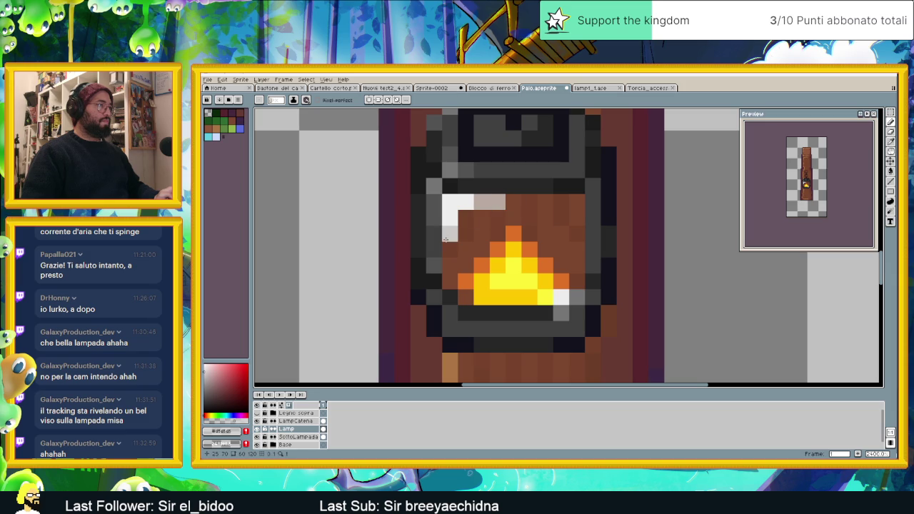
- Add pinkish-grey, pale yellow, light grey, tan and darker orange glow pixels around the flame
{"action": "left_click_drag", "start_coordinate": [578, 282], "coordinate": [577, 265]}
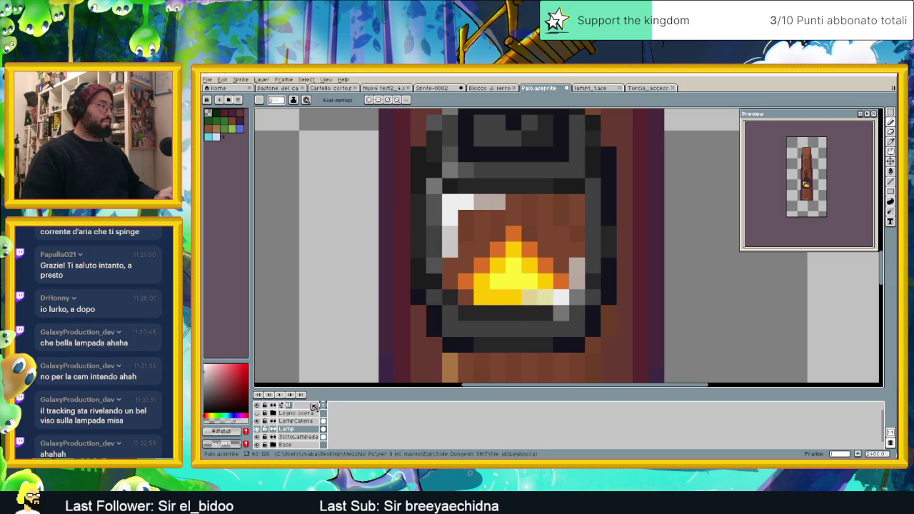
{"action": "left_click", "coordinate": [562, 282]}
{"action": "left_click", "coordinate": [549, 286]}
{"action": "left_click", "coordinate": [467, 218]}
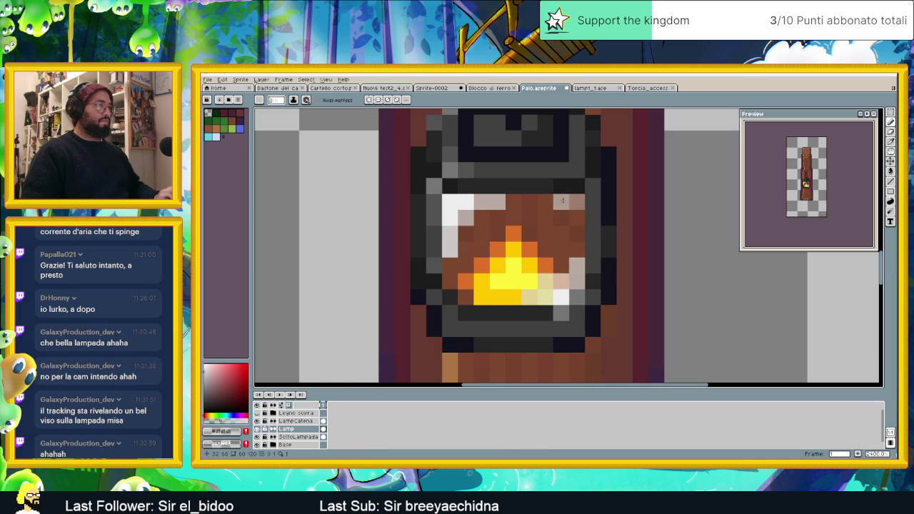
{"action": "left_click", "coordinate": [561, 202]}
{"action": "left_click", "coordinate": [461, 285]}
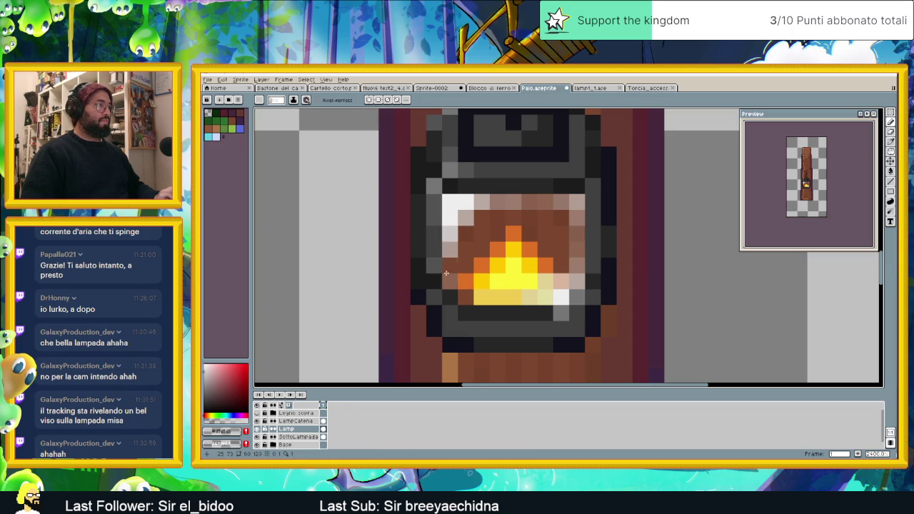
- Sample a lighter lamp-frame grey and paint a highlight pixel above the glass's upper-left corner
{"action": "scroll", "coordinate": [464, 293], "scroll_direction": "down", "scroll_amount": 2}
{"action": "scroll", "coordinate": [464, 292], "scroll_direction": "down", "scroll_amount": 2}
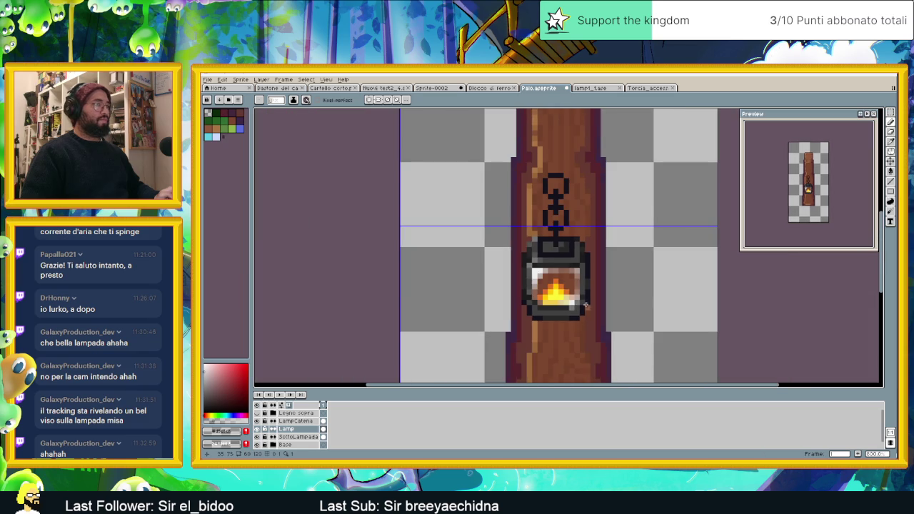
{"action": "scroll", "coordinate": [500, 297], "scroll_direction": "down", "scroll_amount": 1}
{"action": "scroll", "coordinate": [535, 302], "scroll_direction": "down", "scroll_amount": 1}
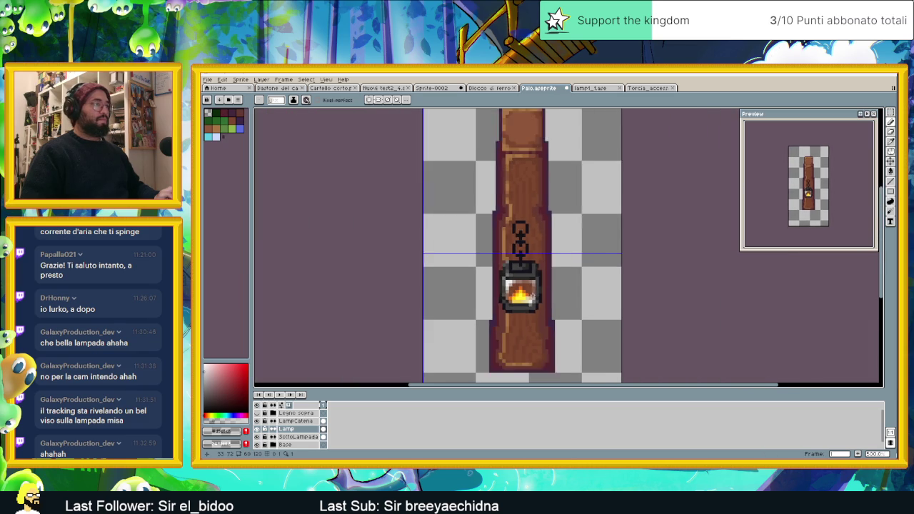
{"action": "scroll", "coordinate": [536, 302], "scroll_direction": "down", "scroll_amount": 1}
{"action": "scroll", "coordinate": [538, 302], "scroll_direction": "down", "scroll_amount": 2}
{"action": "scroll", "coordinate": [538, 303], "scroll_direction": "down", "scroll_amount": 1}
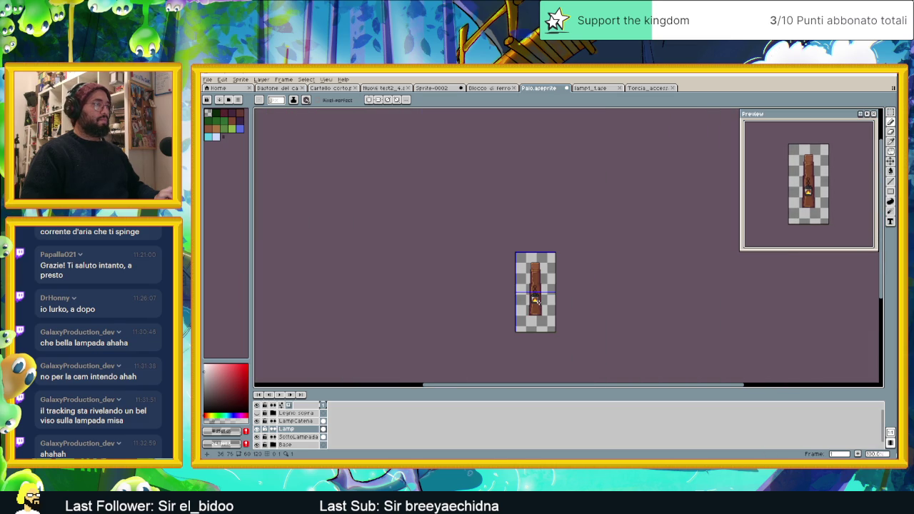
{"action": "left_click_drag", "start_coordinate": [536, 300], "coordinate": [506, 296]}
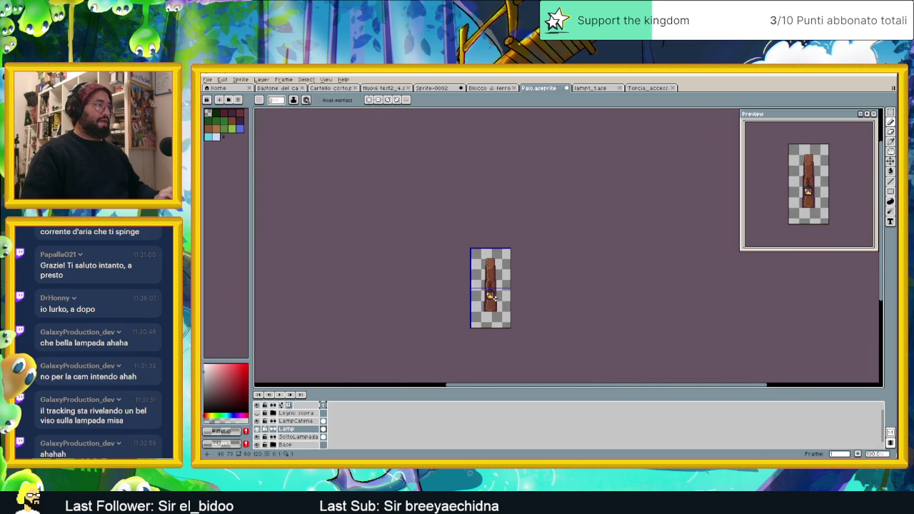
{"action": "scroll", "coordinate": [490, 293], "scroll_direction": "up", "scroll_amount": 3}
{"action": "scroll", "coordinate": [490, 293], "scroll_direction": "up", "scroll_amount": 2}
{"action": "key", "text": "i"}
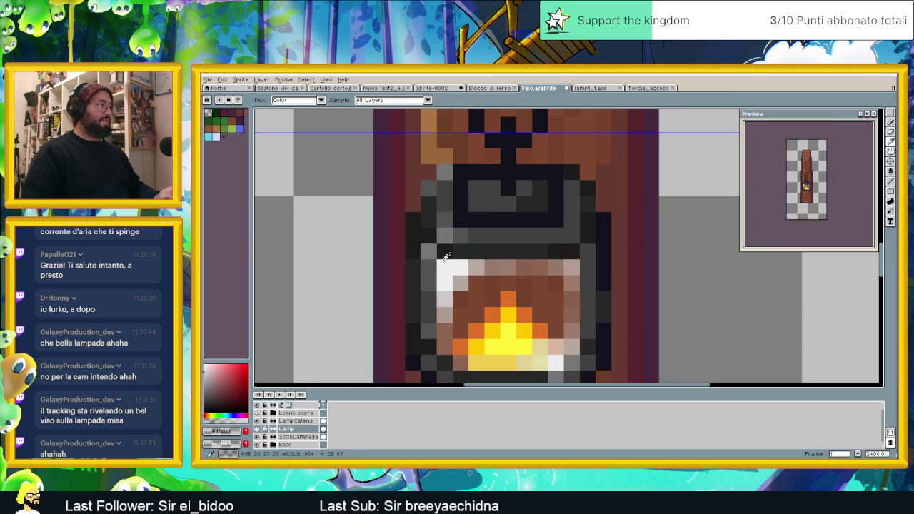
{"action": "left_click", "coordinate": [439, 254]}
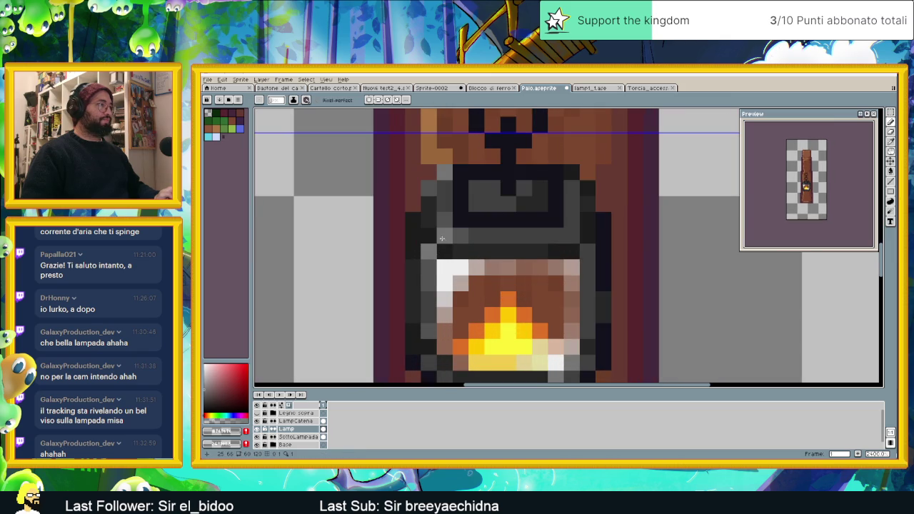
{"action": "key", "text": "alt"}
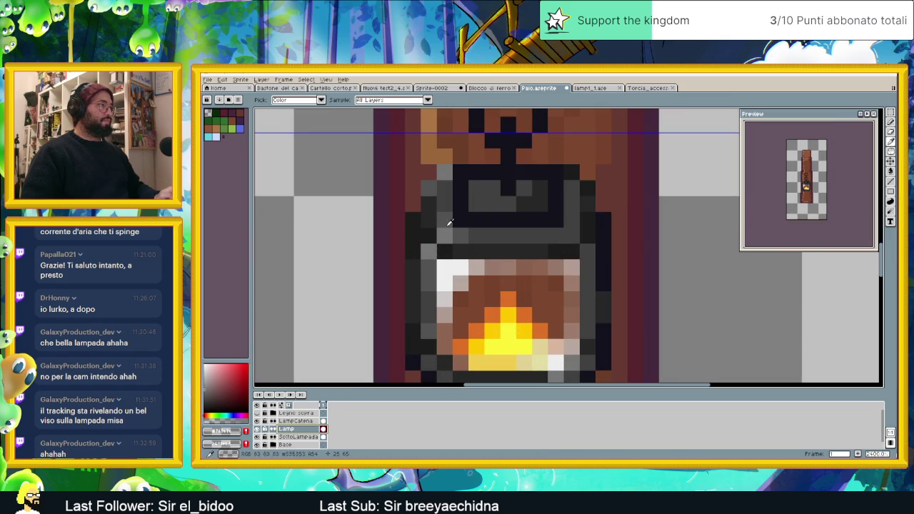
{"action": "left_click", "coordinate": [440, 251]}
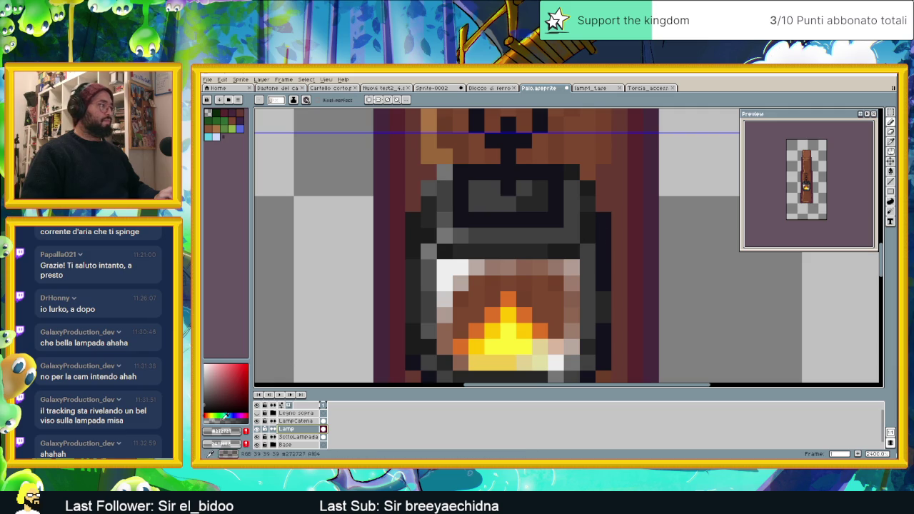
{"action": "left_click", "coordinate": [412, 339], "text": "alt"}
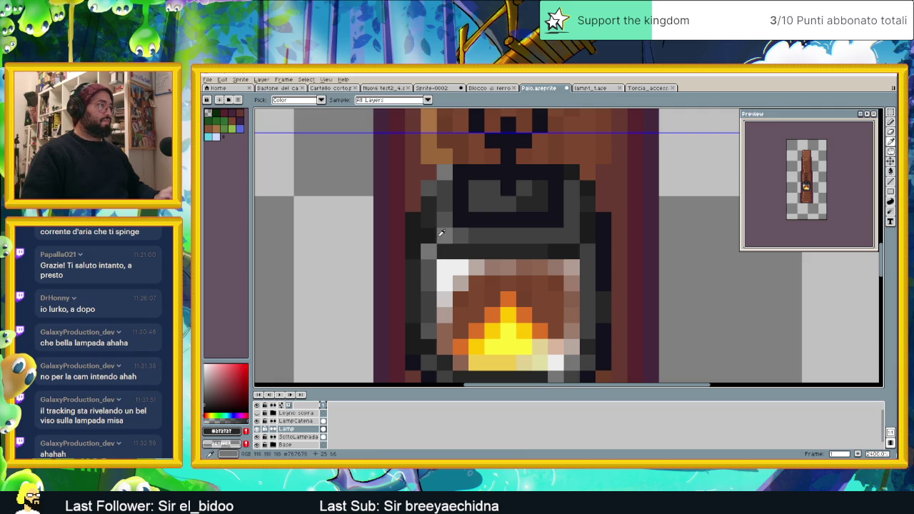
{"action": "left_click", "coordinate": [443, 234], "text": "alt"}
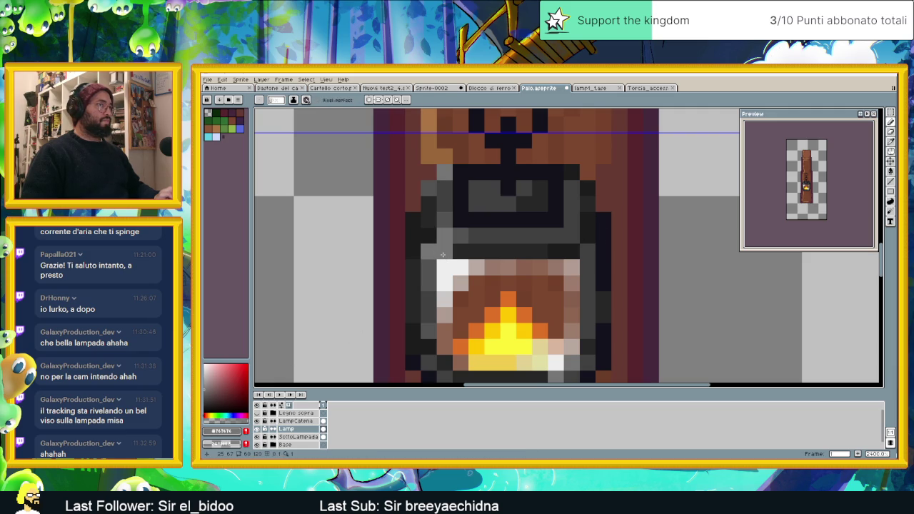
{"action": "left_click", "coordinate": [462, 251]}
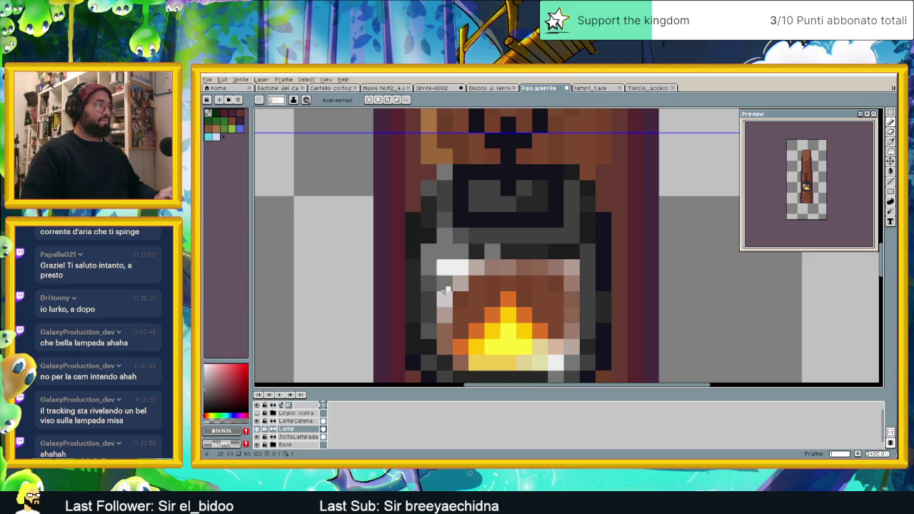
- Sample the lamp's greys #535353 and #747474, settling on the darker #535353
{"action": "left_click", "coordinate": [437, 274], "text": "alt"}
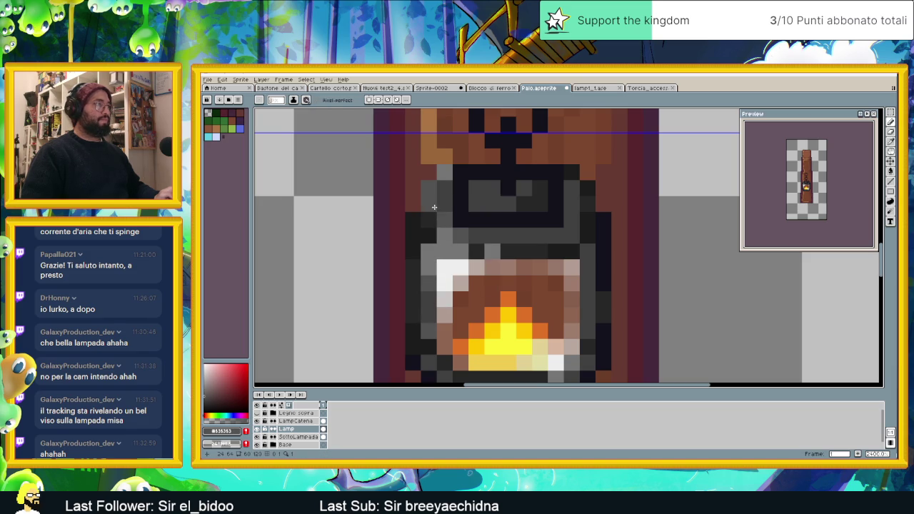
{"action": "scroll", "coordinate": [434, 217], "scroll_direction": "down", "scroll_amount": 3}
{"action": "scroll", "coordinate": [500, 300], "scroll_direction": "up", "scroll_amount": 1}
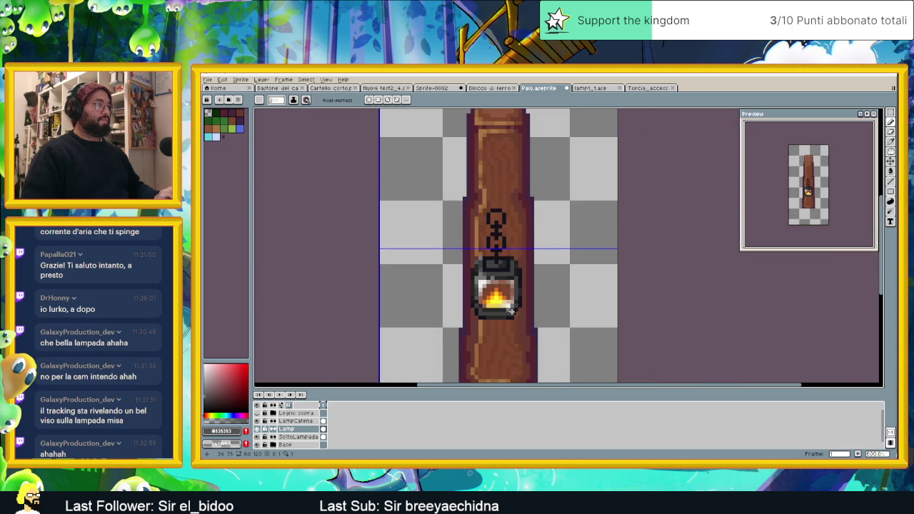
{"action": "scroll", "coordinate": [507, 303], "scroll_direction": "up", "scroll_amount": 1}
{"action": "scroll", "coordinate": [510, 305], "scroll_direction": "up", "scroll_amount": 1}
{"action": "scroll", "coordinate": [509, 309], "scroll_direction": "down", "scroll_amount": 2}
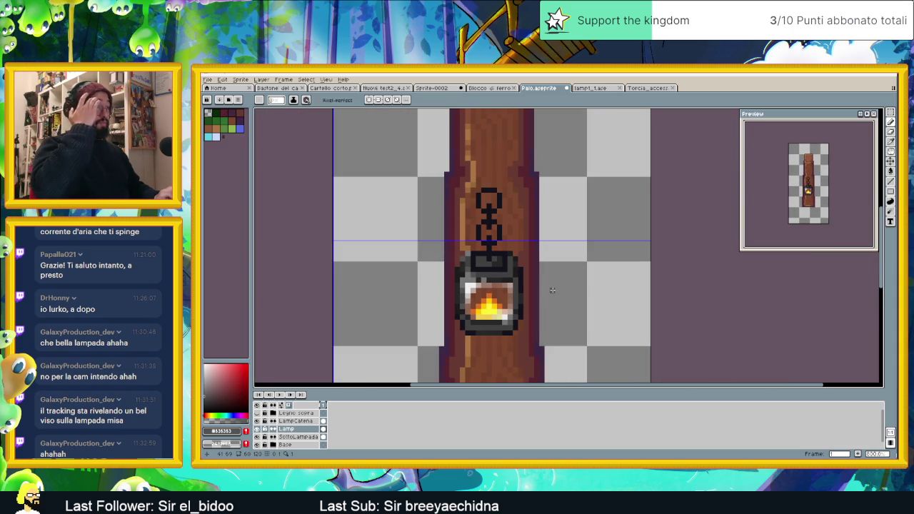
{"action": "scroll", "coordinate": [550, 290], "scroll_direction": "up", "scroll_amount": 3}
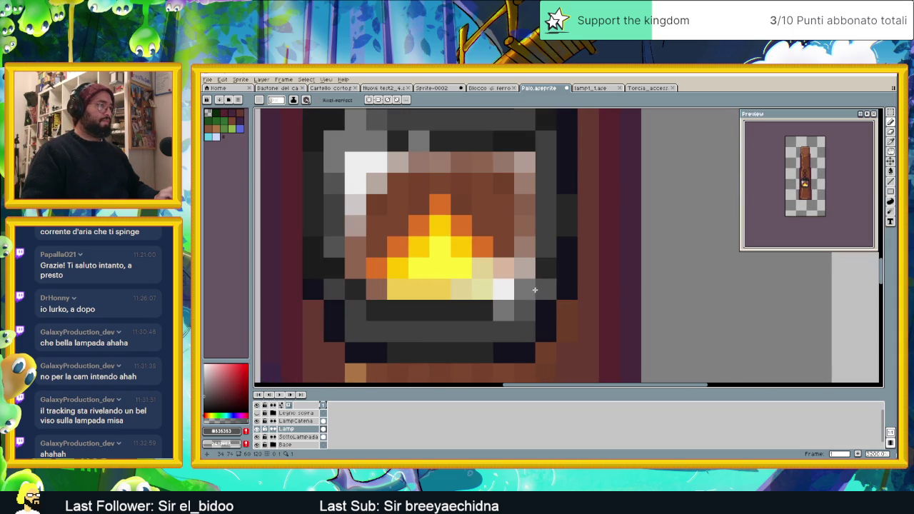
{"action": "left_click", "coordinate": [503, 309], "text": "alt"}
{"action": "left_click", "coordinate": [530, 309], "text": "alt"}
{"action": "scroll", "coordinate": [587, 318], "scroll_direction": "down", "scroll_amount": 3}
{"action": "scroll", "coordinate": [571, 318], "scroll_direction": "down", "scroll_amount": 1}
{"action": "scroll", "coordinate": [554, 317], "scroll_direction": "up", "scroll_amount": 1}
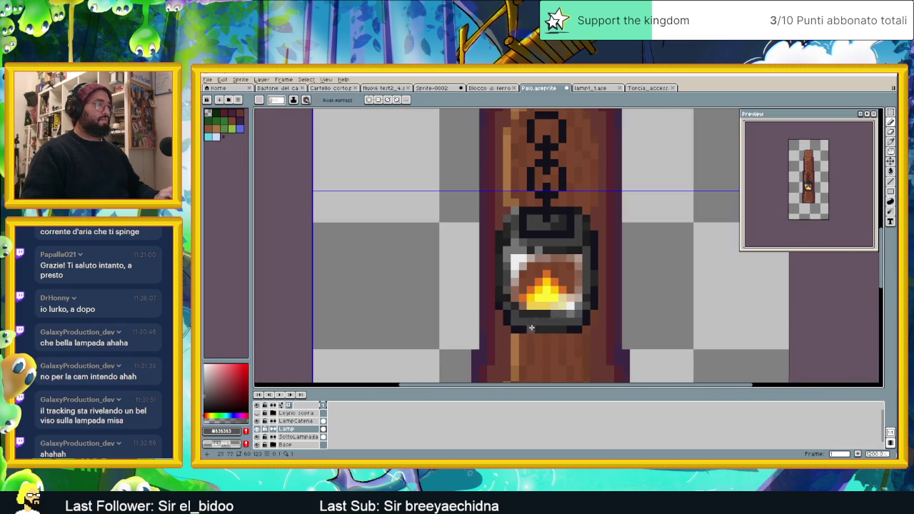
{"action": "scroll", "coordinate": [531, 326], "scroll_direction": "down", "scroll_amount": 1}
{"action": "scroll", "coordinate": [543, 300], "scroll_direction": "up", "scroll_amount": 2}
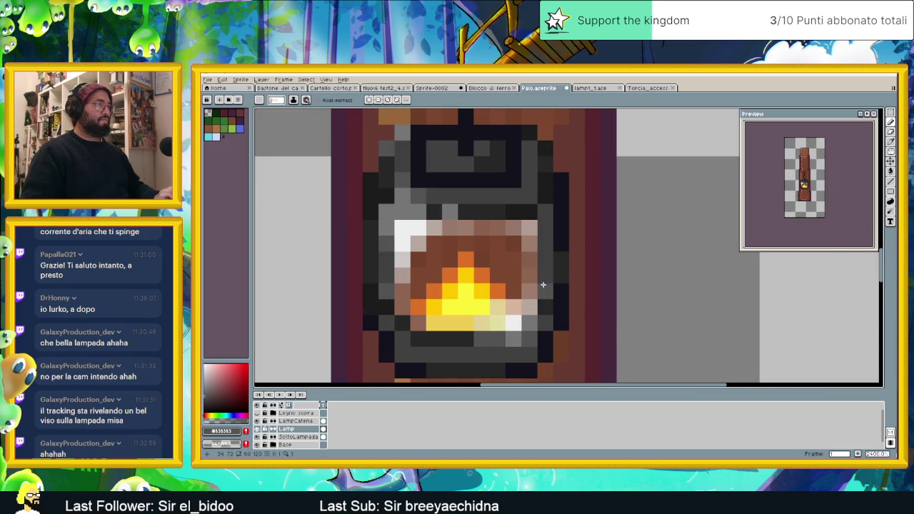
{"action": "scroll", "coordinate": [564, 314], "scroll_direction": "down", "scroll_amount": 1}
{"action": "scroll", "coordinate": [569, 317], "scroll_direction": "down", "scroll_amount": 1}
{"action": "scroll", "coordinate": [574, 315], "scroll_direction": "down", "scroll_amount": 1}
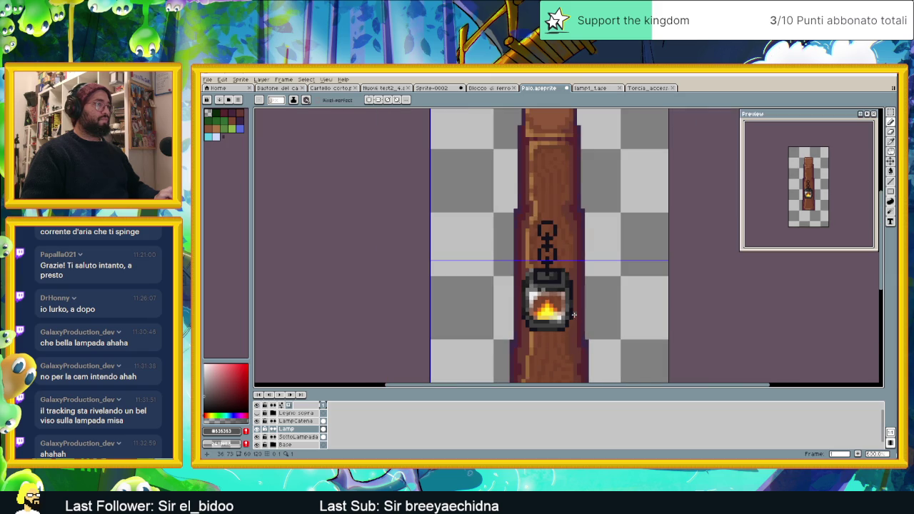
{"action": "scroll", "coordinate": [574, 315], "scroll_direction": "down", "scroll_amount": 1}
{"action": "scroll", "coordinate": [591, 317], "scroll_direction": "down", "scroll_amount": 1}
{"action": "scroll", "coordinate": [579, 311], "scroll_direction": "up", "scroll_amount": 2}
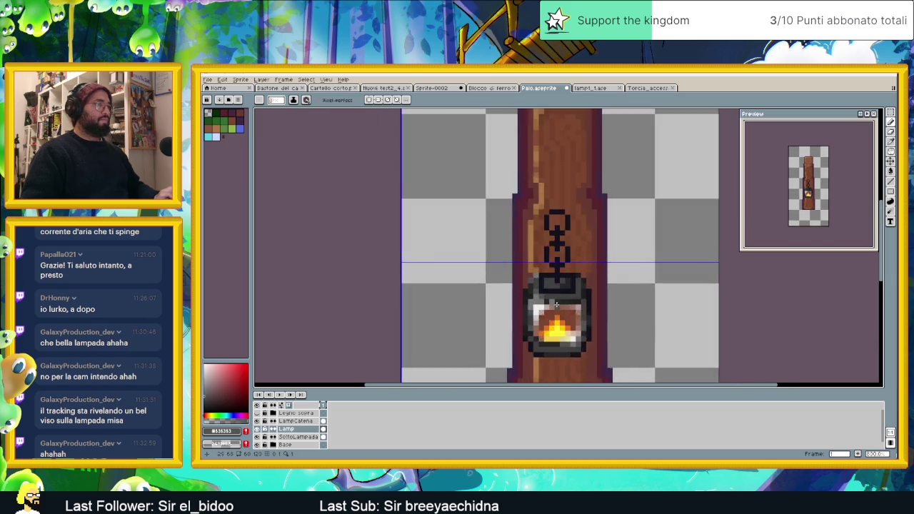
{"action": "scroll", "coordinate": [565, 300], "scroll_direction": "up", "scroll_amount": 2}
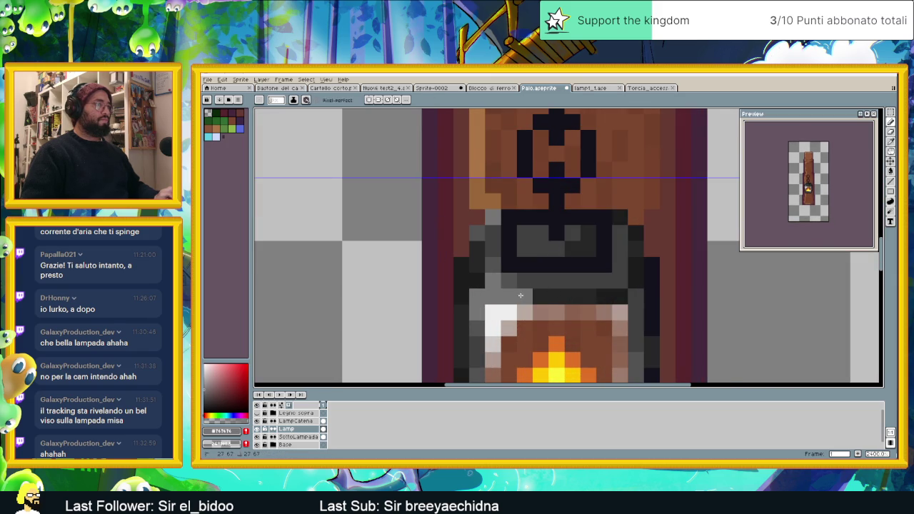
{"action": "scroll", "coordinate": [532, 314], "scroll_direction": "down", "scroll_amount": 3}
{"action": "scroll", "coordinate": [547, 330], "scroll_direction": "down", "scroll_amount": 1}
{"action": "scroll", "coordinate": [528, 325], "scroll_direction": "down", "scroll_amount": 1}
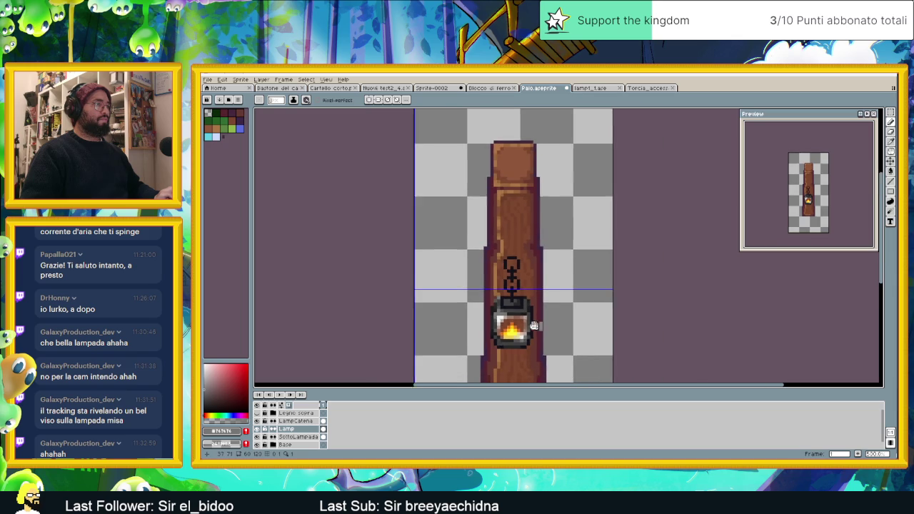
{"action": "scroll", "coordinate": [488, 318], "scroll_direction": "up", "scroll_amount": 2}
{"action": "scroll", "coordinate": [488, 318], "scroll_direction": "up", "scroll_amount": 2}
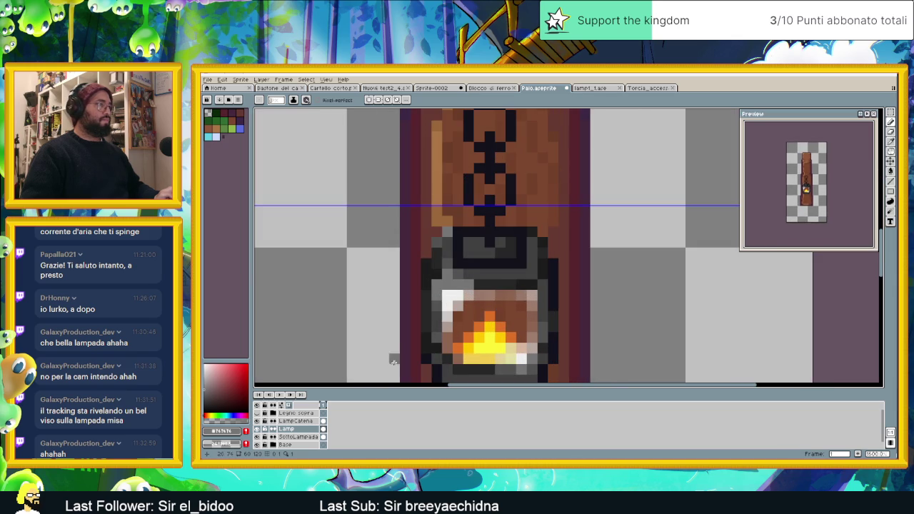
{"action": "left_click", "coordinate": [459, 274], "text": "alt"}
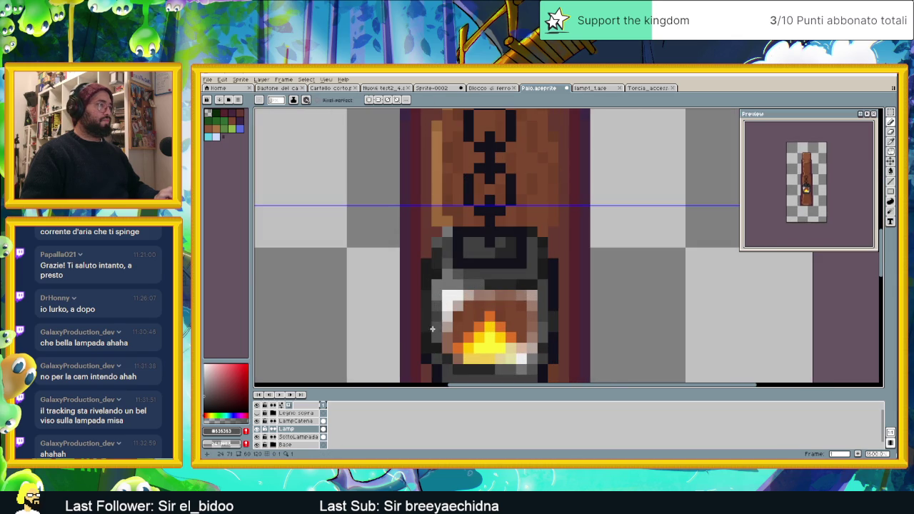
- Make the SottoLampada layer the active layer
{"action": "scroll", "coordinate": [461, 334], "scroll_direction": "down", "scroll_amount": 2}
{"action": "scroll", "coordinate": [479, 315], "scroll_direction": "down", "scroll_amount": 1}
{"action": "scroll", "coordinate": [500, 293], "scroll_direction": "down", "scroll_amount": 1}
{"action": "scroll", "coordinate": [525, 268], "scroll_direction": "down", "scroll_amount": 1}
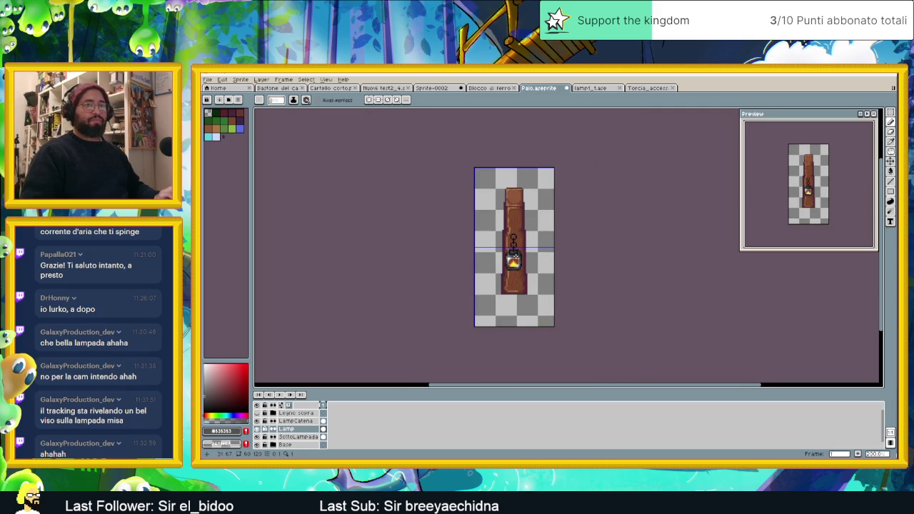
{"action": "scroll", "coordinate": [513, 267], "scroll_direction": "up", "scroll_amount": 2}
{"action": "scroll", "coordinate": [512, 271], "scroll_direction": "up", "scroll_amount": 1}
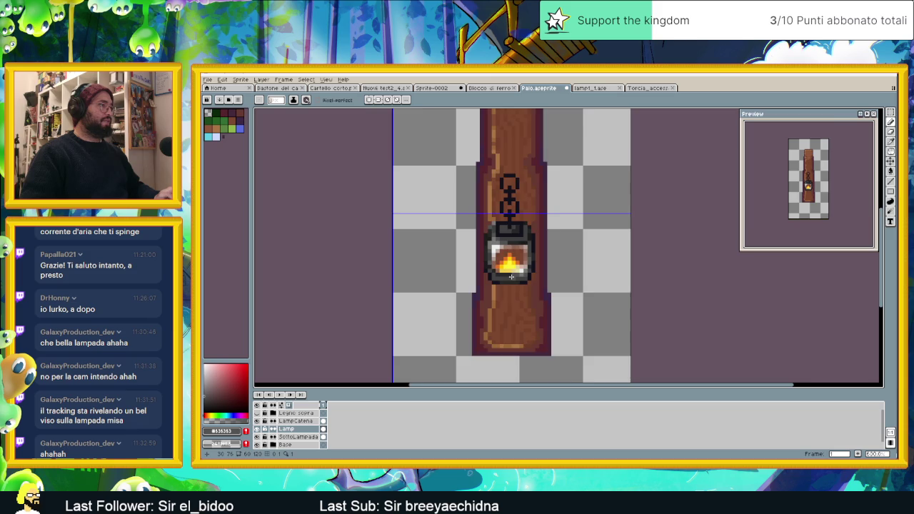
{"action": "scroll", "coordinate": [511, 277], "scroll_direction": "up", "scroll_amount": 2}
{"action": "left_click", "coordinate": [320, 437]}
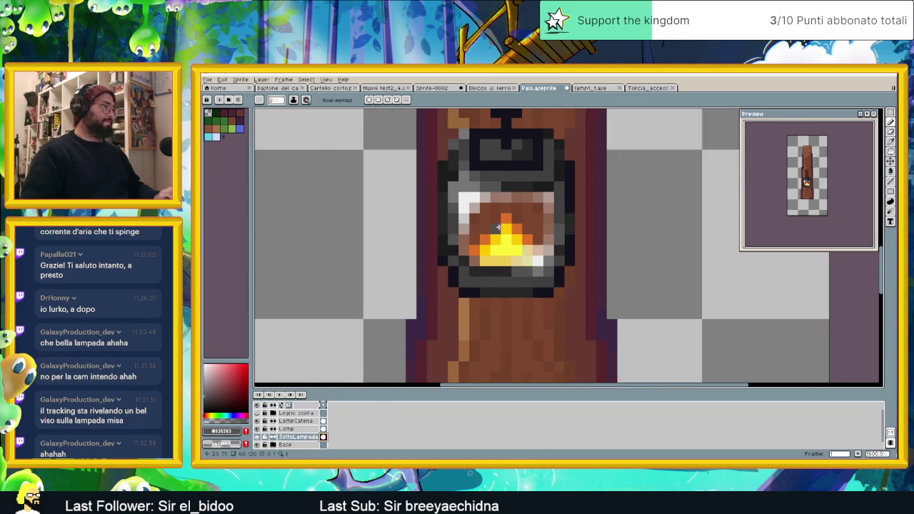
- Adjust the Lamp layer's opacity in Layer Properties to about 50%, then switch to SottoLampada
{"action": "scroll", "coordinate": [506, 228], "scroll_direction": "up", "scroll_amount": 2}
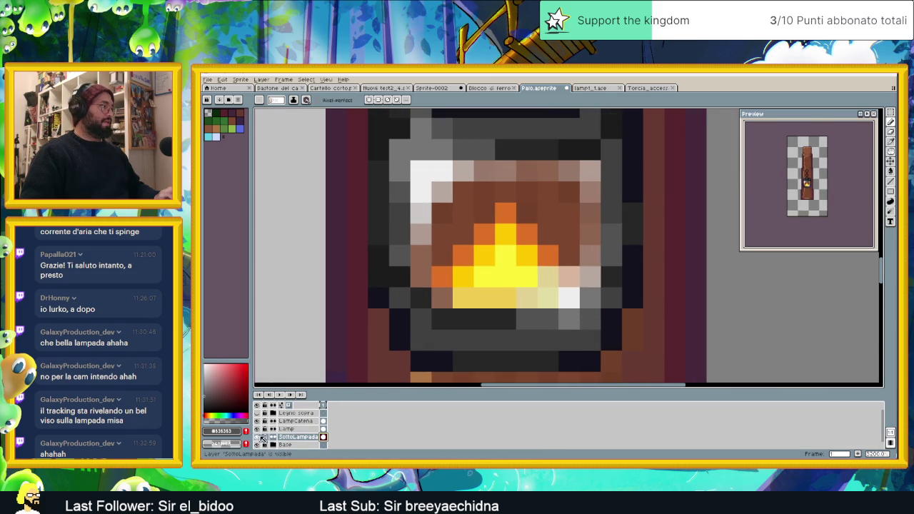
{"action": "double_click", "coordinate": [289, 429]}
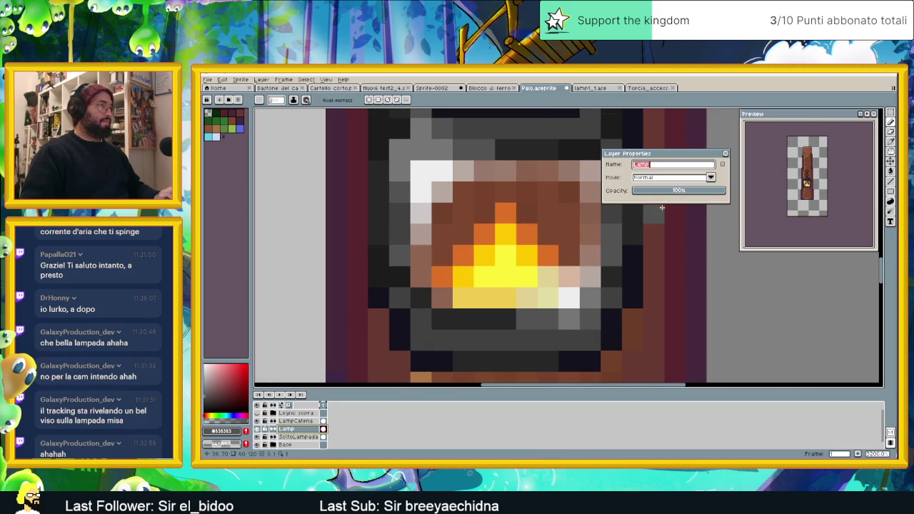
{"action": "left_click", "coordinate": [666, 191]}
{"action": "left_click_drag", "start_coordinate": [672, 192], "coordinate": [684, 194]}
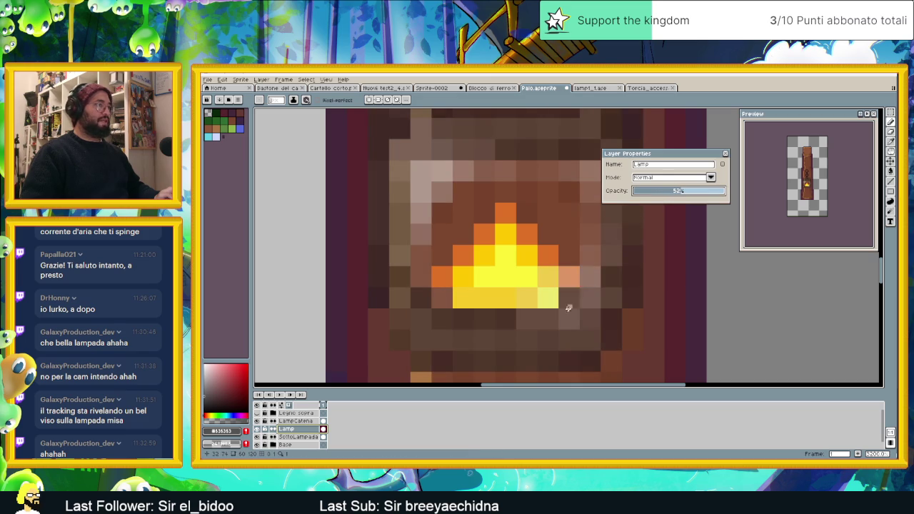
{"action": "left_click", "coordinate": [323, 438]}
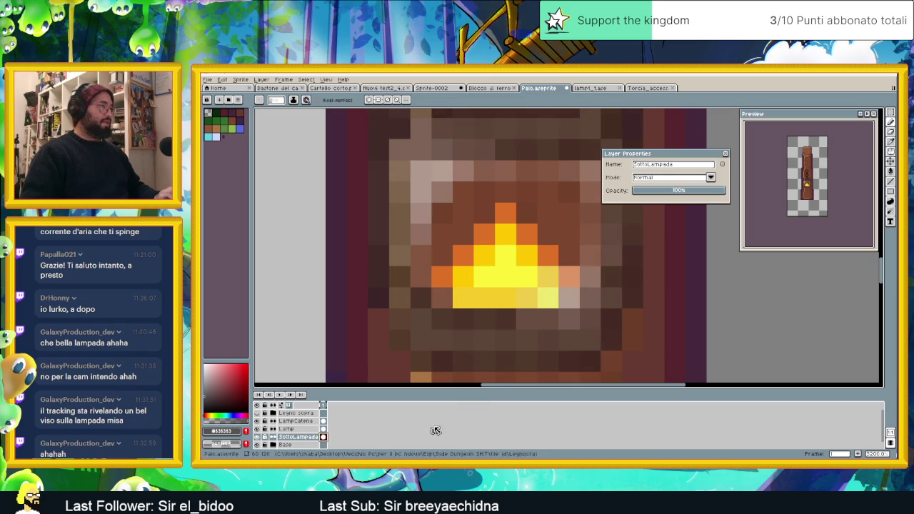
{"action": "left_click", "coordinate": [726, 155]}
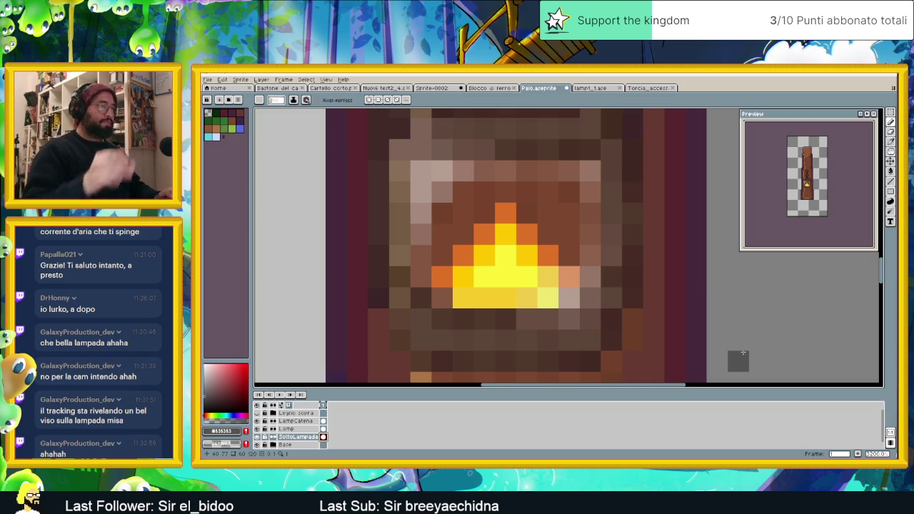
- Recolour the flame's yellow pixels orange, erasing the stray pixel on its left
{"action": "left_click", "coordinate": [442, 277]}
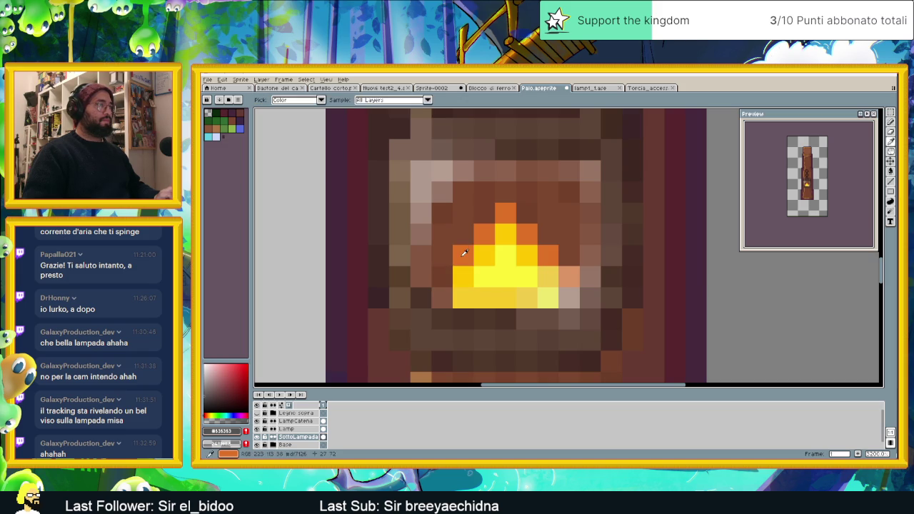
{"action": "left_click", "coordinate": [463, 255], "text": "alt"}
{"action": "left_click", "coordinate": [463, 298]}
{"action": "left_click_drag", "start_coordinate": [555, 266], "coordinate": [550, 289]}
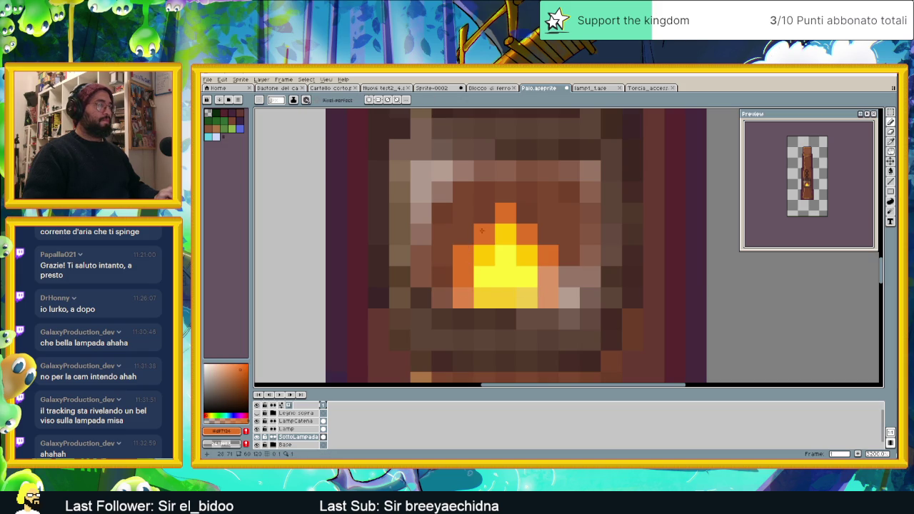
{"action": "left_click_drag", "start_coordinate": [463, 252], "coordinate": [479, 255]}
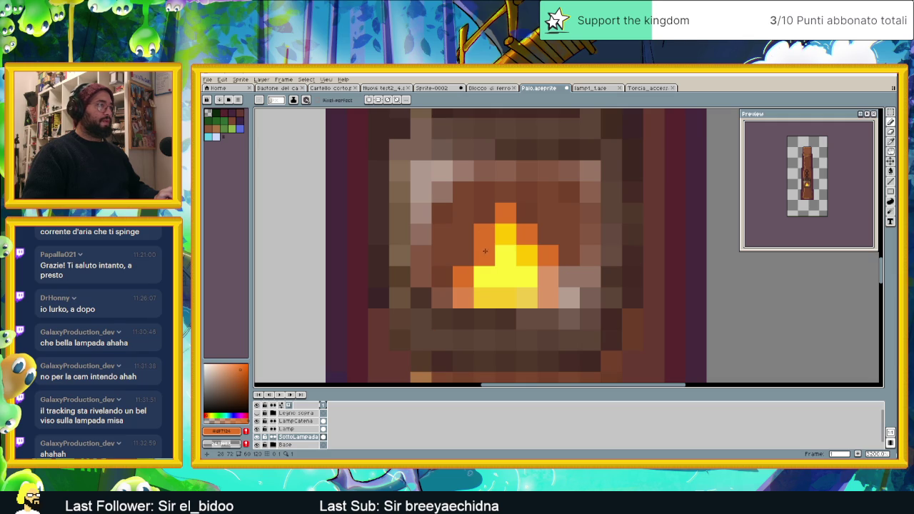
- Darken the lower flame brown, extend the orange upward, add a peach glint and frame 2
{"action": "mouse_move", "coordinate": [489, 268]}
{"action": "left_mouse_down"}
{"action": "mouse_move", "coordinate": [484, 297]}
{"action": "mouse_move", "coordinate": [528, 277]}
{"action": "mouse_move", "coordinate": [510, 277]}
{"action": "left_mouse_up"}
{"action": "left_click", "coordinate": [506, 235]}
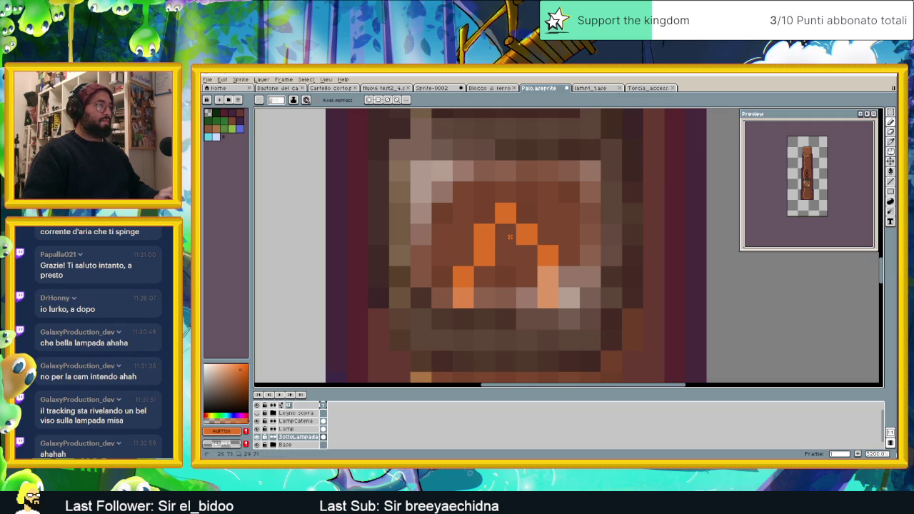
{"action": "left_click", "coordinate": [482, 282]}
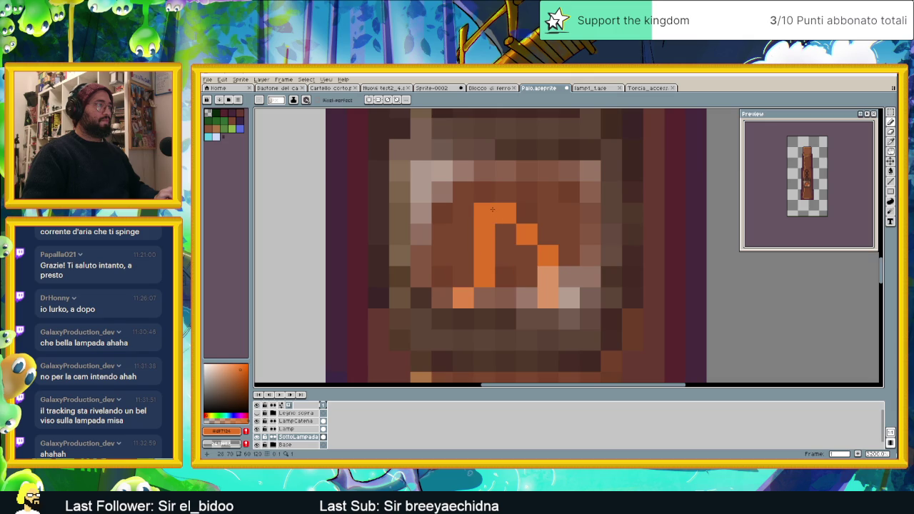
{"action": "left_click", "coordinate": [484, 193]}
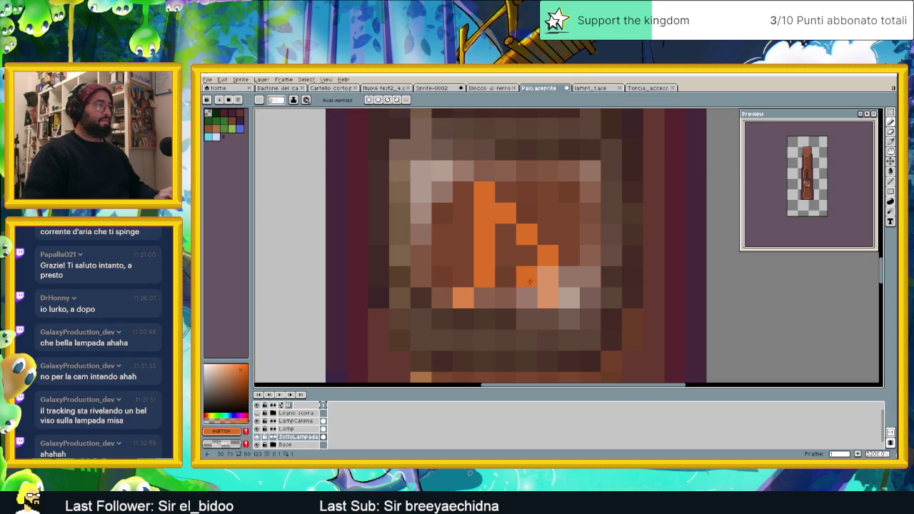
{"action": "left_click", "coordinate": [560, 277]}
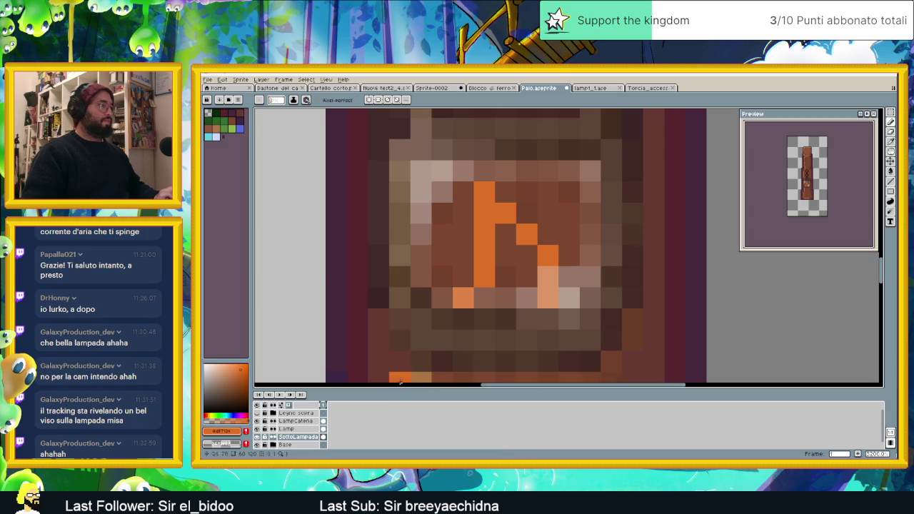
{"action": "left_click", "coordinate": [858, 454]}
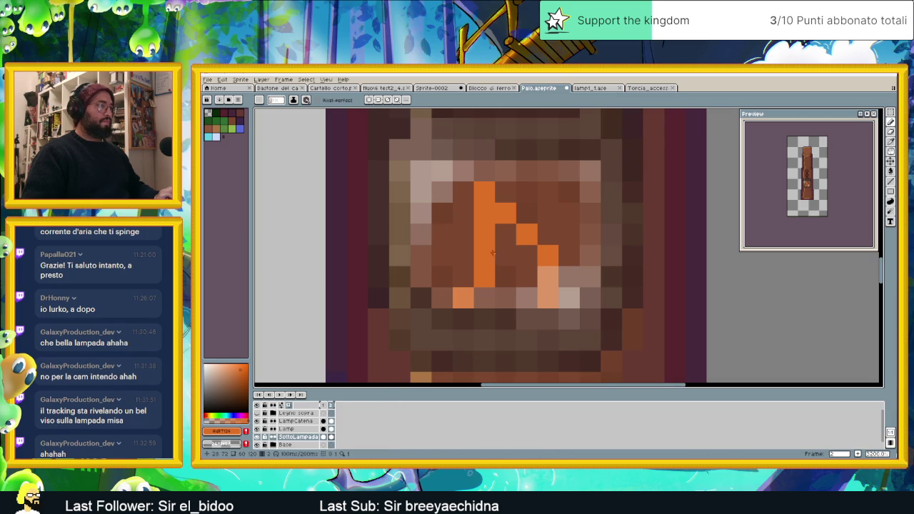
- Redraw frame 2's flame as a new orange shape, painting and erasing pixels
{"action": "left_click", "coordinate": [471, 202]}
{"action": "left_click", "coordinate": [469, 216]}
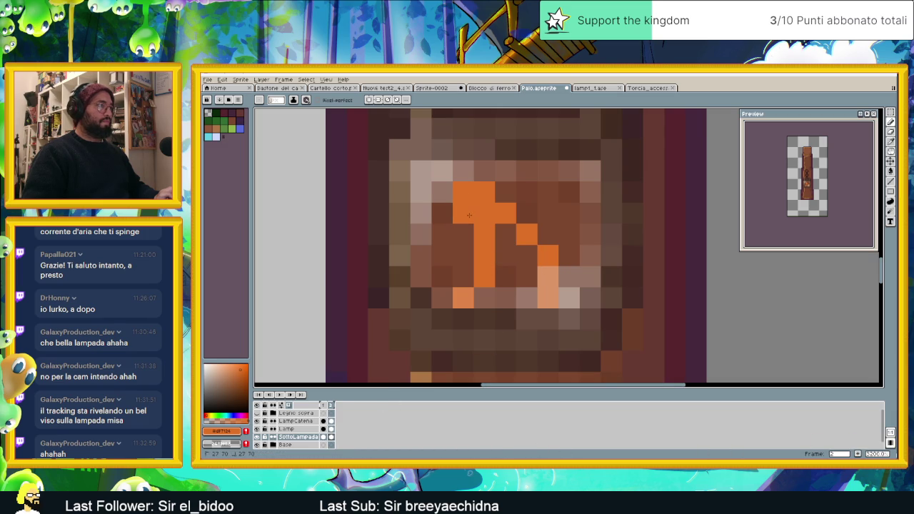
{"action": "right_click", "coordinate": [484, 277]}
{"action": "right_click", "coordinate": [484, 256]}
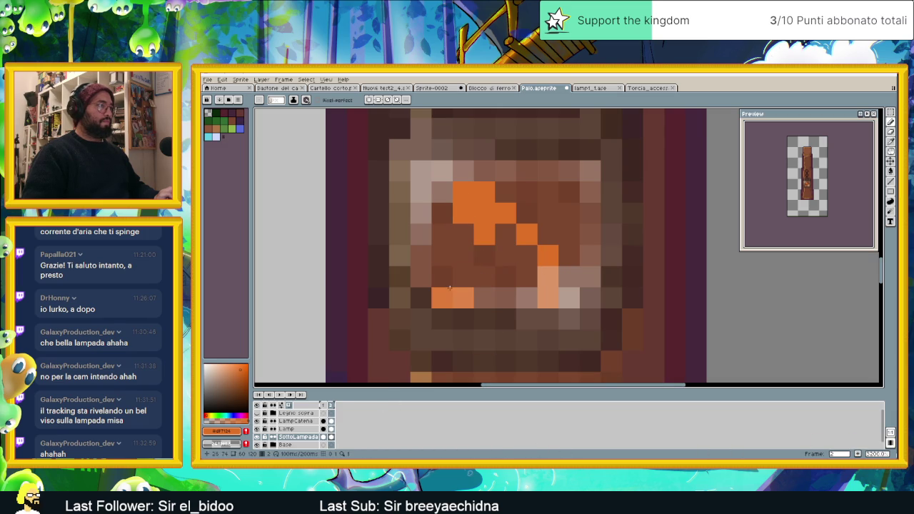
{"action": "left_click", "coordinate": [443, 277]}
{"action": "left_click", "coordinate": [464, 255]}
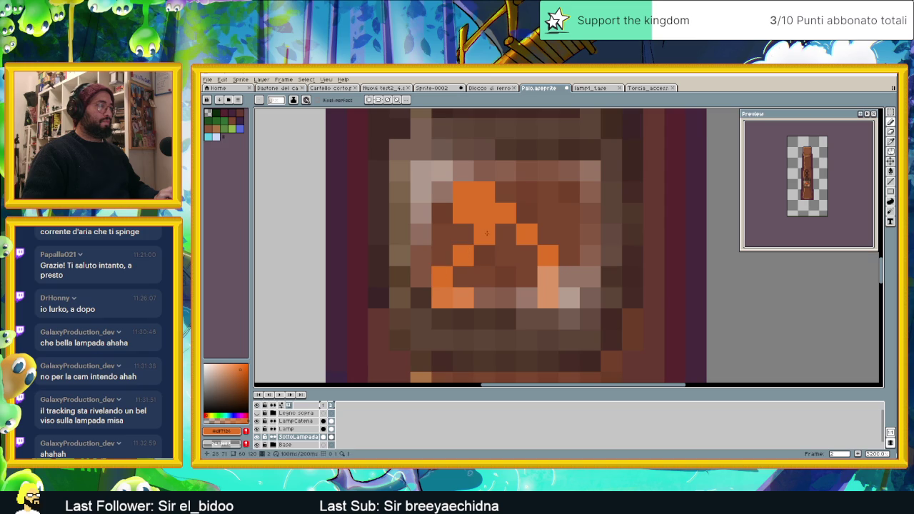
{"action": "left_click", "coordinate": [506, 193]}
{"action": "left_click", "coordinate": [526, 213]}
{"action": "right_click", "coordinate": [505, 213]}
{"action": "right_click", "coordinate": [488, 206]}
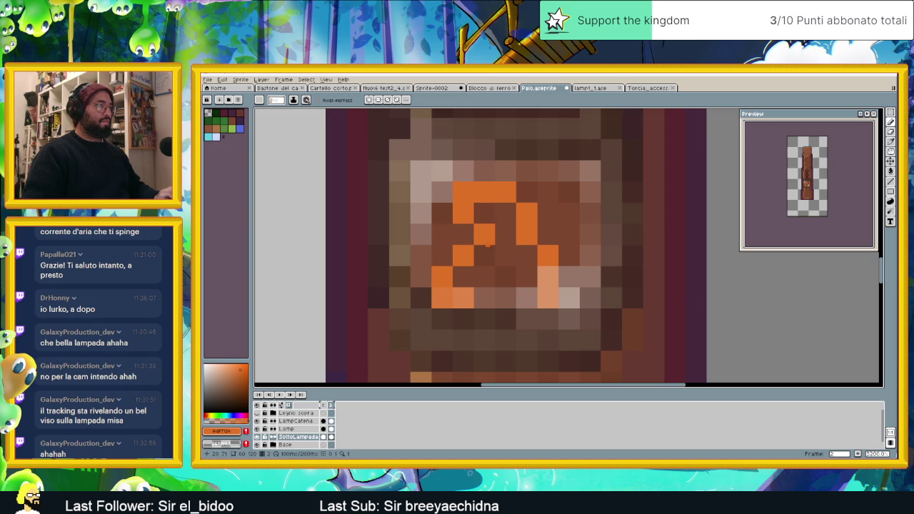
{"action": "left_click", "coordinate": [536, 300]}
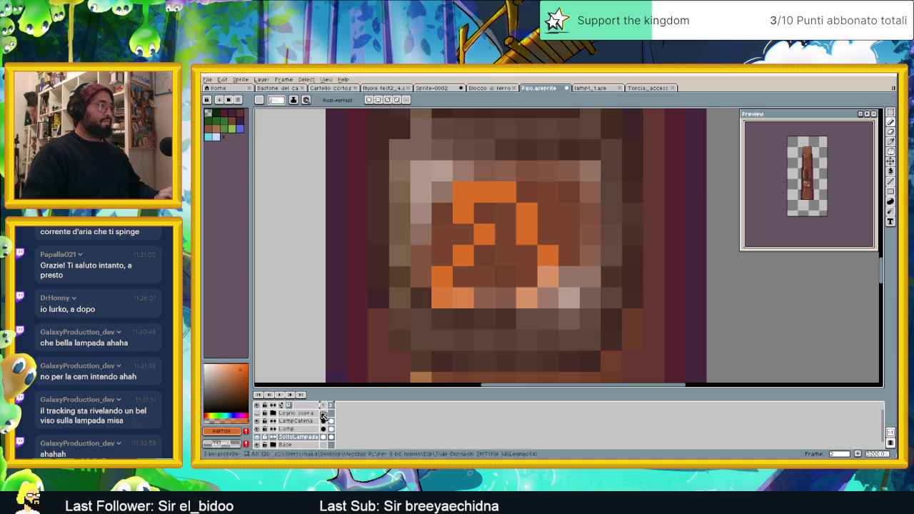
{"action": "left_click", "coordinate": [325, 405]}
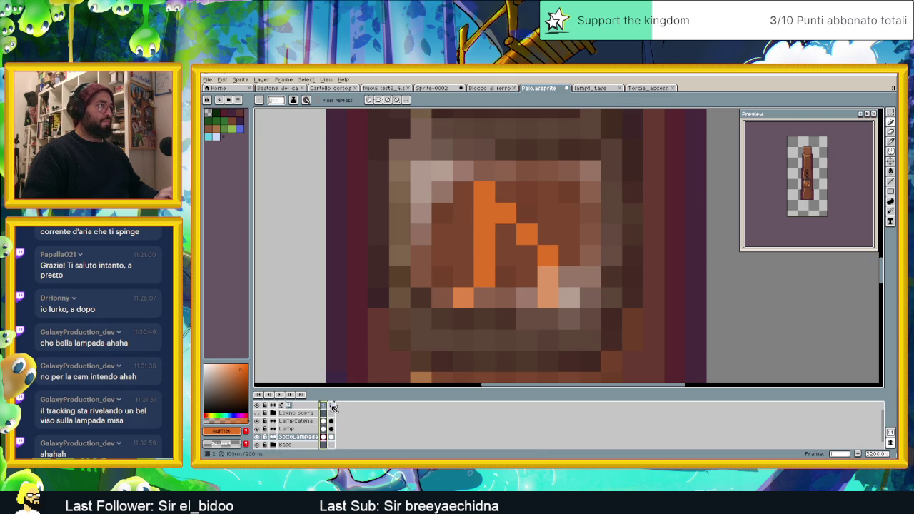
{"action": "left_click", "coordinate": [332, 407]}
- Add frame 3 with another orange flame variant and play the flicker animation
{"action": "key", "text": "alt+n"}
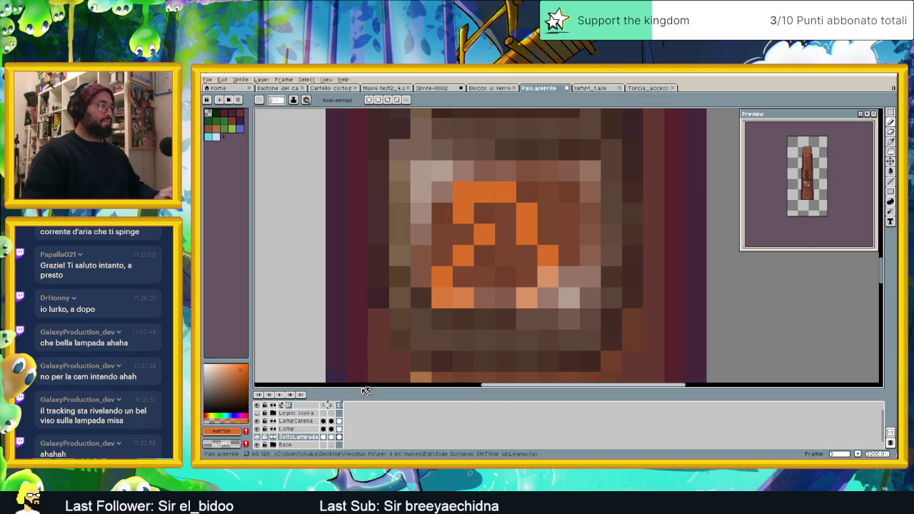
{"action": "left_click", "coordinate": [449, 330]}
{"action": "key", "text": "ctrl+z"}
{"action": "key", "text": "ctrl+z"}
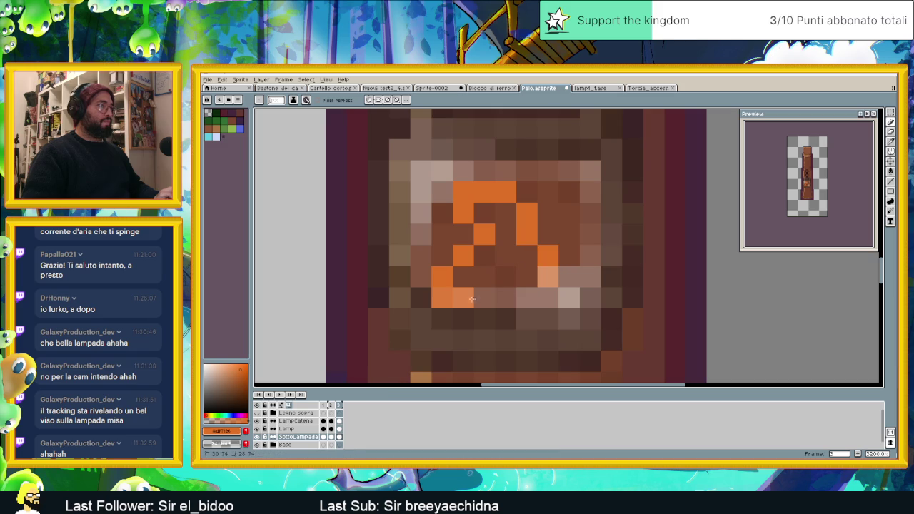
{"action": "key", "text": "ctrl+z"}
{"action": "mouse_move", "coordinate": [455, 280]}
{"action": "left_mouse_down"}
{"action": "mouse_move", "coordinate": [521, 178]}
{"action": "mouse_move", "coordinate": [466, 204]}
{"action": "mouse_move", "coordinate": [463, 229]}
{"action": "mouse_move", "coordinate": [443, 240]}
{"action": "mouse_move", "coordinate": [454, 306]}
{"action": "left_mouse_up"}
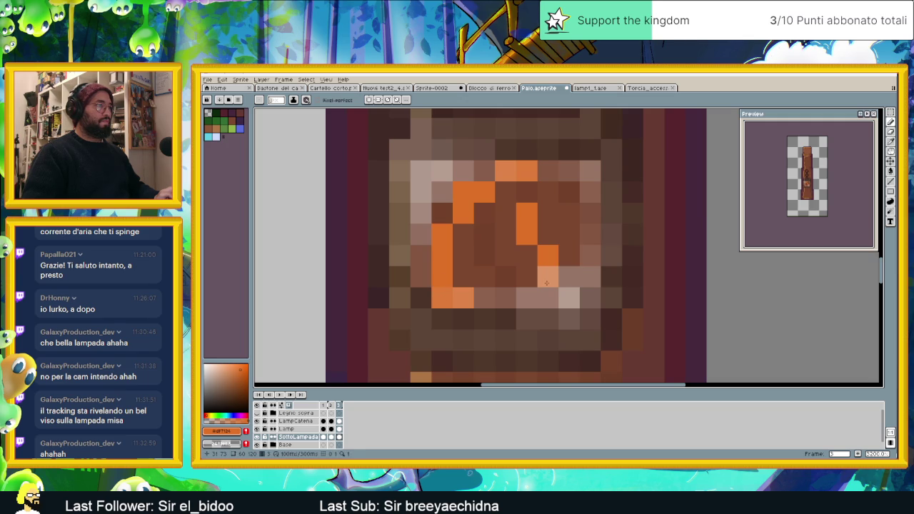
{"action": "left_click", "coordinate": [548, 297]}
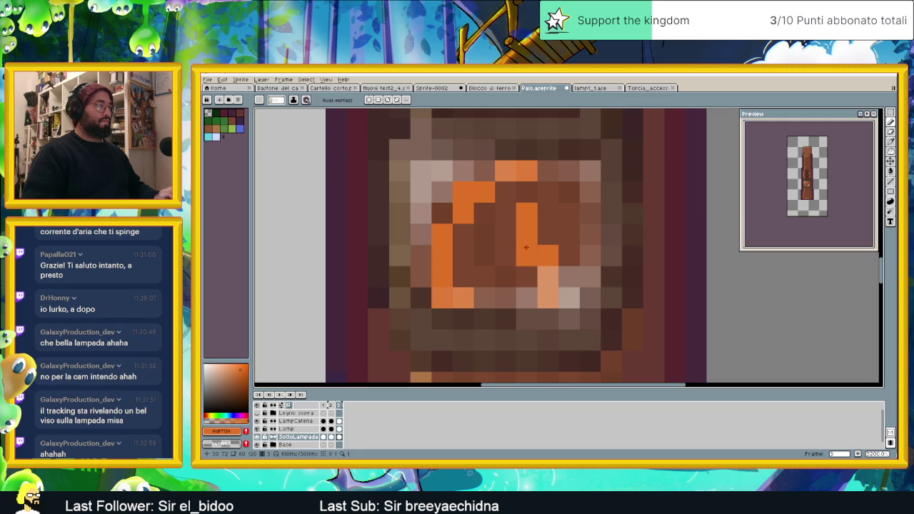
{"action": "left_click_drag", "start_coordinate": [528, 245], "coordinate": [527, 277]}
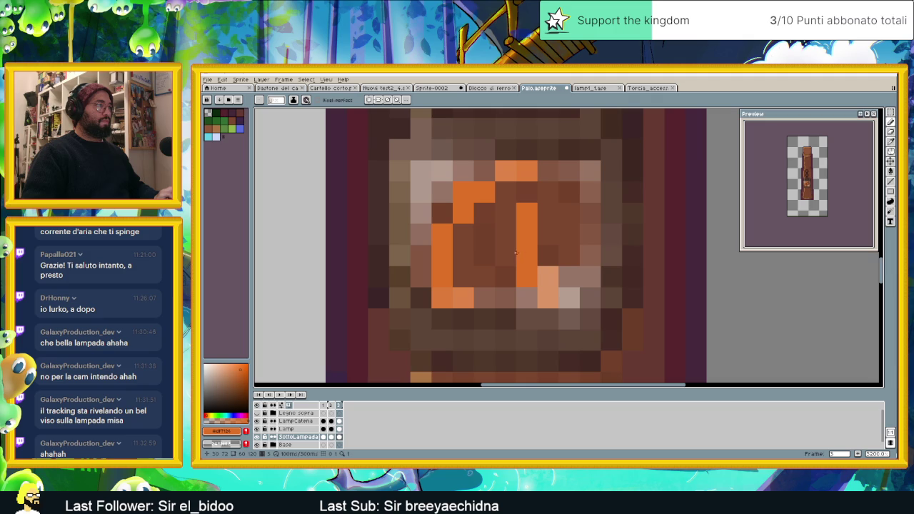
{"action": "key", "text": "ctrl+z"}
{"action": "left_click", "coordinate": [506, 256]}
{"action": "key", "text": "ctrl+z"}
{"action": "left_click", "coordinate": [506, 237]}
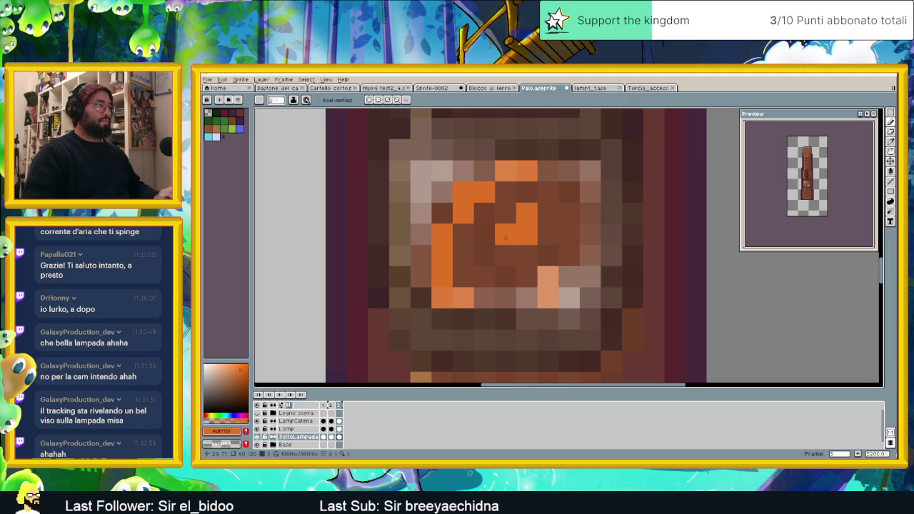
{"action": "left_click", "coordinate": [532, 252]}
{"action": "left_click", "coordinate": [537, 190]}
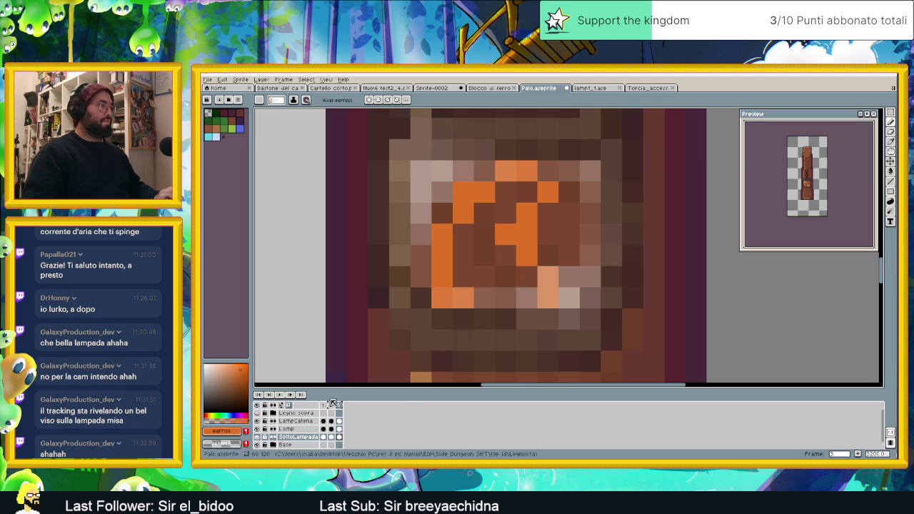
{"action": "left_click", "coordinate": [279, 395]}
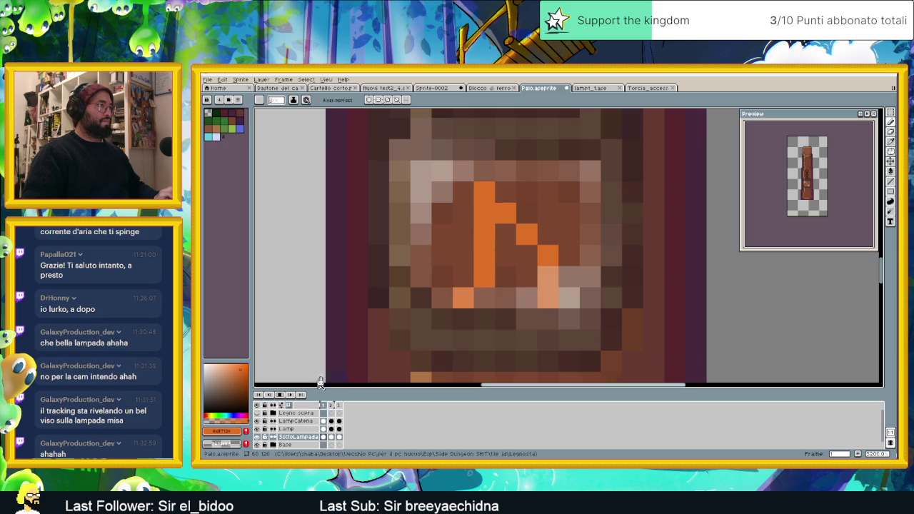
- Reshape the first frame's flame with extra orange cells and dark brown pixels
{"action": "scroll", "coordinate": [599, 280], "scroll_direction": "down", "scroll_amount": 3}
{"action": "scroll", "coordinate": [590, 282], "scroll_direction": "down", "scroll_amount": 2}
{"action": "scroll", "coordinate": [583, 284], "scroll_direction": "down", "scroll_amount": 2}
{"action": "scroll", "coordinate": [584, 285], "scroll_direction": "down", "scroll_amount": 1}
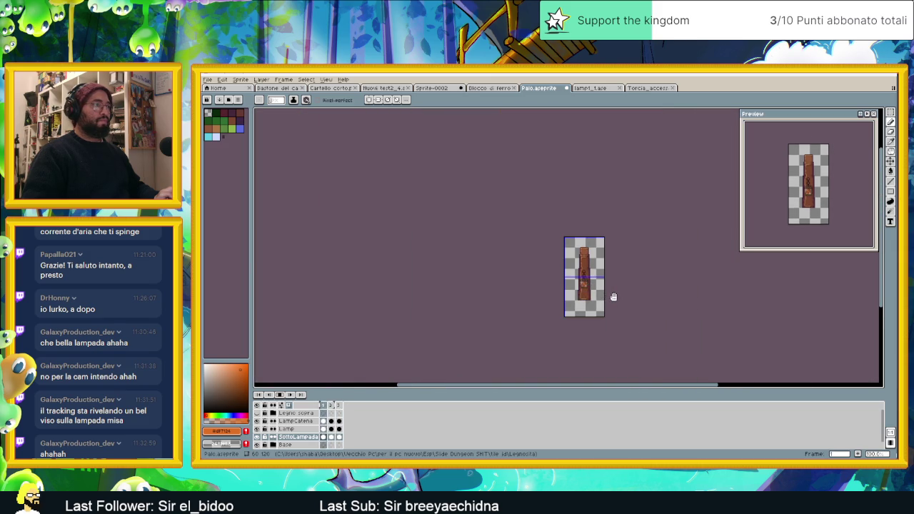
{"action": "scroll", "coordinate": [559, 267], "scroll_direction": "up", "scroll_amount": 3}
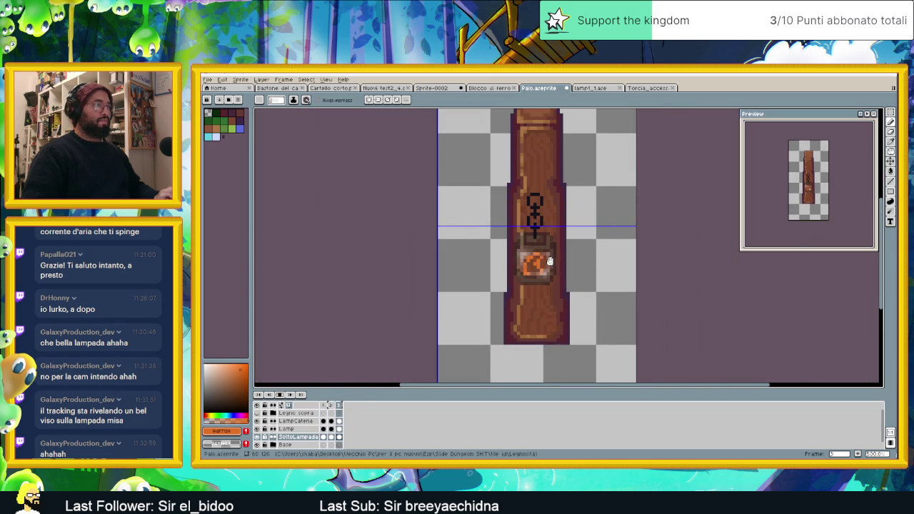
{"action": "scroll", "coordinate": [558, 264], "scroll_direction": "up", "scroll_amount": 1}
{"action": "scroll", "coordinate": [554, 265], "scroll_direction": "up", "scroll_amount": 2}
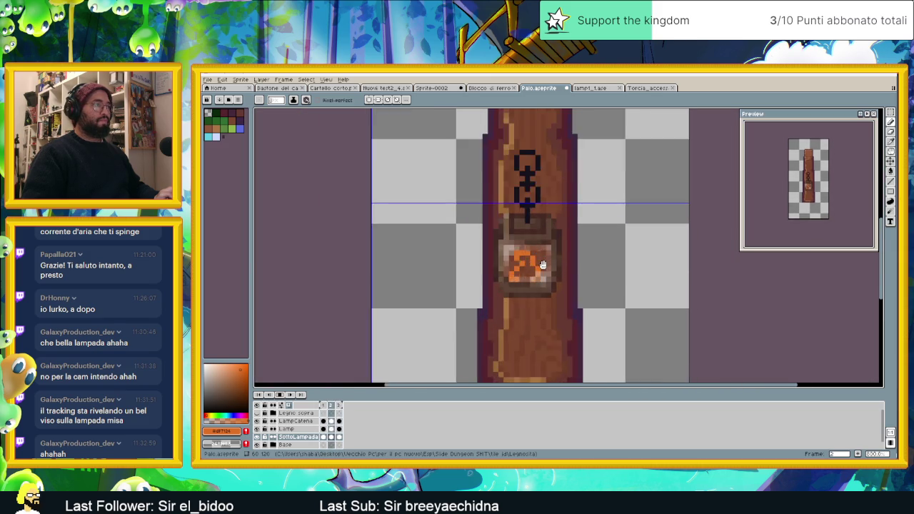
{"action": "scroll", "coordinate": [547, 266], "scroll_direction": "up", "scroll_amount": 2}
{"action": "scroll", "coordinate": [543, 267], "scroll_direction": "up", "scroll_amount": 1}
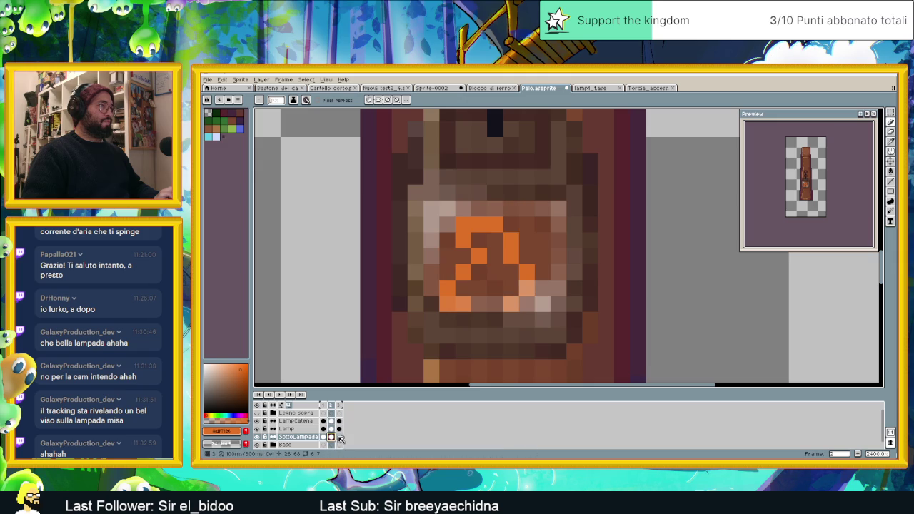
{"action": "left_click", "coordinate": [331, 437]}
{"action": "left_click", "coordinate": [323, 437]}
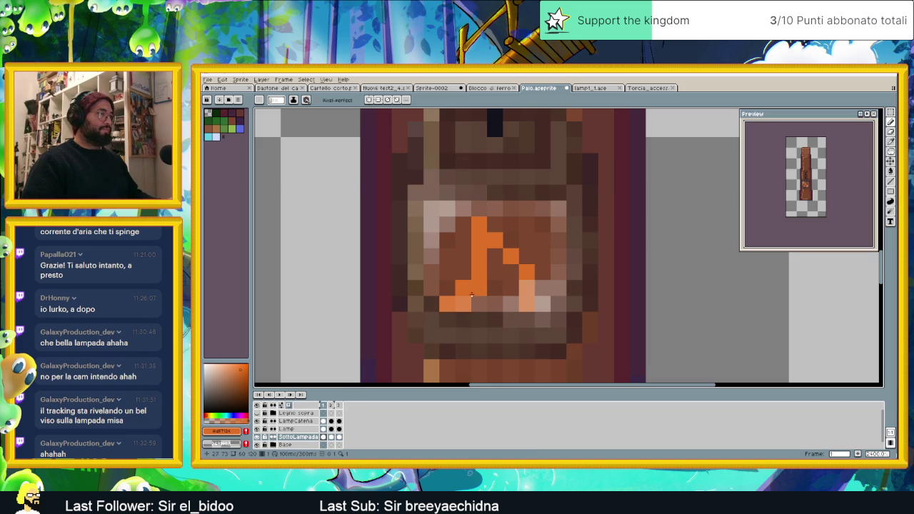
{"action": "left_click_drag", "start_coordinate": [487, 291], "coordinate": [490, 276]}
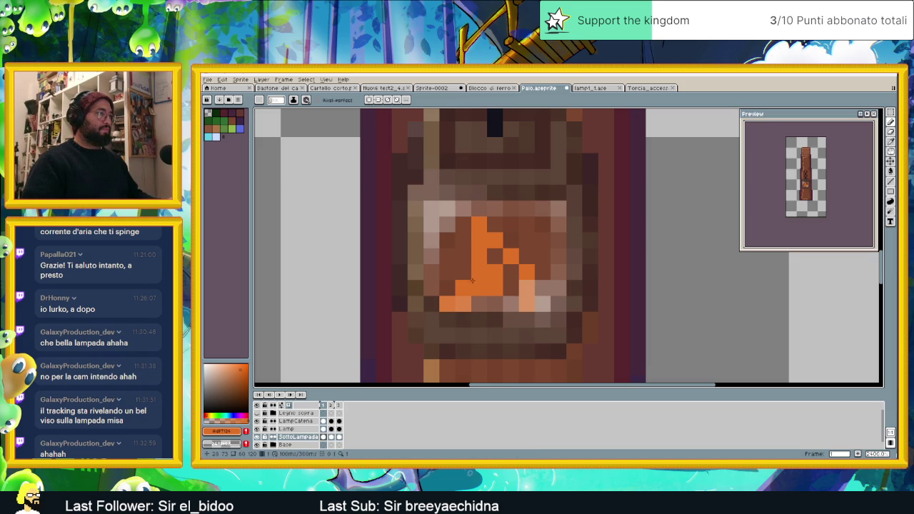
{"action": "left_click", "coordinate": [463, 289]}
{"action": "left_click", "coordinate": [496, 272]}
{"action": "left_click_drag", "start_coordinate": [500, 270], "coordinate": [492, 258]}
{"action": "left_click", "coordinate": [464, 241]}
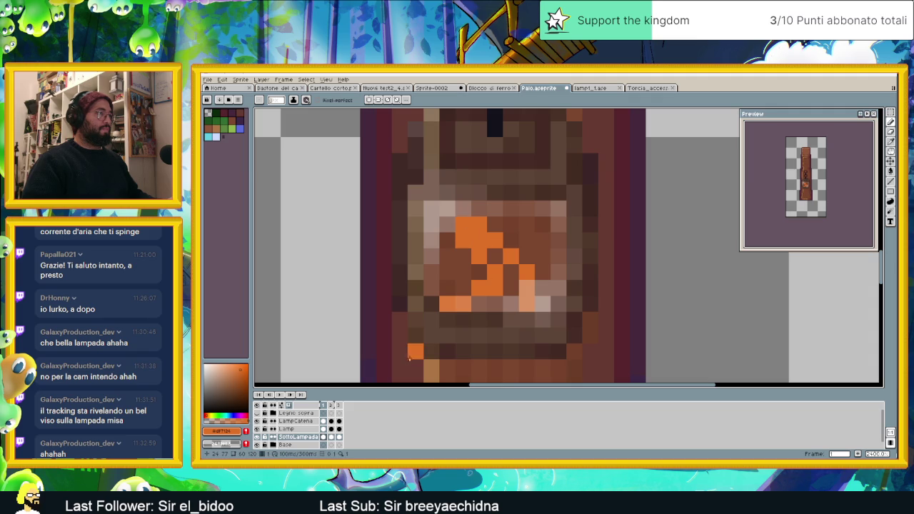
{"action": "left_click", "coordinate": [540, 287]}
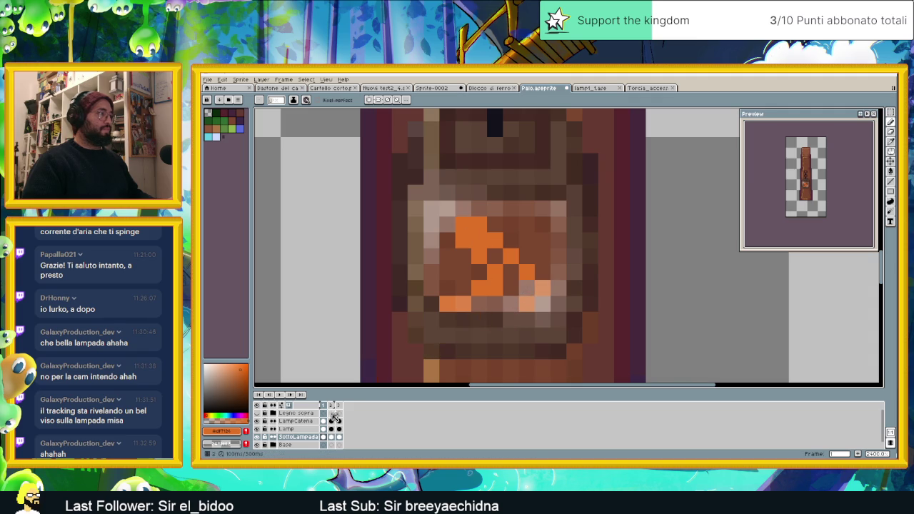
- Add orange pixels to frame 2's flame and compare it with the other frames
{"action": "left_click", "coordinate": [332, 437]}
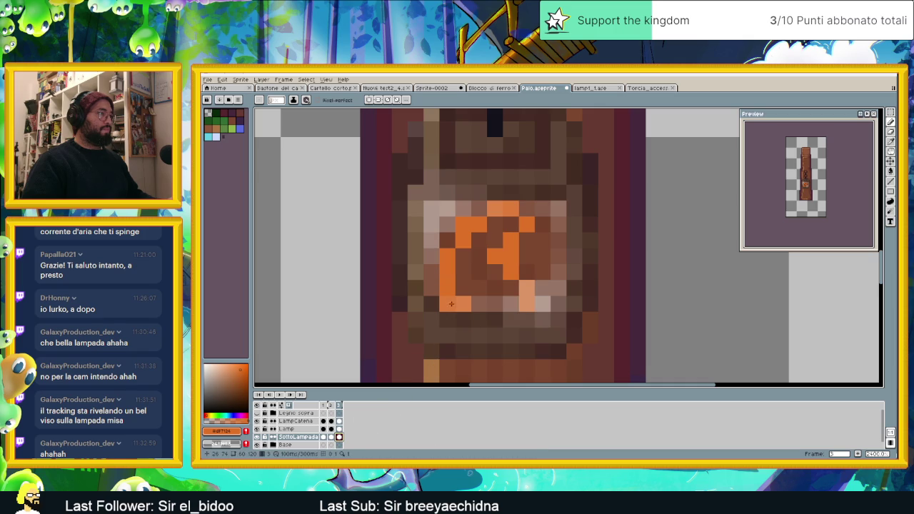
{"action": "left_click", "coordinate": [468, 288]}
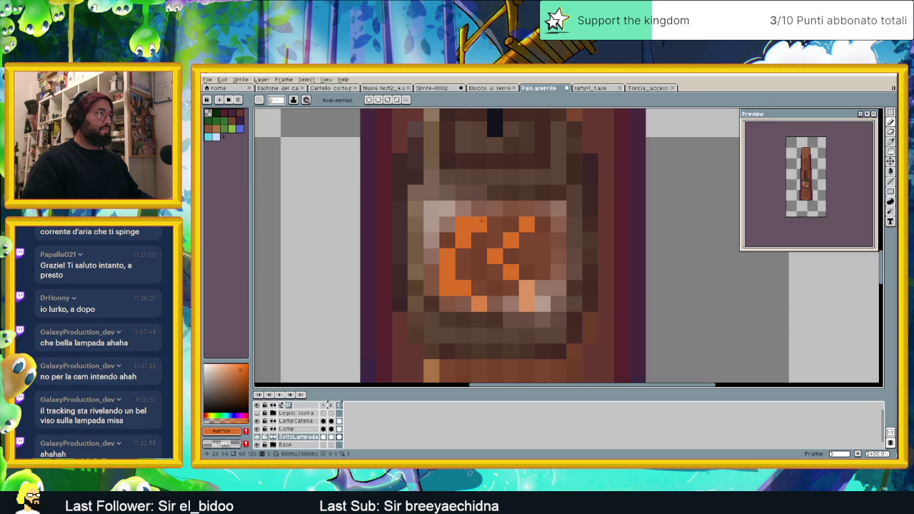
{"action": "left_click_drag", "start_coordinate": [500, 208], "coordinate": [511, 209]}
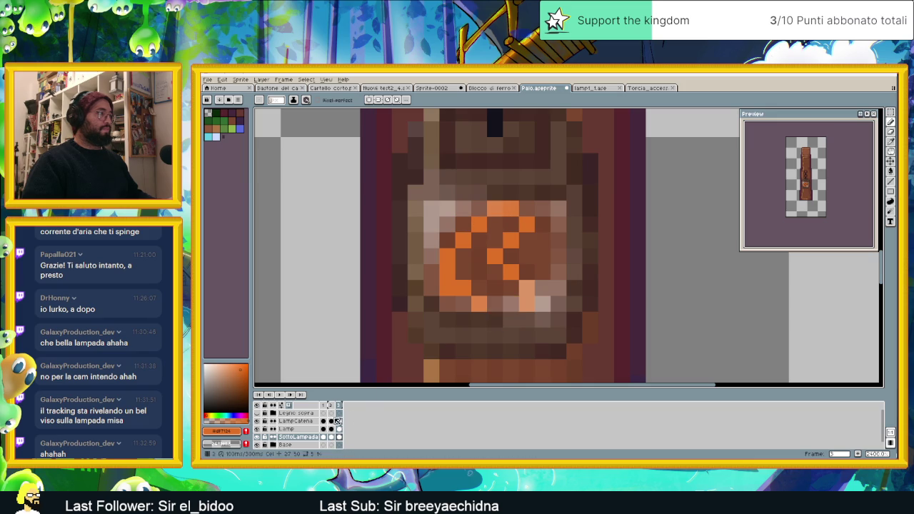
{"action": "left_click", "coordinate": [324, 406]}
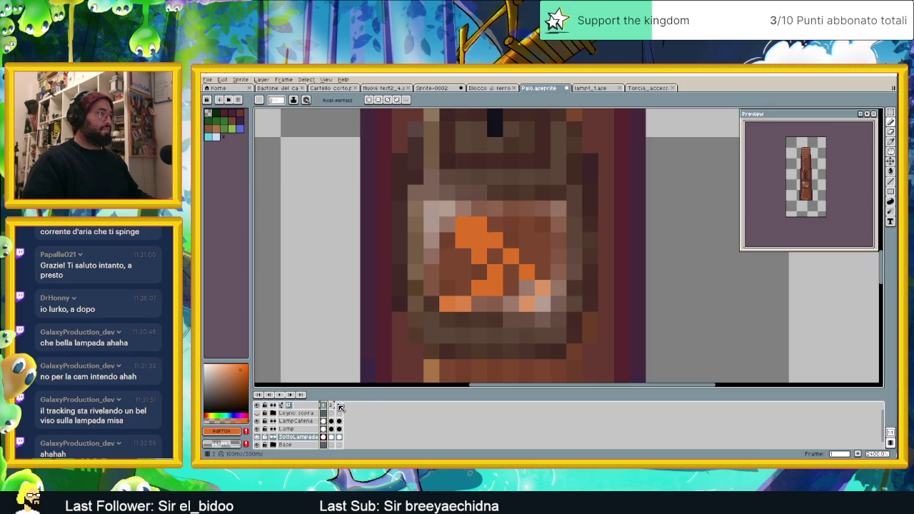
{"action": "left_click", "coordinate": [340, 406]}
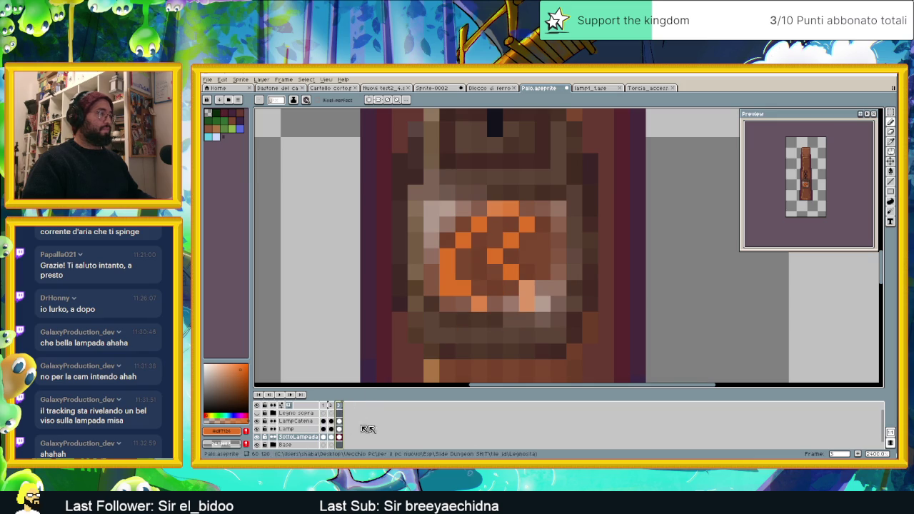
- Add a fourth animation frame, glancing at frame 1's flame for reference
{"action": "left_click", "coordinate": [861, 455]}
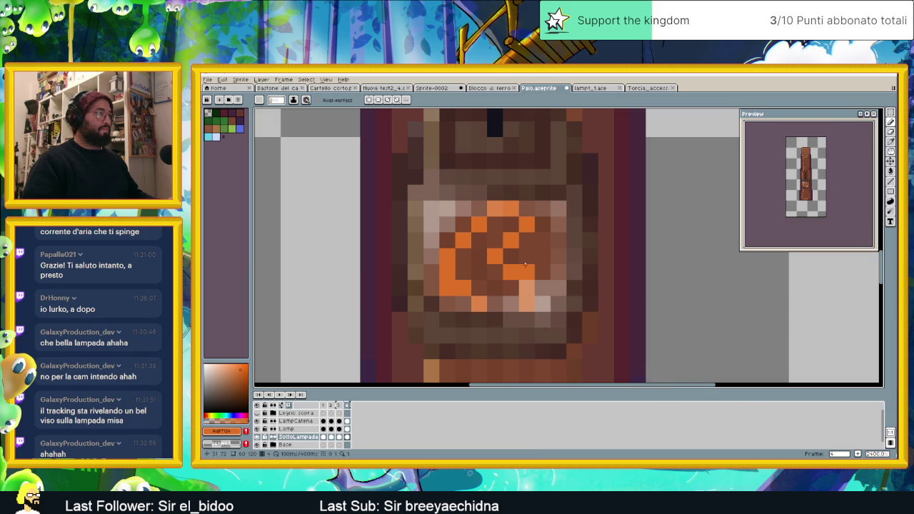
{"action": "left_click", "coordinate": [326, 407]}
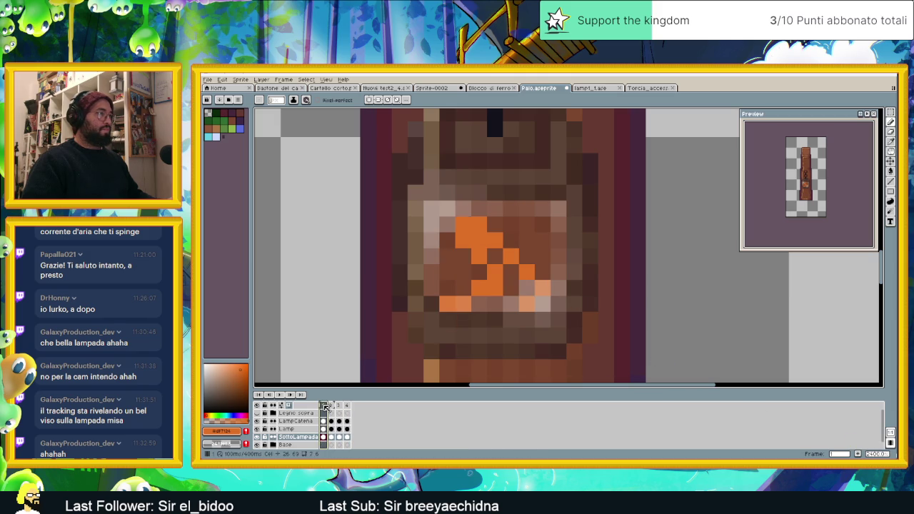
{"action": "left_click", "coordinate": [346, 406]}
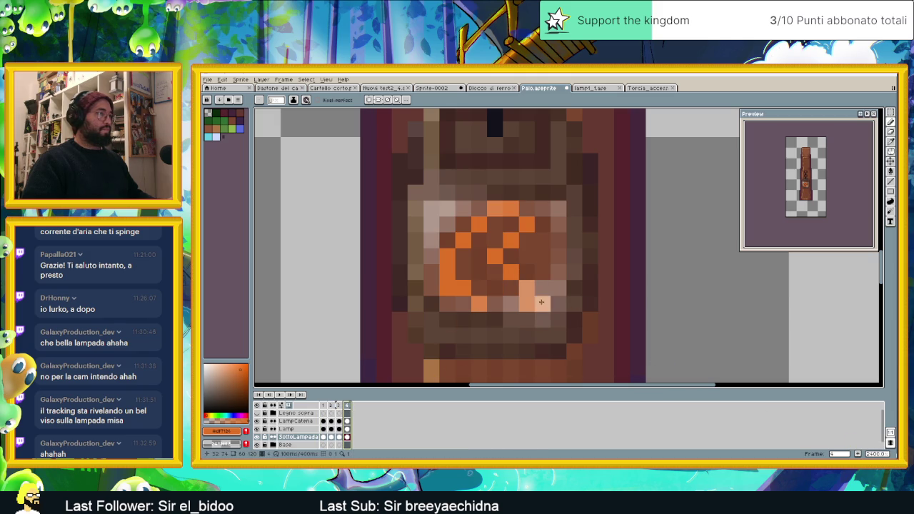
- Start reshaping frame 4's flame by swapping orange and brown pixels on its right side
{"action": "left_click", "coordinate": [511, 256]}
{"action": "right_click", "coordinate": [495, 255]}
{"action": "left_click", "coordinate": [527, 272]}
{"action": "right_click", "coordinate": [511, 272]}
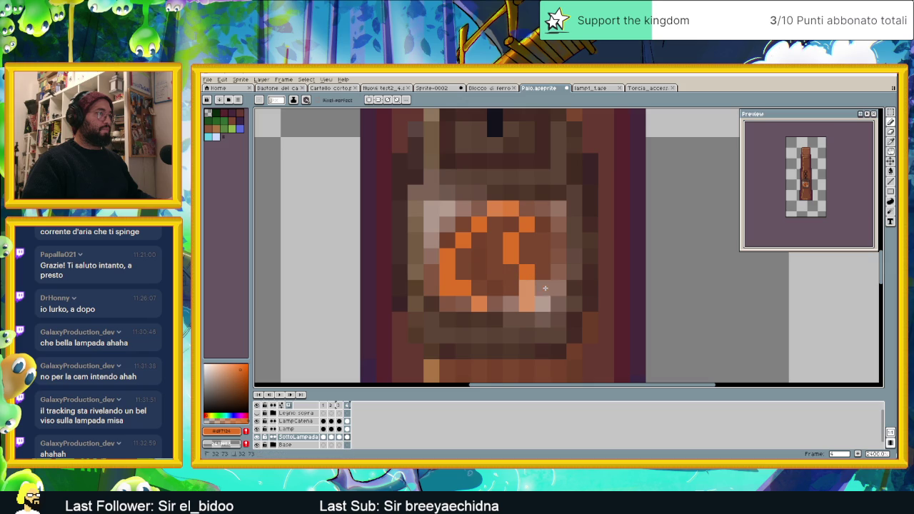
{"action": "right_click", "coordinate": [527, 293]}
{"action": "left_click", "coordinate": [488, 300]}
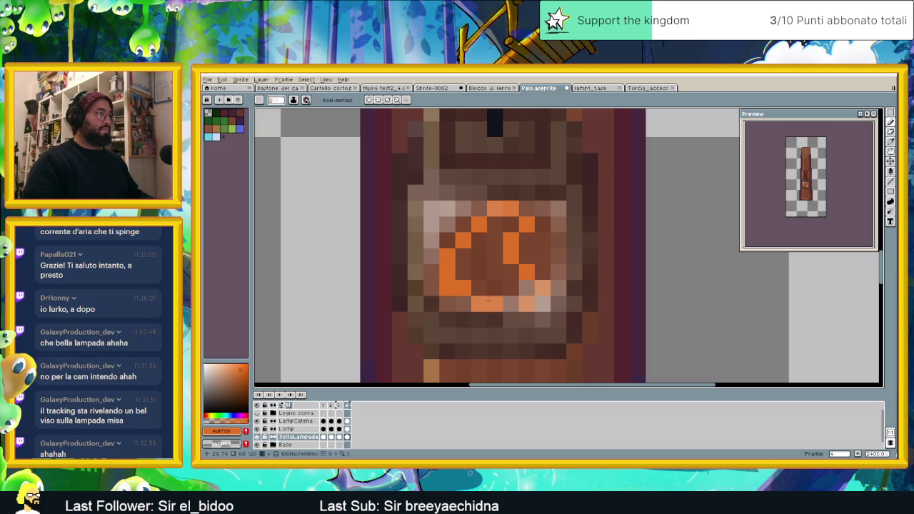
{"action": "right_click", "coordinate": [508, 240]}
{"action": "left_click", "coordinate": [526, 241]}
- Rework the flame's left side, darkening orange pixels to brown and adding new orange ones
{"action": "right_click", "coordinate": [489, 208]}
{"action": "left_click", "coordinate": [497, 226]}
{"action": "right_click", "coordinate": [477, 228]}
{"action": "left_click", "coordinate": [474, 241]}
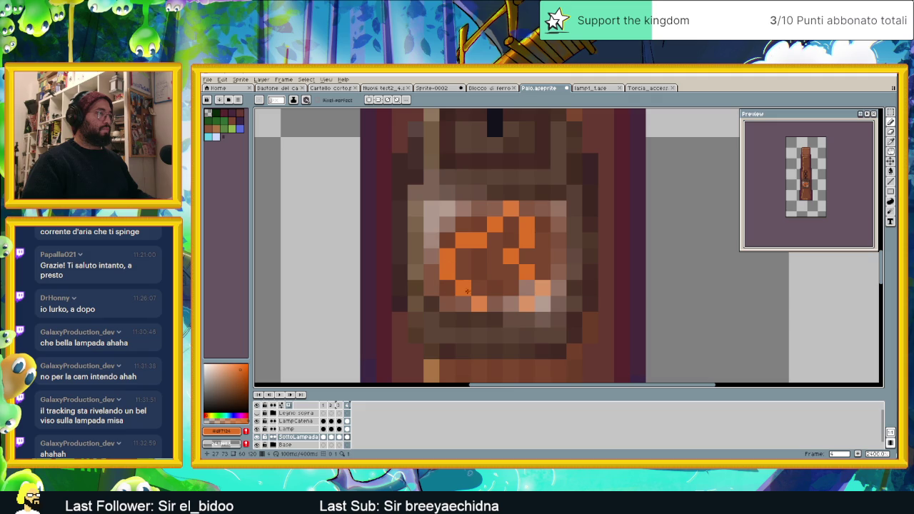
{"action": "right_click", "coordinate": [461, 286]}
{"action": "right_click", "coordinate": [453, 286]}
{"action": "left_click", "coordinate": [456, 290]}
{"action": "right_click", "coordinate": [456, 248]}
{"action": "left_click", "coordinate": [465, 255]}
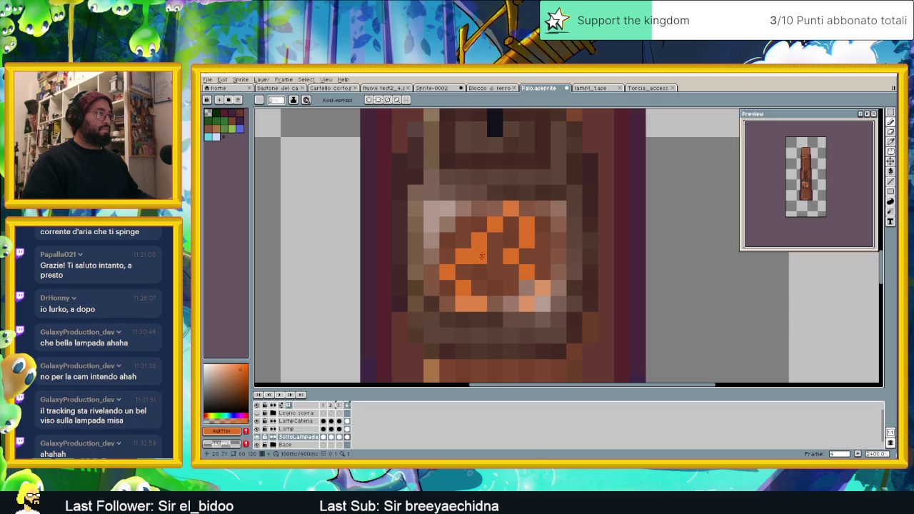
- Compare with frame 1, then refine frame 4's flame into an arched M-like zigzag
{"action": "left_click", "coordinate": [323, 405]}
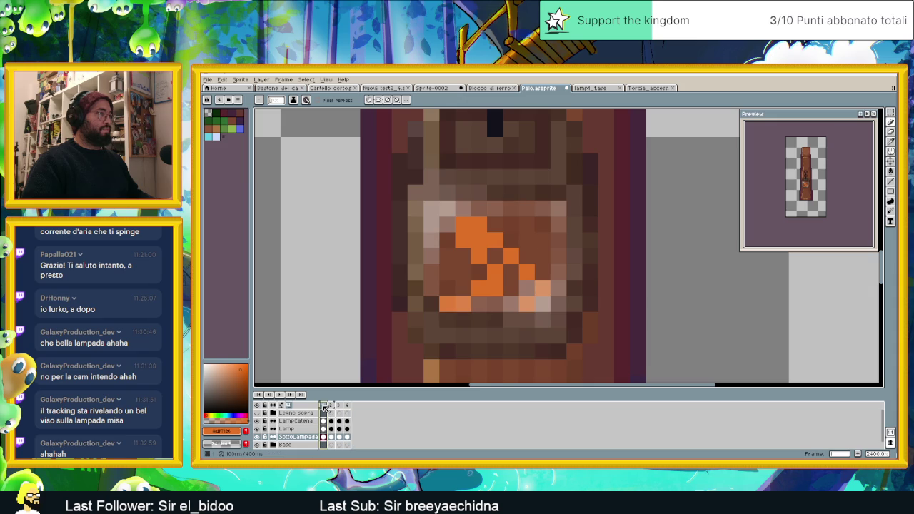
{"action": "left_click", "coordinate": [347, 405]}
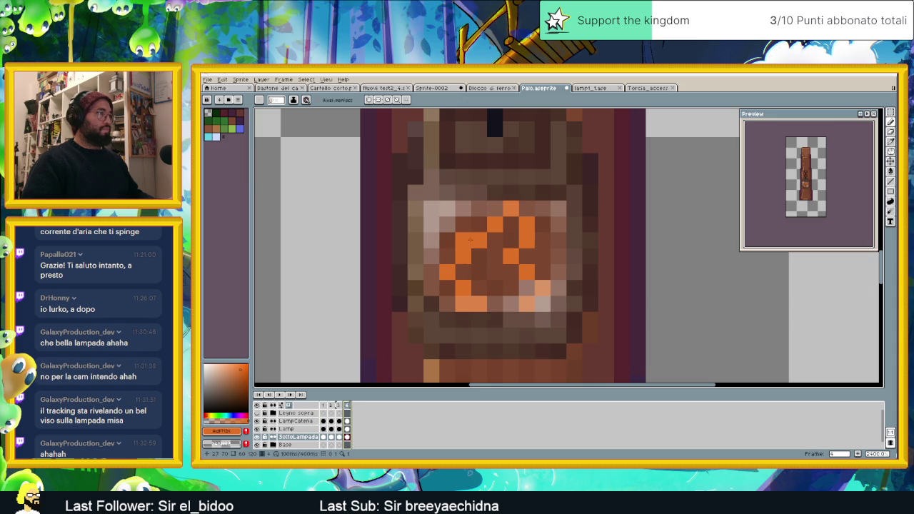
{"action": "left_click", "coordinate": [463, 240]}
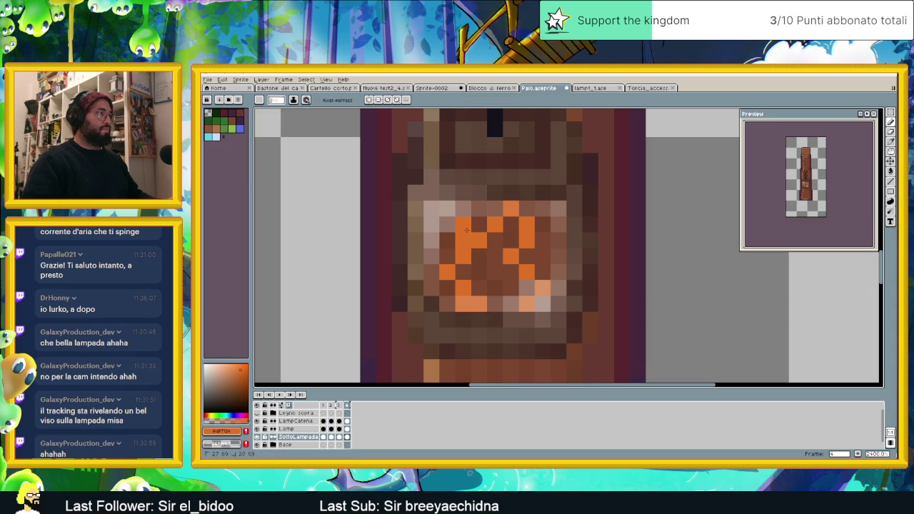
{"action": "right_click", "coordinate": [490, 226]}
{"action": "left_click", "coordinate": [496, 236]}
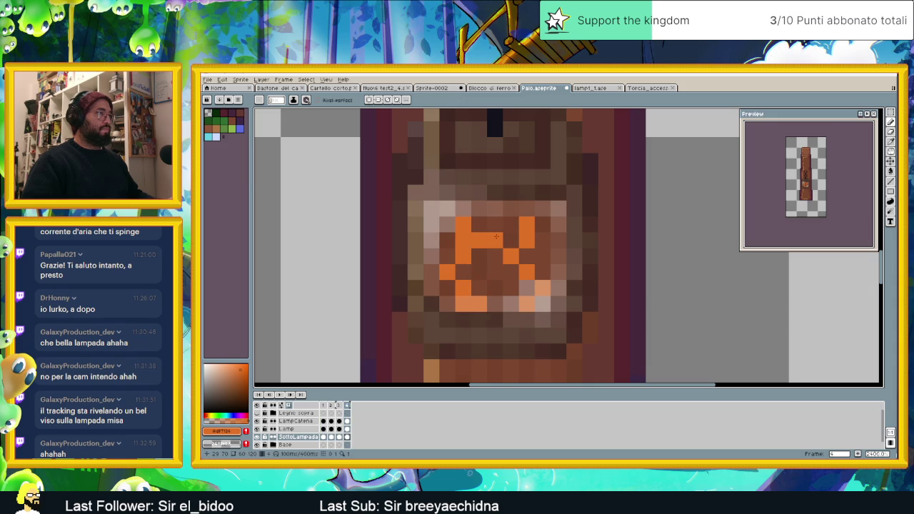
{"action": "right_click", "coordinate": [512, 240]}
{"action": "right_click", "coordinate": [527, 224]}
{"action": "left_click_drag", "start_coordinate": [527, 240], "coordinate": [532, 253]}
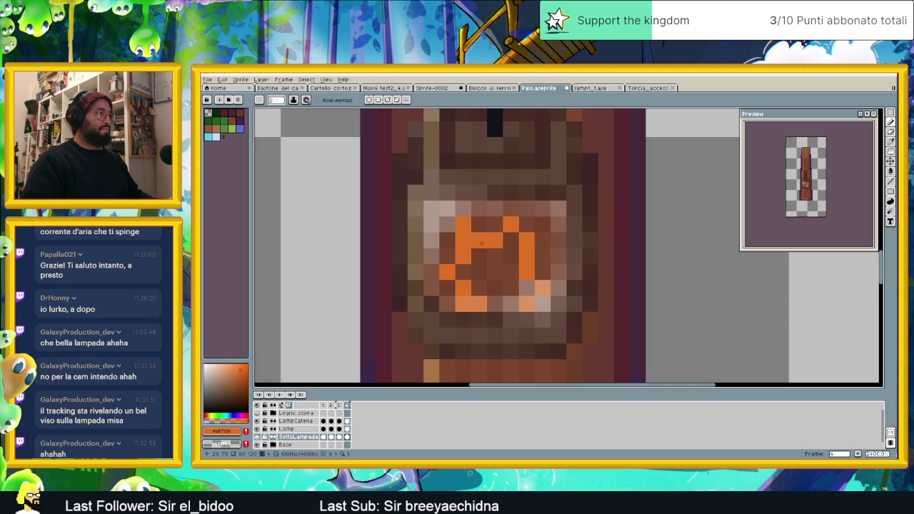
{"action": "right_click", "coordinate": [478, 237]}
{"action": "left_click", "coordinate": [480, 224]}
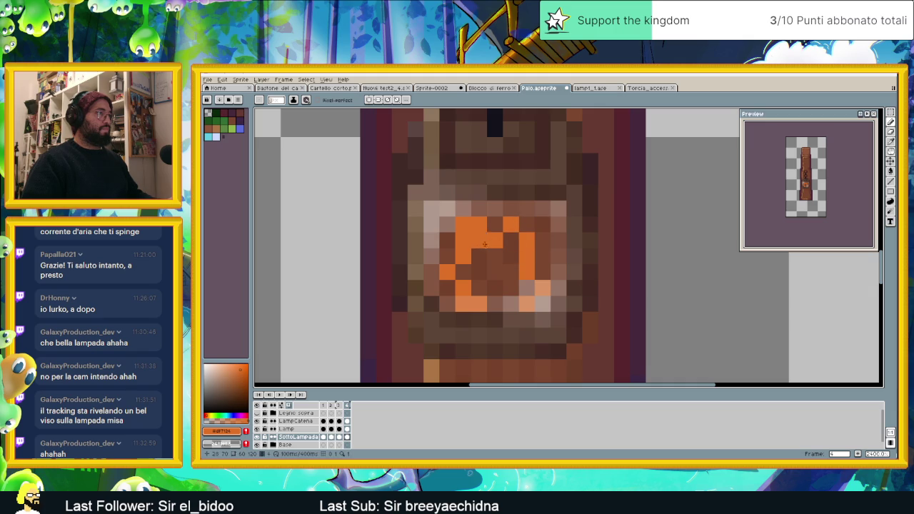
{"action": "left_click", "coordinate": [339, 405]}
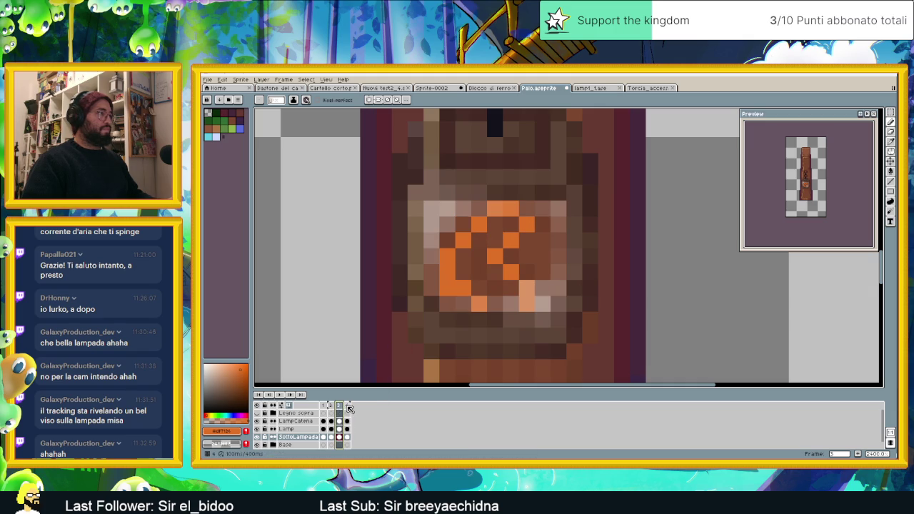
- Flip between frames 3, 4 and 1 to compare frame 4's M-shaped flame
{"action": "left_click", "coordinate": [348, 406]}
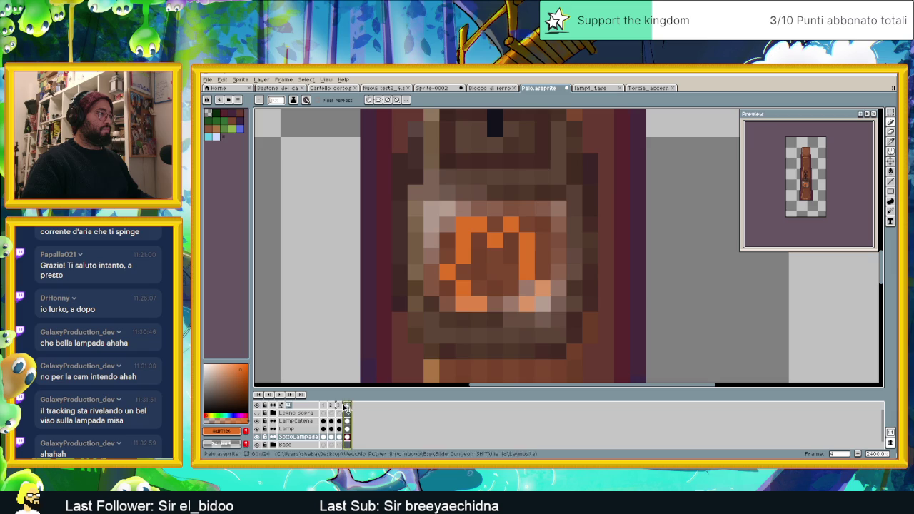
{"action": "left_click", "coordinate": [340, 406]}
{"action": "left_click", "coordinate": [349, 406]}
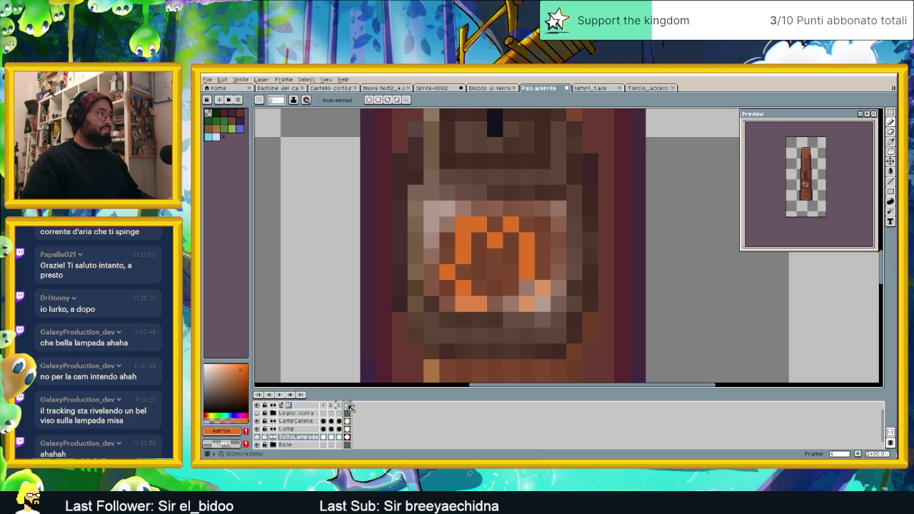
{"action": "key", "text": "Left"}
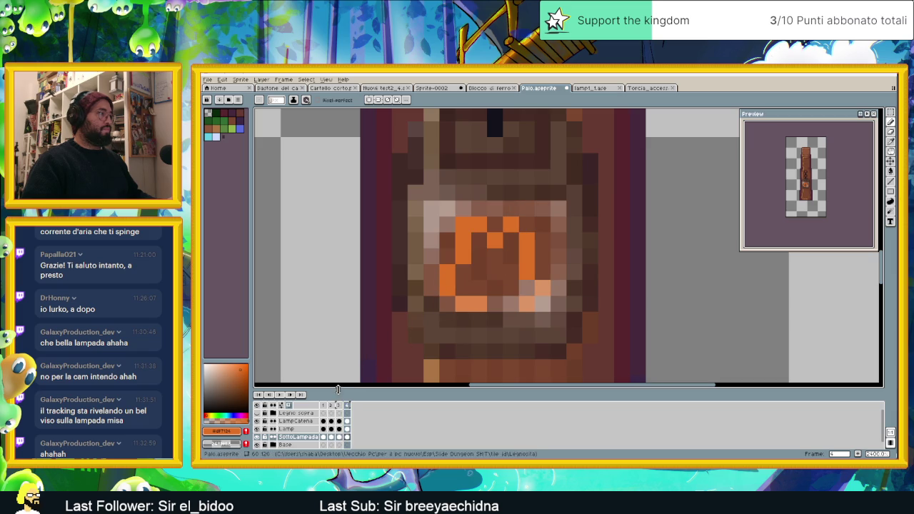
{"action": "left_click", "coordinate": [339, 406]}
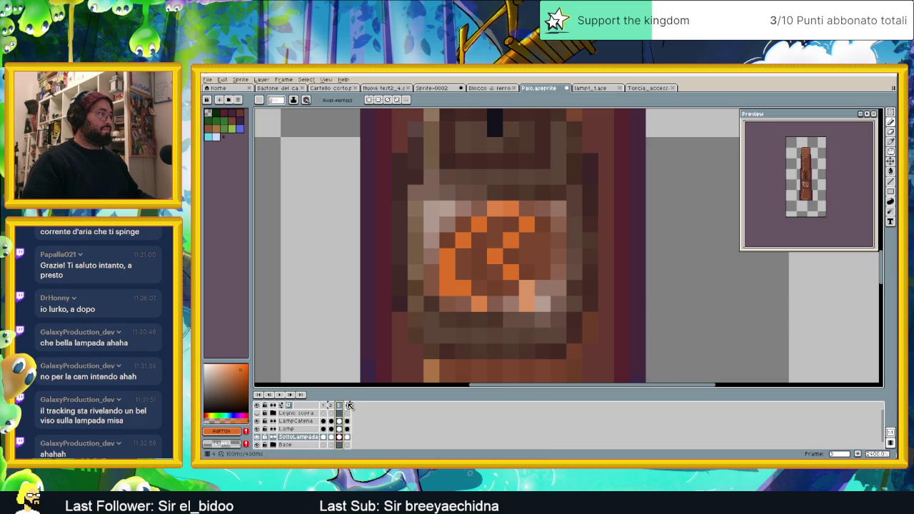
{"action": "left_click", "coordinate": [347, 406]}
{"action": "left_click", "coordinate": [328, 406]}
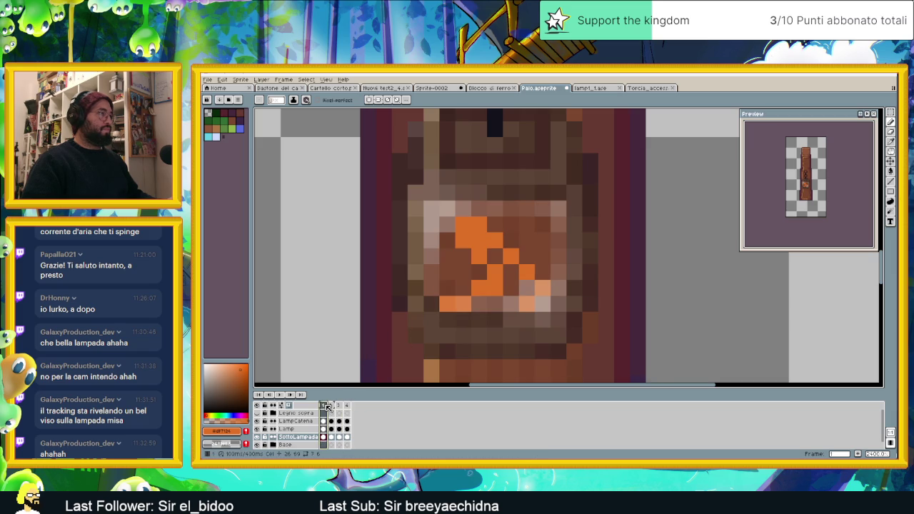
{"action": "left_click", "coordinate": [347, 406]}
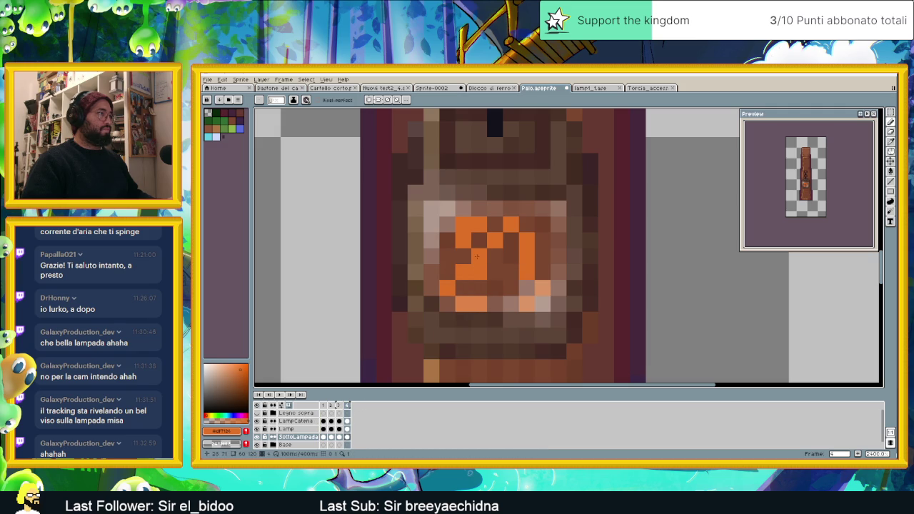
- Step through frames 3, 4 and 1 again and preview the flicker animation
{"action": "key", "text": "Left"}
{"action": "left_click", "coordinate": [349, 408]}
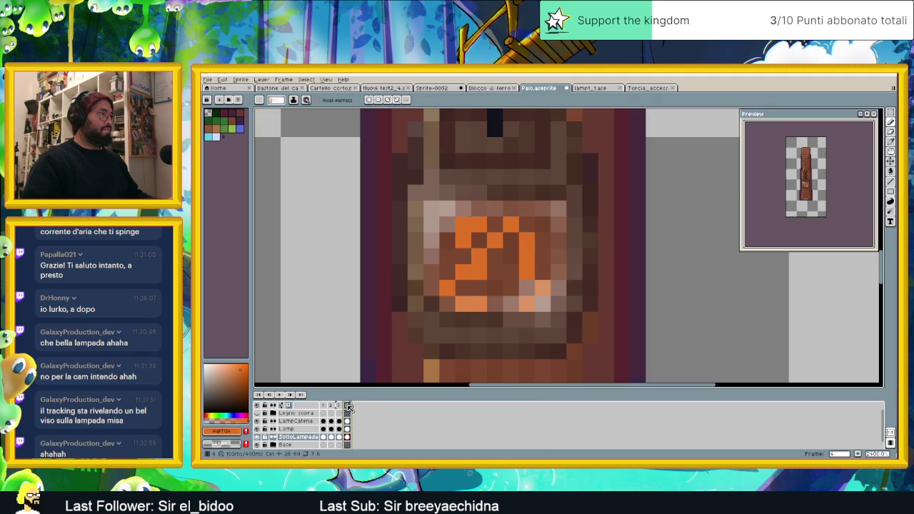
{"action": "left_click", "coordinate": [327, 407]}
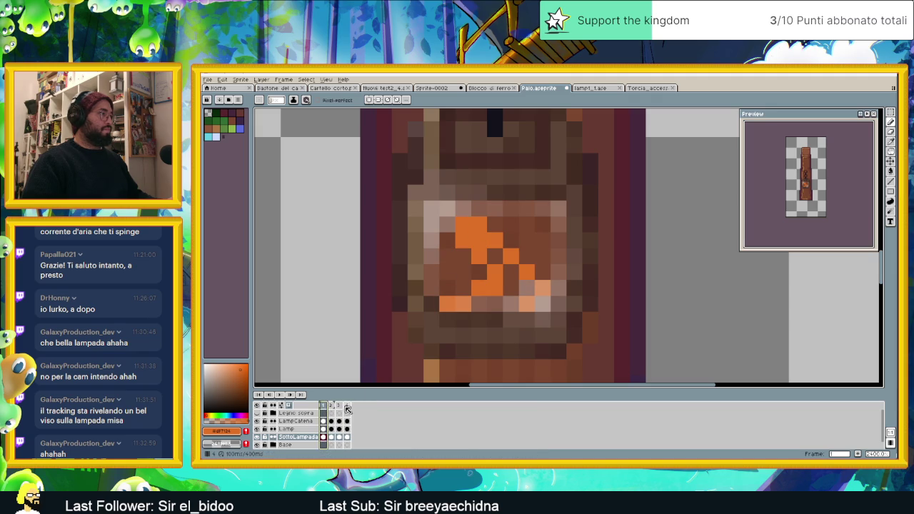
{"action": "left_click", "coordinate": [348, 407]}
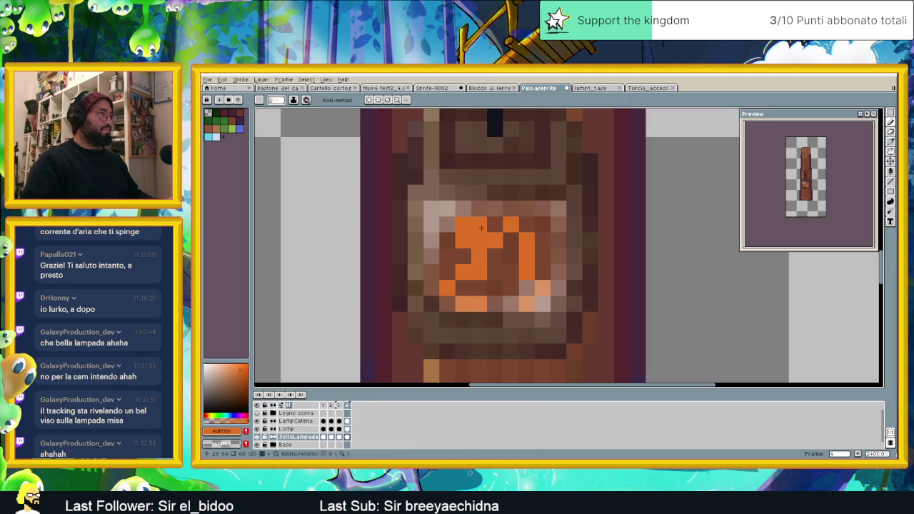
{"action": "key", "text": "Return"}
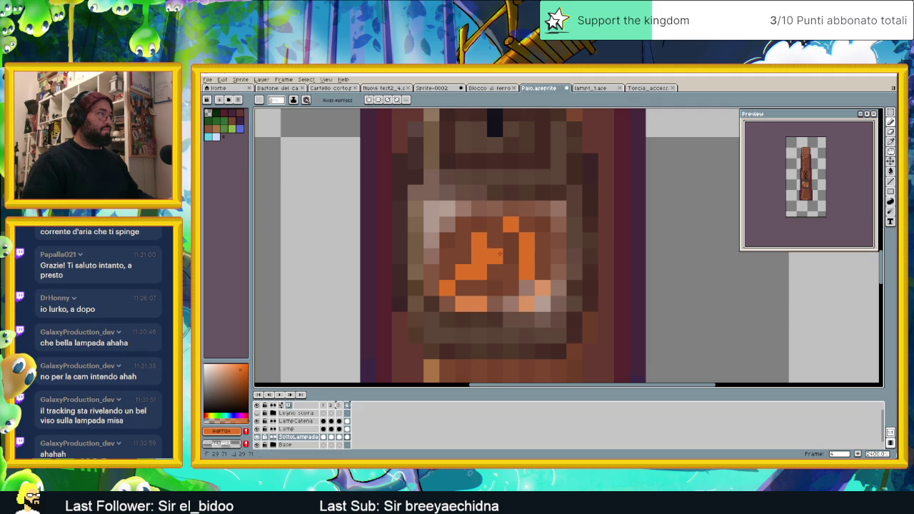
- Touch up two frame-4 flame pixels, then compare frames 3, 4, 1, 2 and play
{"action": "left_click", "coordinate": [482, 236]}
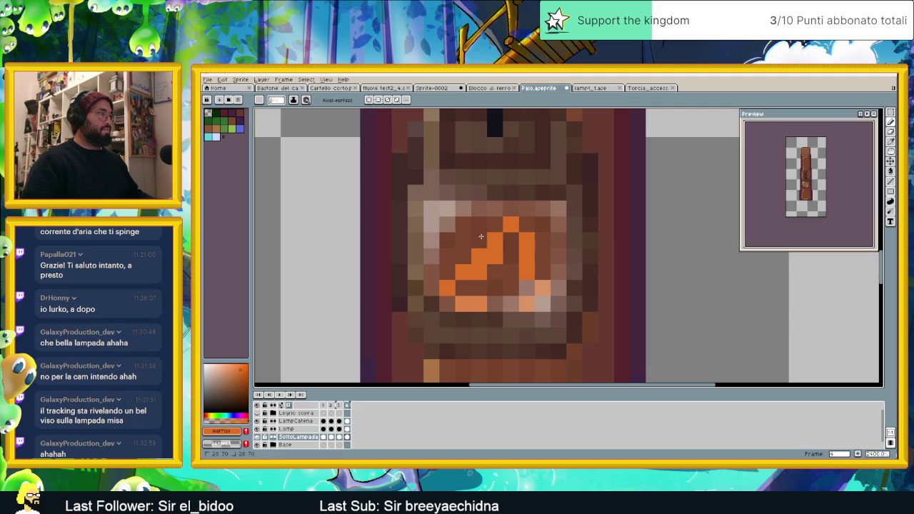
{"action": "left_click", "coordinate": [462, 260]}
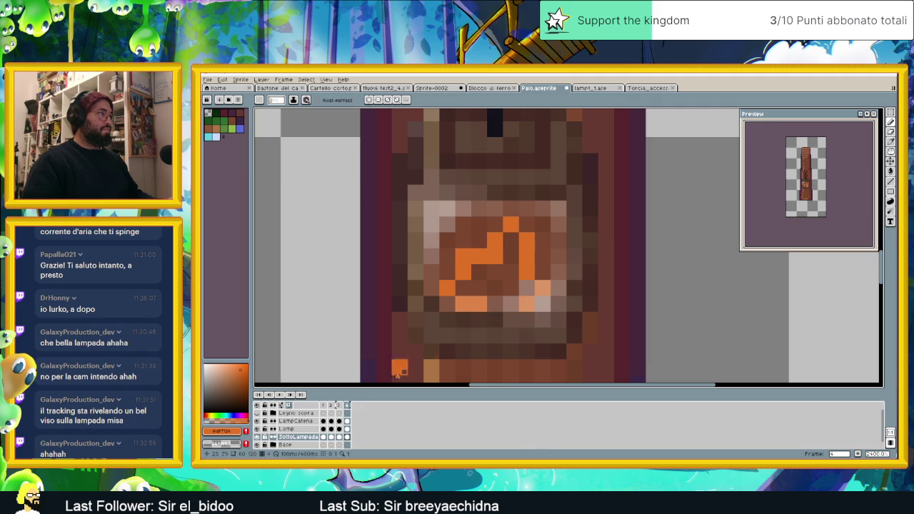
{"action": "left_click", "coordinate": [340, 405]}
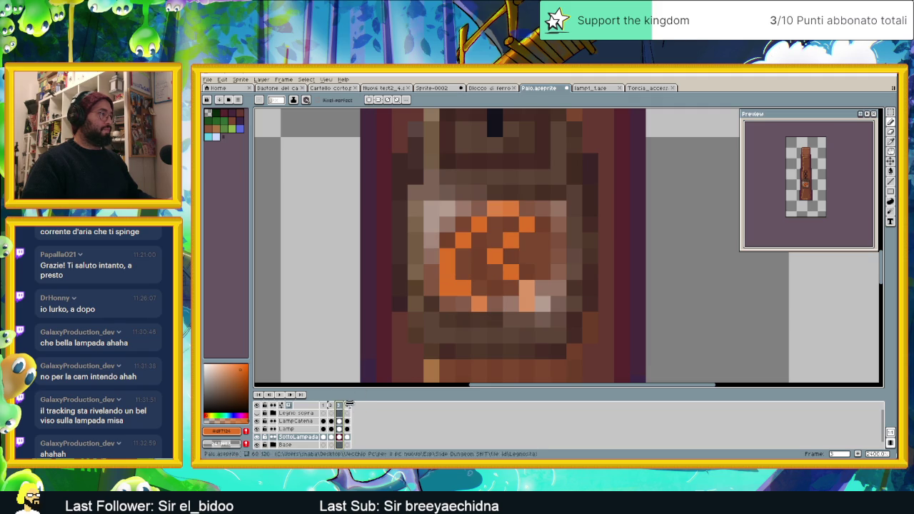
{"action": "left_click", "coordinate": [348, 405]}
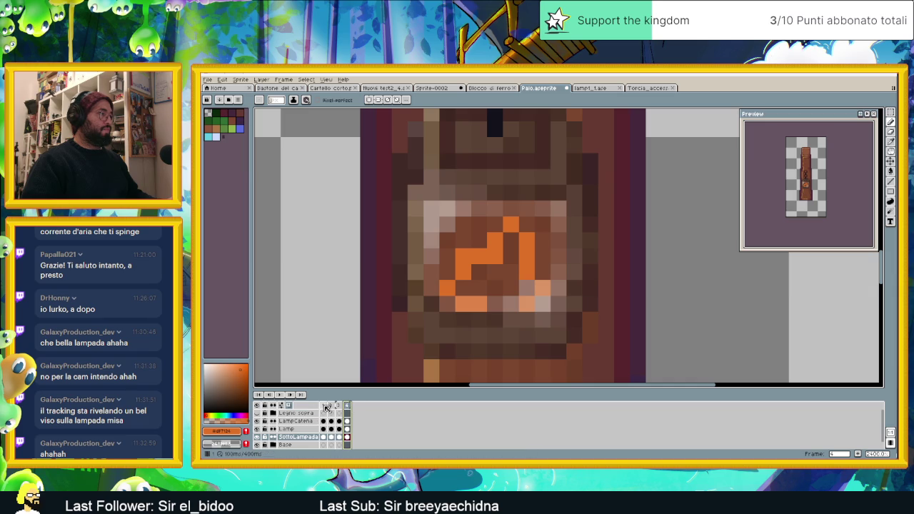
{"action": "left_click", "coordinate": [324, 405]}
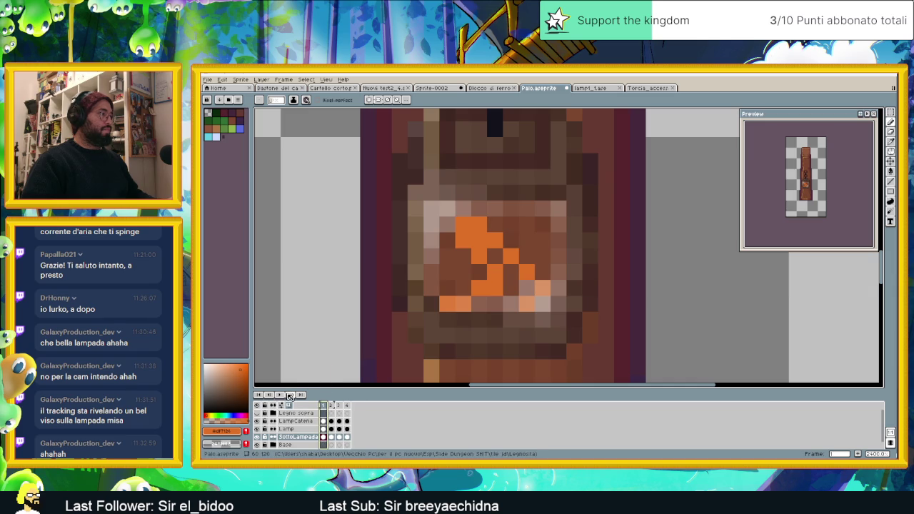
{"action": "left_click", "coordinate": [290, 395]}
{"action": "left_click", "coordinate": [280, 395]}
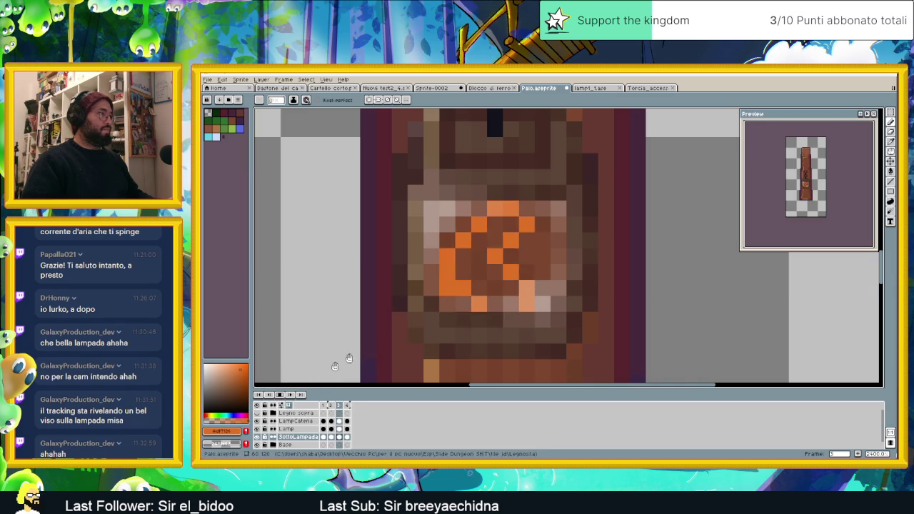
- Zoom out and back in, view SottoLampada flame frames 4, 1, 2, 3, then play the animation
{"action": "scroll", "coordinate": [550, 293], "scroll_direction": "down", "scroll_amount": 2}
{"action": "scroll", "coordinate": [562, 286], "scroll_direction": "down", "scroll_amount": 1}
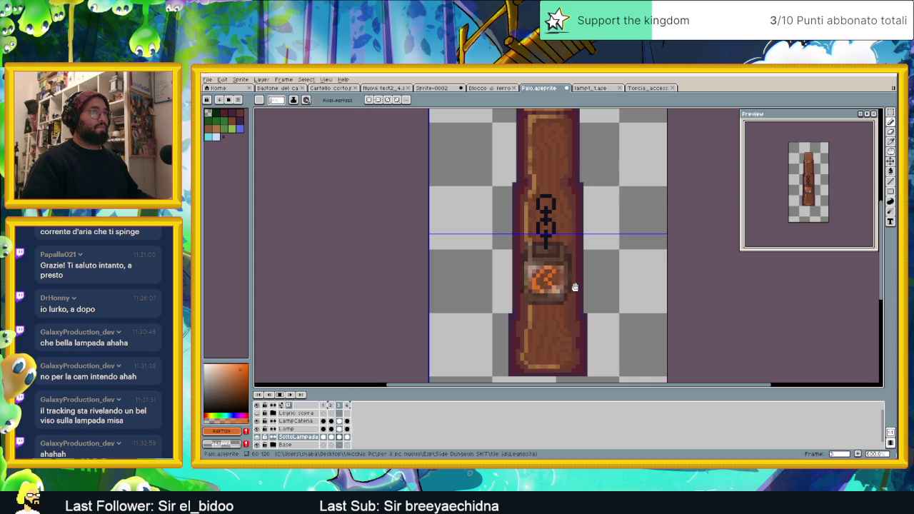
{"action": "scroll", "coordinate": [558, 287], "scroll_direction": "up", "scroll_amount": 2}
{"action": "scroll", "coordinate": [559, 293], "scroll_direction": "up", "scroll_amount": 1}
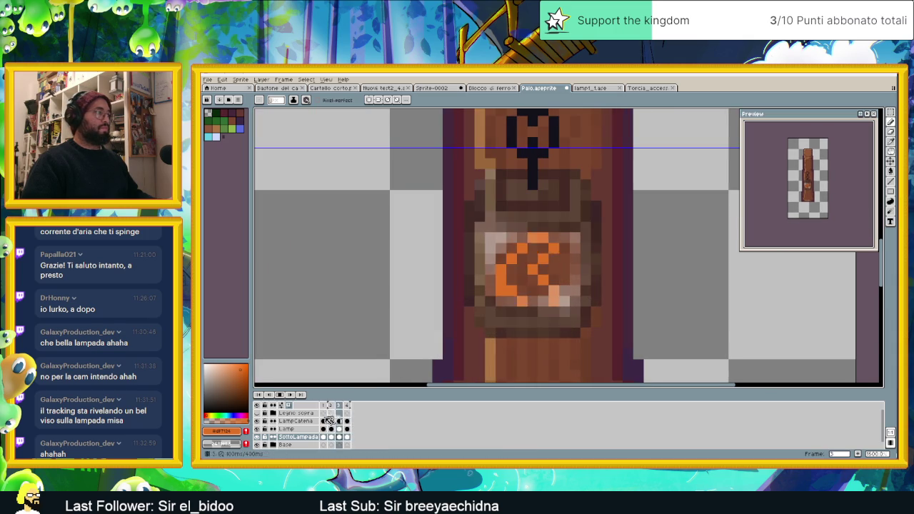
{"action": "left_click", "coordinate": [347, 437]}
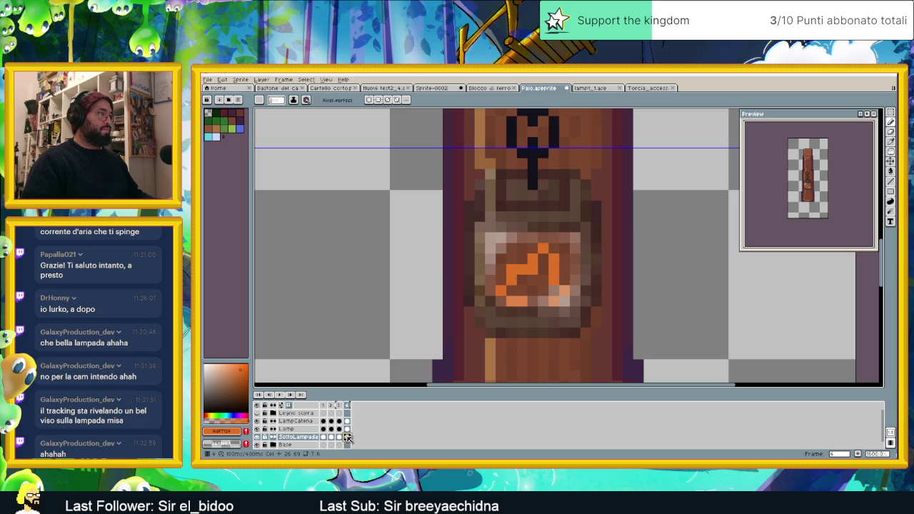
{"action": "left_click", "coordinate": [323, 437]}
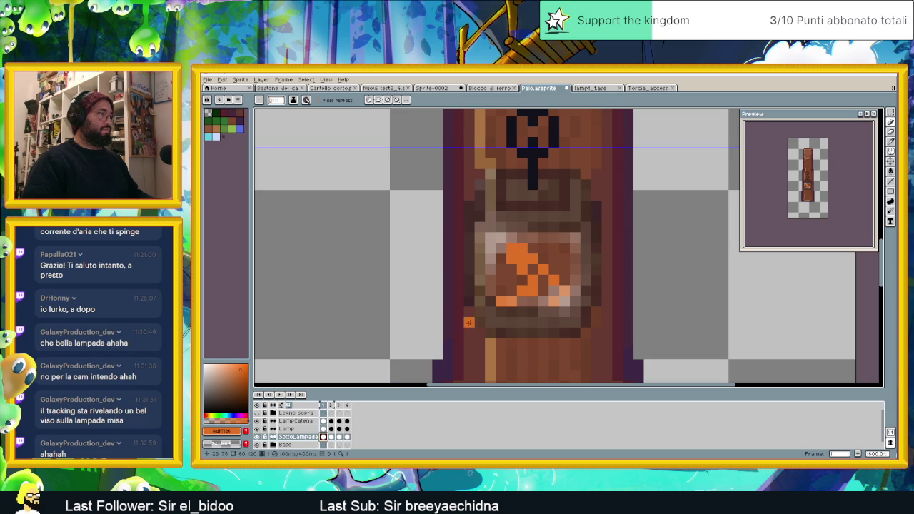
{"action": "left_click", "coordinate": [331, 437]}
{"action": "left_click", "coordinate": [339, 437]}
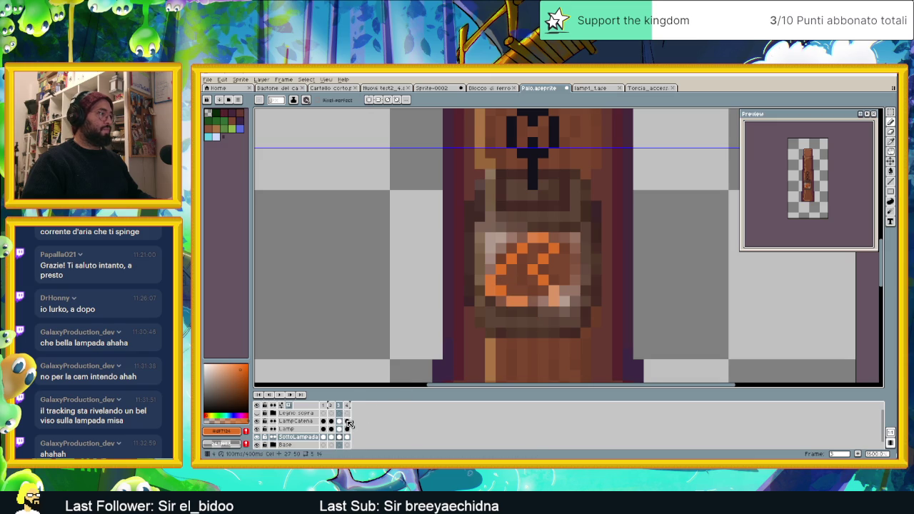
{"action": "left_click", "coordinate": [348, 405]}
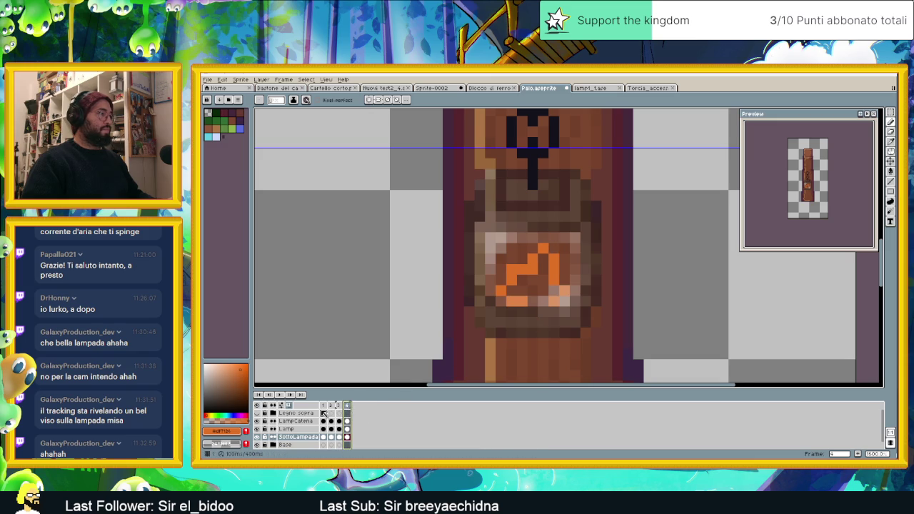
{"action": "left_click", "coordinate": [325, 405]}
{"action": "left_click", "coordinate": [281, 395]}
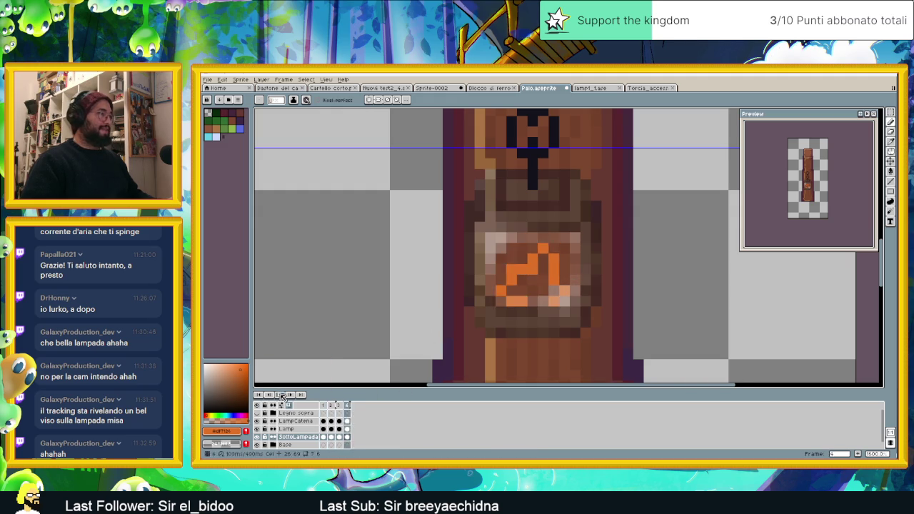
{"action": "scroll", "coordinate": [542, 277], "scroll_direction": "up", "scroll_amount": 1}
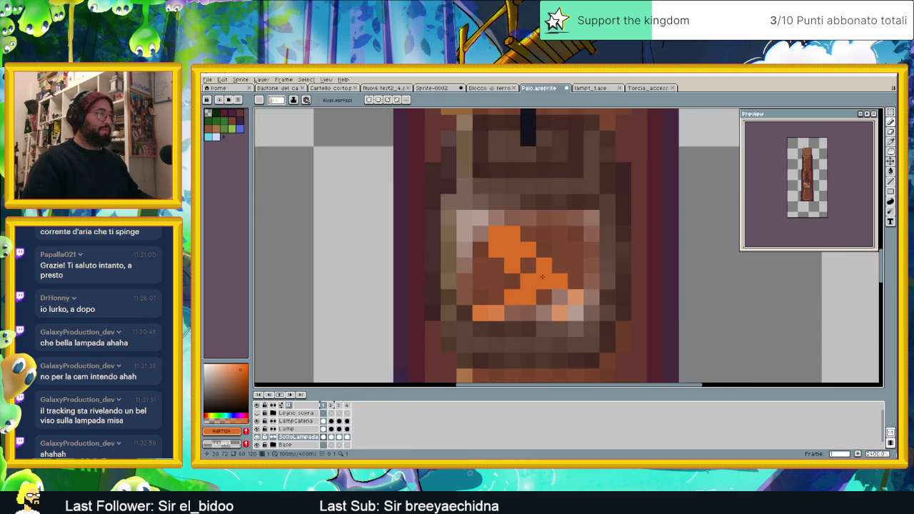
- Sample the torch sprite's flame yellow and paint a yellow core into frame 1's flame
{"action": "scroll", "coordinate": [542, 277], "scroll_direction": "up", "scroll_amount": 1}
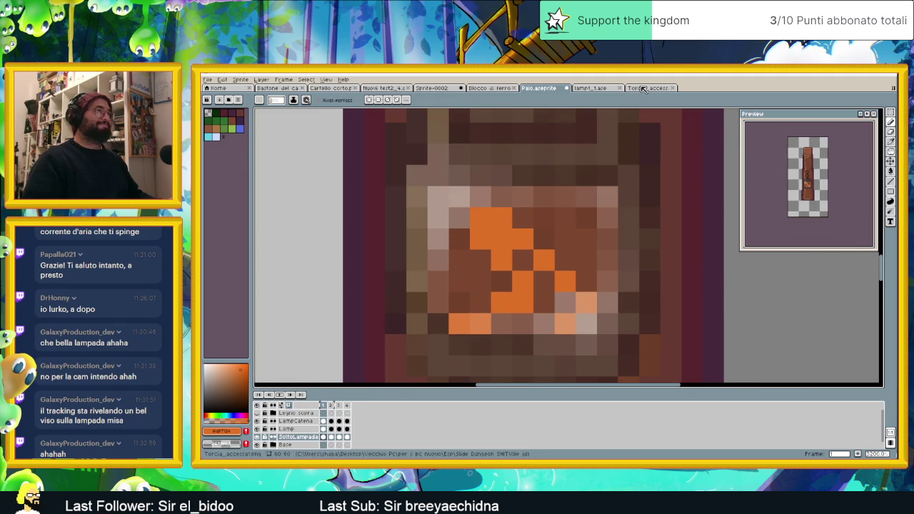
{"action": "left_click", "coordinate": [643, 88]}
{"action": "left_click", "coordinate": [572, 241], "text": "alt"}
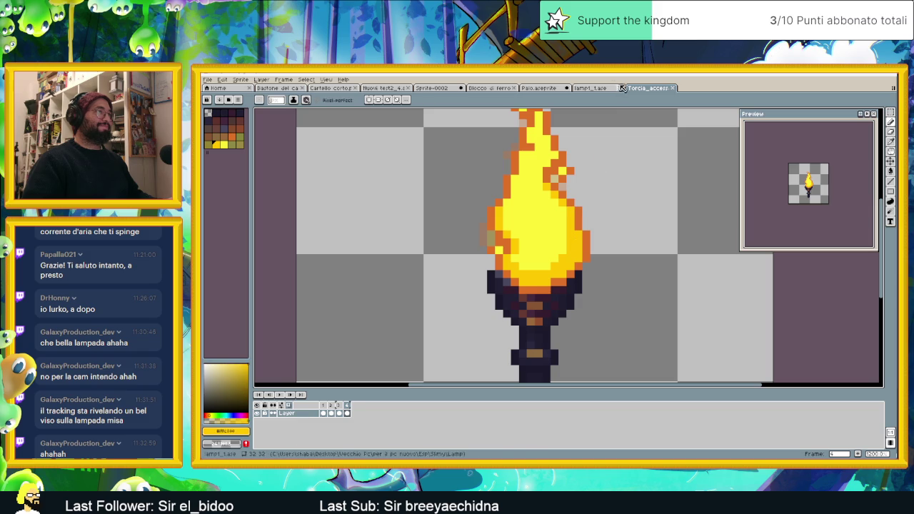
{"action": "key", "text": "ctrl+shift+Tab"}
{"action": "key", "text": "ctrl+shift+Tab"}
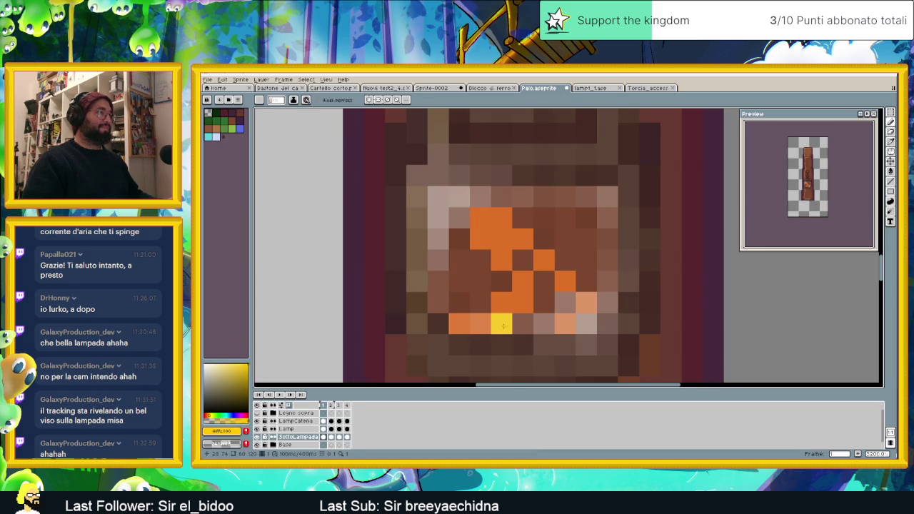
{"action": "mouse_move", "coordinate": [480, 325]}
{"action": "left_mouse_down"}
{"action": "mouse_move", "coordinate": [525, 325]}
{"action": "mouse_move", "coordinate": [565, 303]}
{"action": "mouse_move", "coordinate": [505, 239]}
{"action": "left_mouse_up"}
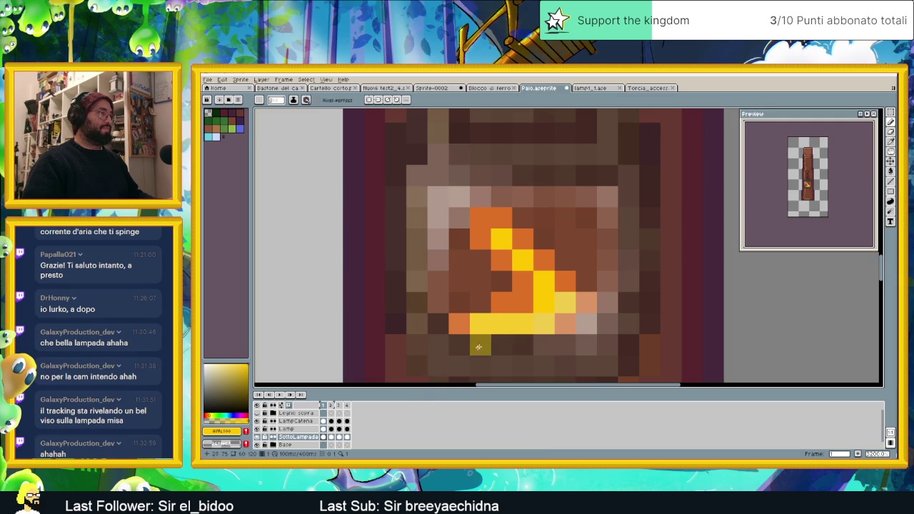
{"action": "left_click", "coordinate": [523, 306]}
- Paint a yellow arc along the bottom of frame 2's flame
{"action": "left_click", "coordinate": [330, 436]}
{"action": "left_click", "coordinate": [499, 317]}
{"action": "key", "text": "ctrl+z"}
{"action": "mouse_move", "coordinate": [479, 302]}
{"action": "left_mouse_down"}
{"action": "mouse_move", "coordinate": [534, 306]}
{"action": "mouse_move", "coordinate": [543, 282]}
{"action": "mouse_move", "coordinate": [502, 281]}
{"action": "mouse_move", "coordinate": [501, 304]}
{"action": "mouse_move", "coordinate": [523, 268]}
{"action": "mouse_move", "coordinate": [502, 239]}
{"action": "left_mouse_up"}
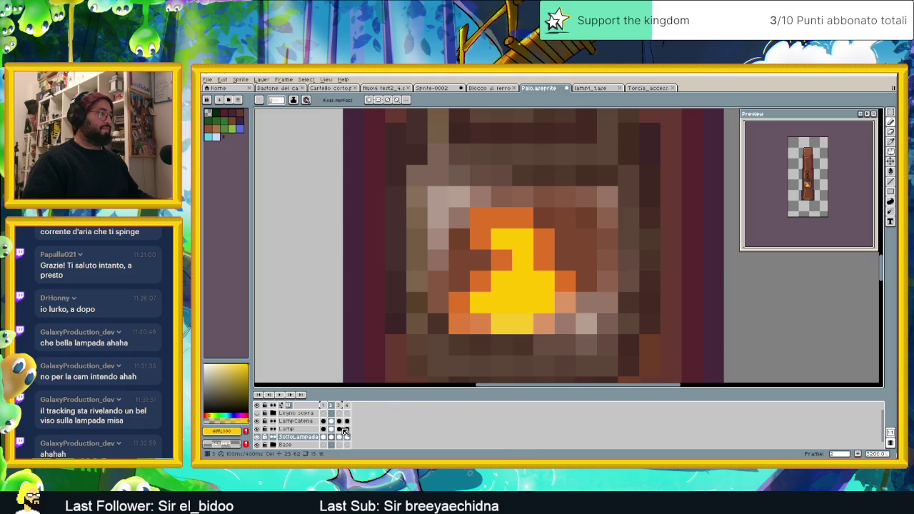
- Fill frame 3's flame with a yellow L-shaped core rising to the top
{"action": "left_click", "coordinate": [342, 437]}
{"action": "mouse_move", "coordinate": [523, 324]}
{"action": "left_mouse_down"}
{"action": "mouse_move", "coordinate": [492, 304]}
{"action": "mouse_move", "coordinate": [481, 281]}
{"action": "mouse_move", "coordinate": [460, 281]}
{"action": "mouse_move", "coordinate": [480, 260]}
{"action": "mouse_move", "coordinate": [499, 278]}
{"action": "left_mouse_up"}
{"action": "left_click", "coordinate": [523, 281]}
{"action": "left_click", "coordinate": [502, 239]}
{"action": "left_click", "coordinate": [523, 239]}
{"action": "left_click", "coordinate": [523, 218]}
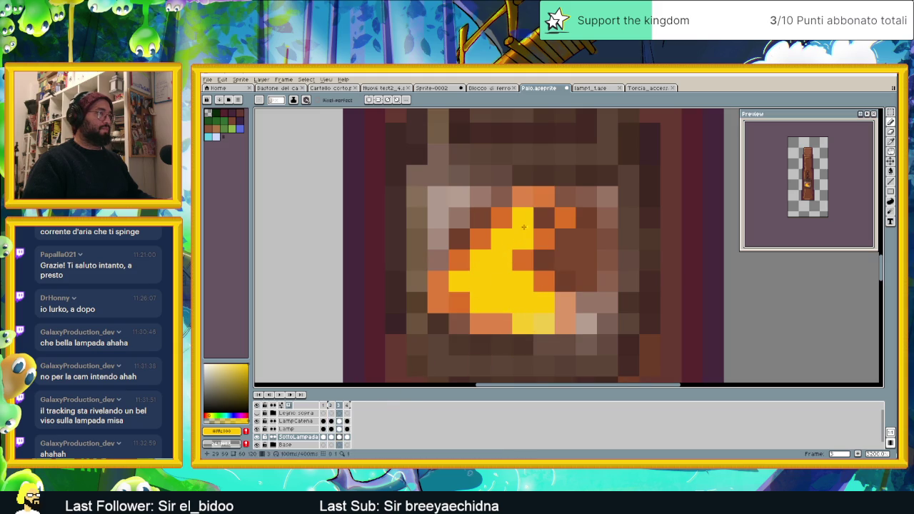
{"action": "left_click", "coordinate": [543, 218]}
- Paint a yellow zigzag core and pale-yellow base pixels into frame 4's flame
{"action": "left_click", "coordinate": [348, 436]}
{"action": "left_click", "coordinate": [528, 281]}
{"action": "left_click", "coordinate": [543, 239]}
{"action": "left_click", "coordinate": [543, 261]}
{"action": "mouse_move", "coordinate": [523, 261]}
{"action": "left_mouse_down"}
{"action": "mouse_move", "coordinate": [511, 275]}
{"action": "mouse_move", "coordinate": [523, 303]}
{"action": "left_mouse_up"}
{"action": "left_click", "coordinate": [480, 303]}
{"action": "left_click", "coordinate": [543, 302]}
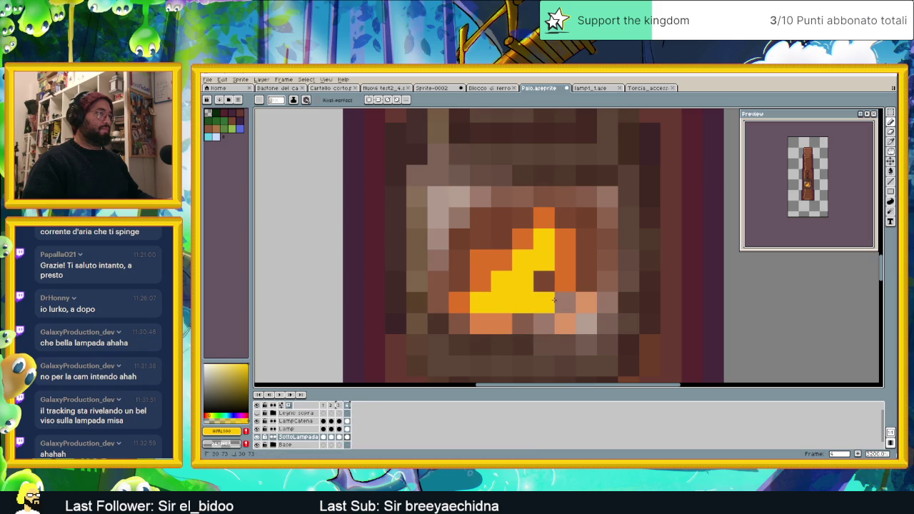
{"action": "left_click", "coordinate": [564, 303]}
{"action": "left_click", "coordinate": [541, 283]}
{"action": "left_click", "coordinate": [544, 323]}
{"action": "left_click", "coordinate": [523, 324]}
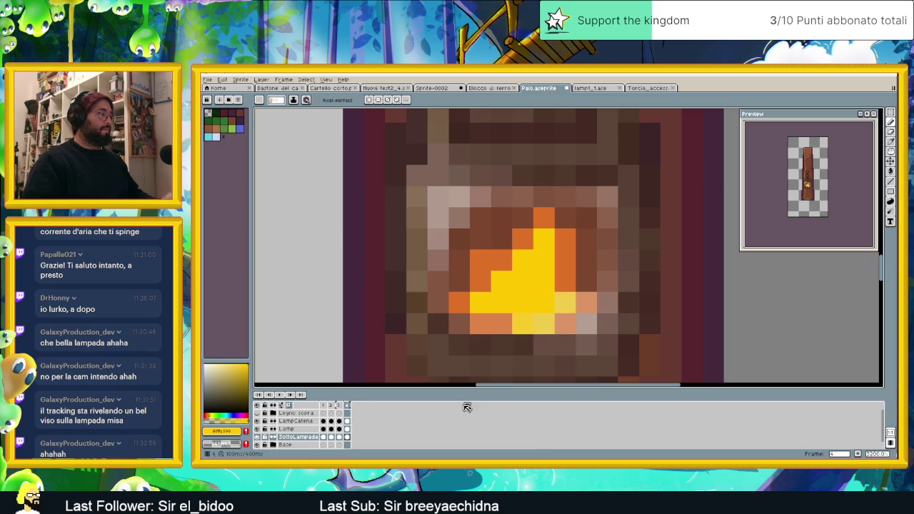
{"action": "left_click", "coordinate": [650, 88]}
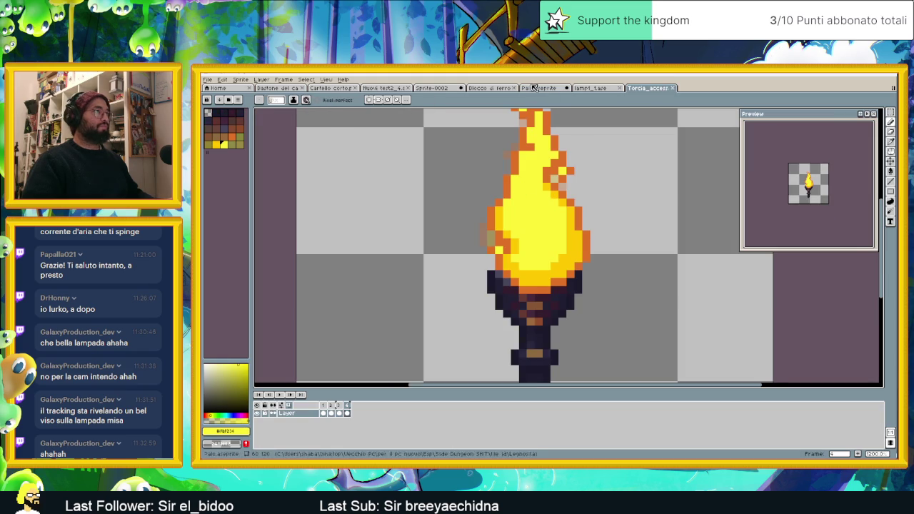
- Back on the lamp sprite, brighten frame 2's flame with a bright-yellow column and pale base pixel
{"action": "left_click", "coordinate": [539, 88]}
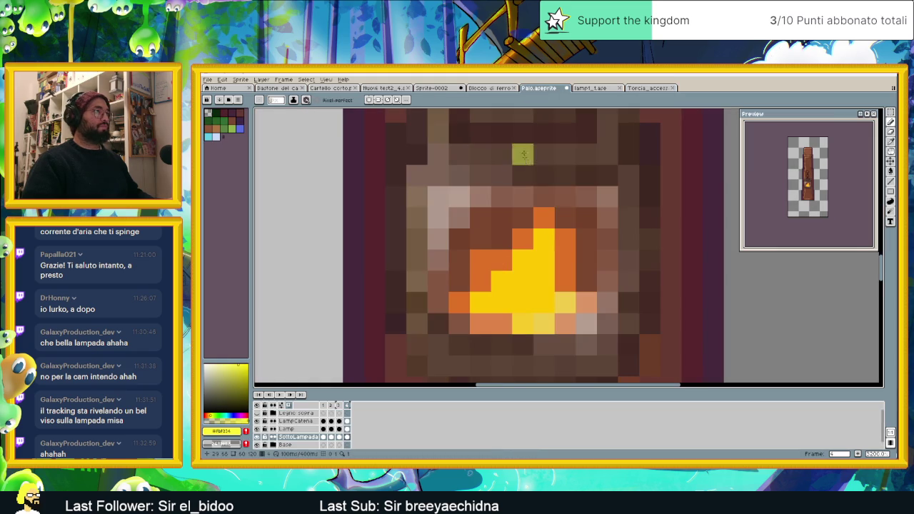
{"action": "left_click", "coordinate": [324, 437]}
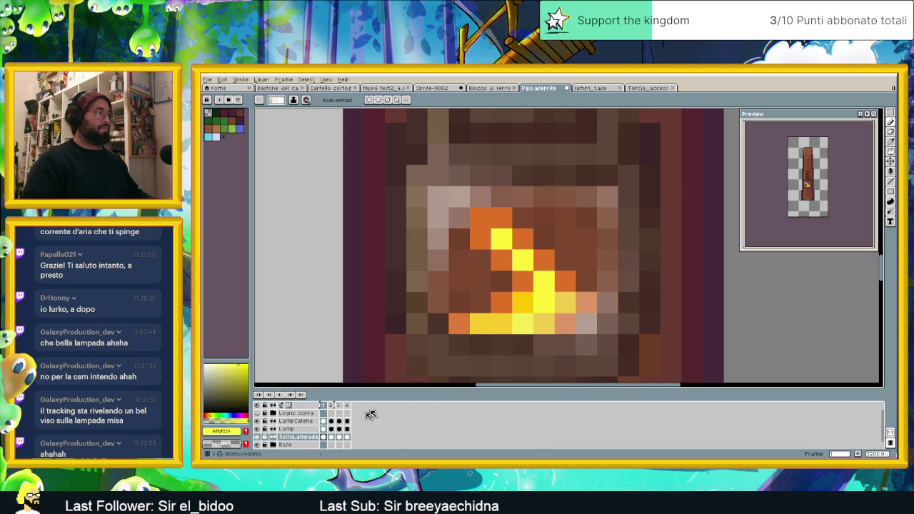
{"action": "left_click", "coordinate": [332, 437]}
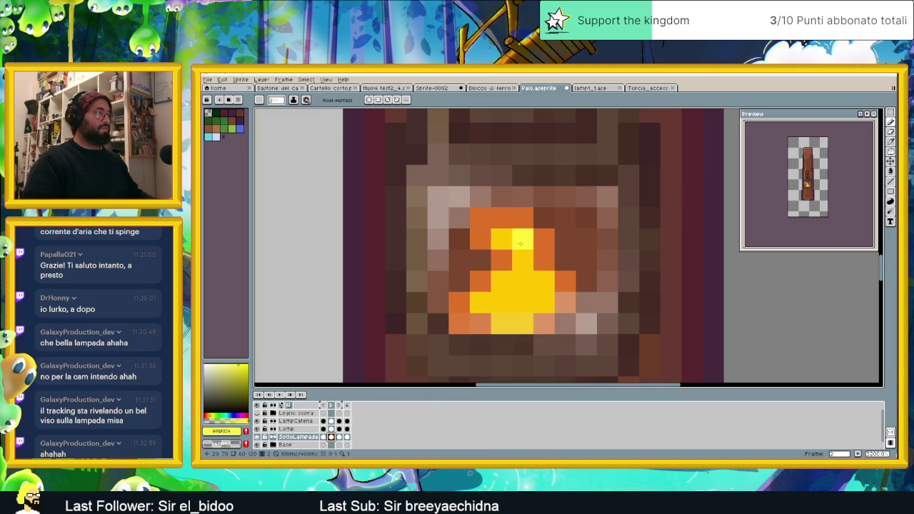
{"action": "left_click_drag", "start_coordinate": [512, 243], "coordinate": [514, 305]}
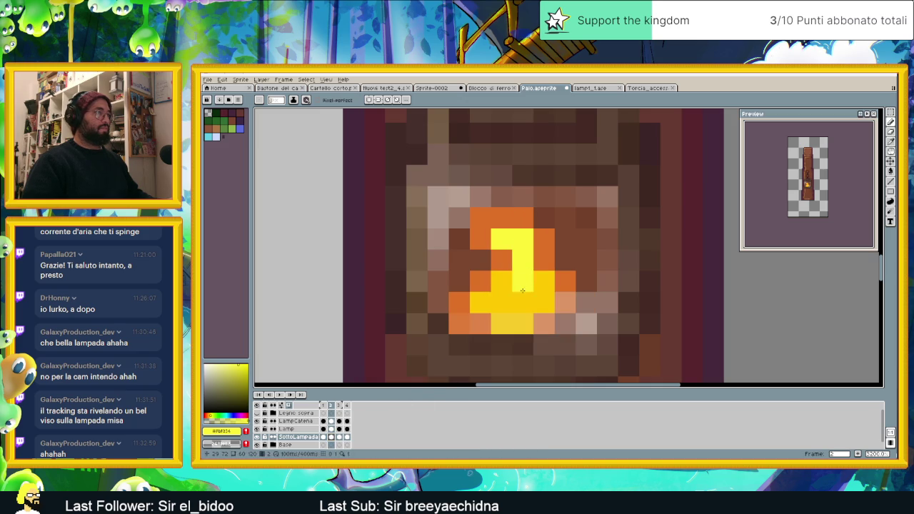
{"action": "left_click", "coordinate": [502, 302]}
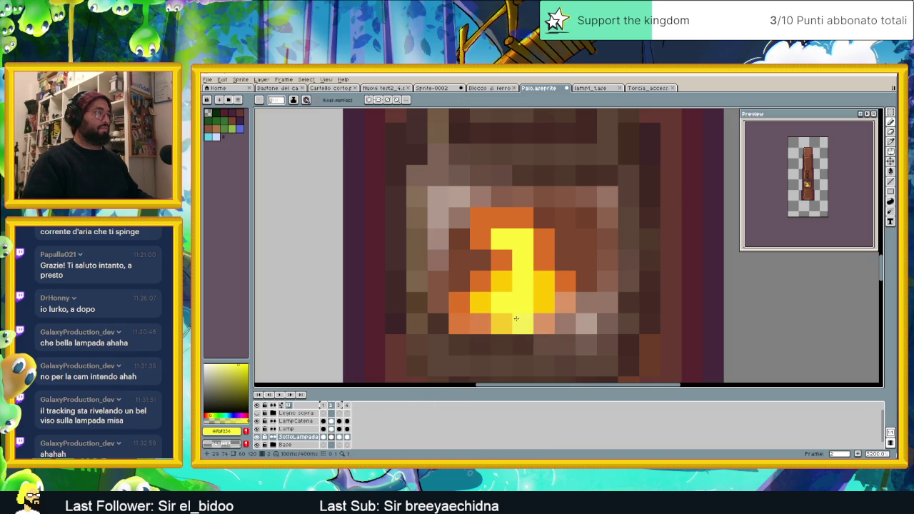
{"action": "left_click", "coordinate": [516, 324]}
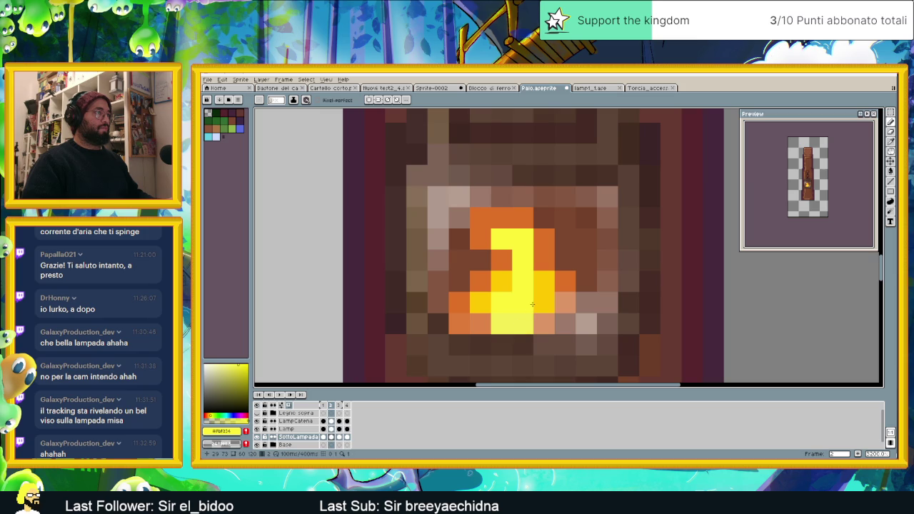
{"action": "left_click", "coordinate": [535, 304]}
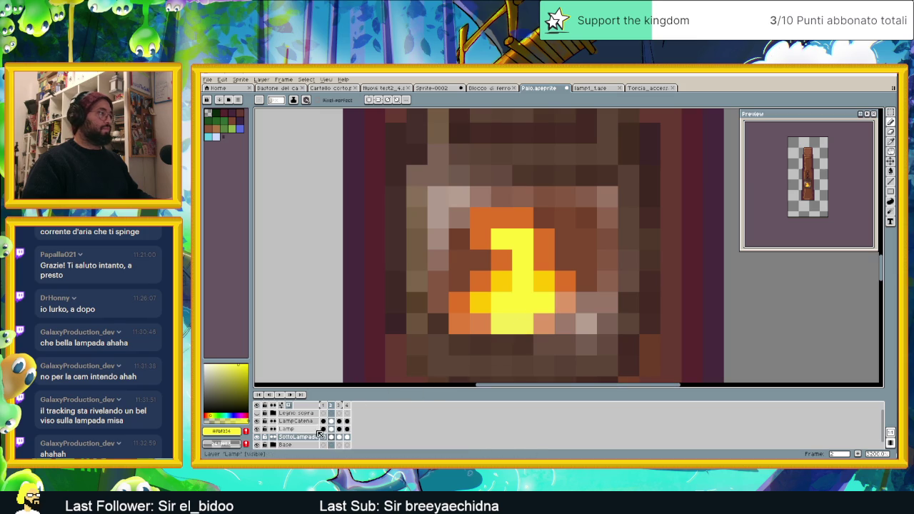
- Brighten frame 3's flame top and lower pixels with bright yellow
{"action": "left_click", "coordinate": [338, 437]}
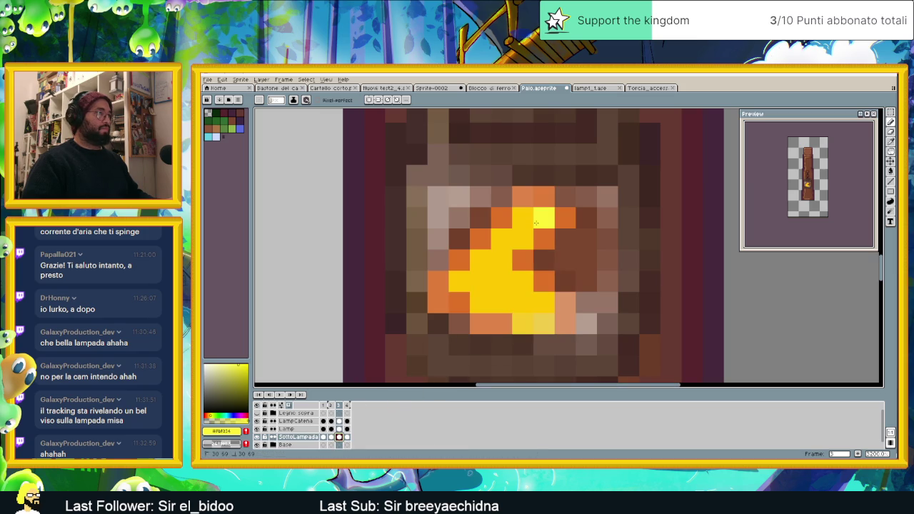
{"action": "left_click_drag", "start_coordinate": [536, 223], "coordinate": [524, 227]}
{"action": "left_click", "coordinate": [517, 240]}
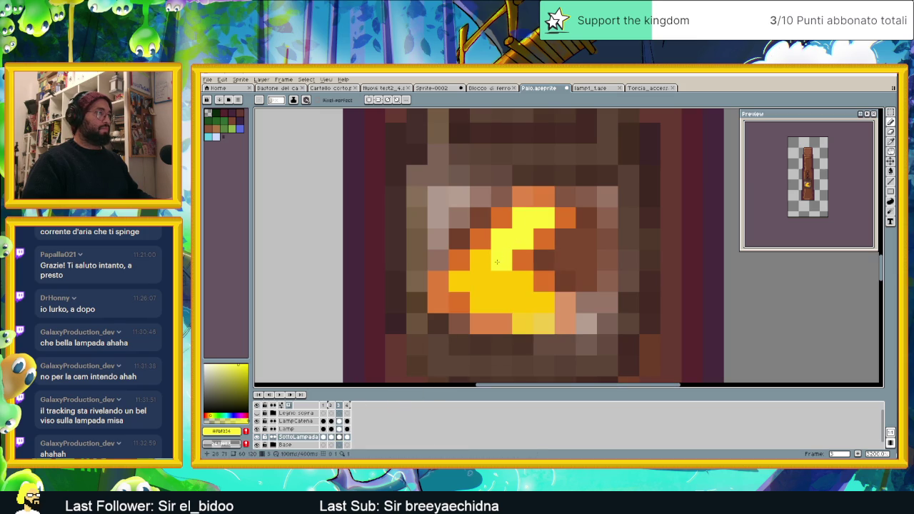
{"action": "left_click_drag", "start_coordinate": [502, 282], "coordinate": [515, 298]}
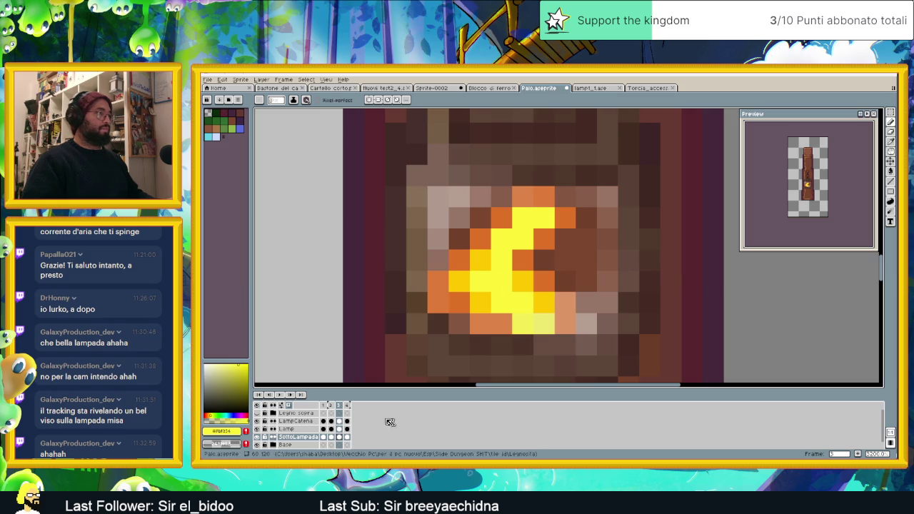
- Add bright-yellow highlights across frame 4's flame from base to tip
{"action": "left_click", "coordinate": [347, 436]}
{"action": "left_click", "coordinate": [523, 324]}
{"action": "left_click", "coordinate": [541, 324]}
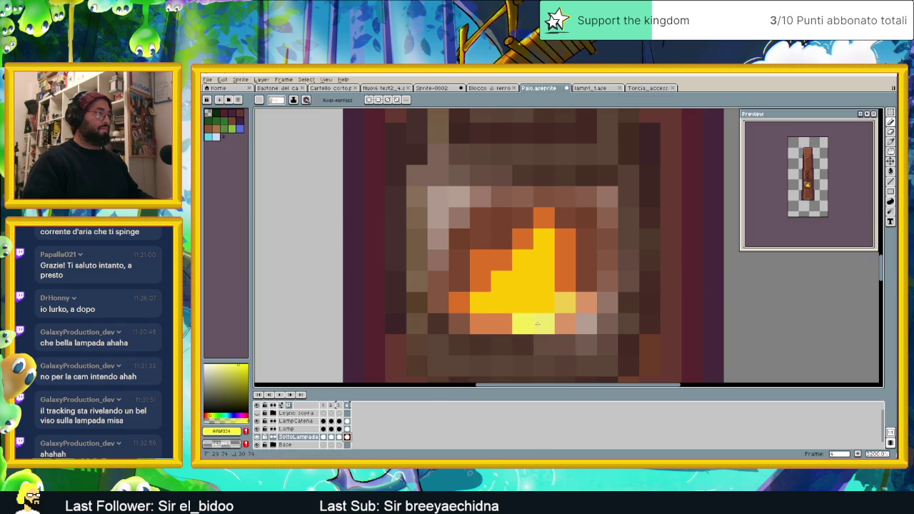
{"action": "left_click_drag", "start_coordinate": [523, 303], "coordinate": [502, 303]}
{"action": "left_click", "coordinate": [534, 304]}
{"action": "left_click", "coordinate": [522, 282]}
{"action": "left_click", "coordinate": [544, 282]}
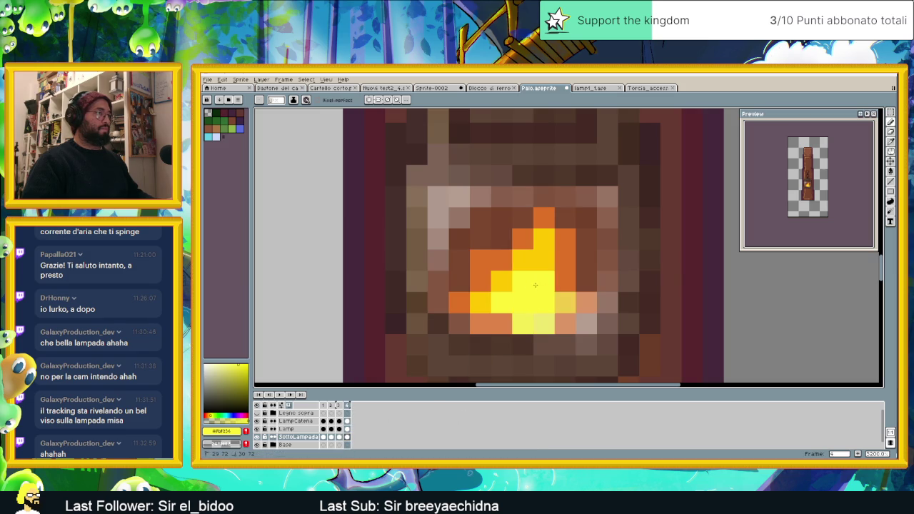
{"action": "left_click", "coordinate": [542, 262]}
{"action": "left_click", "coordinate": [545, 243]}
- Zoom out, recenter the lamp post and play the flame animation
{"action": "scroll", "coordinate": [561, 257], "scroll_direction": "down", "scroll_amount": 5}
{"action": "scroll", "coordinate": [580, 252], "scroll_direction": "down", "scroll_amount": 1}
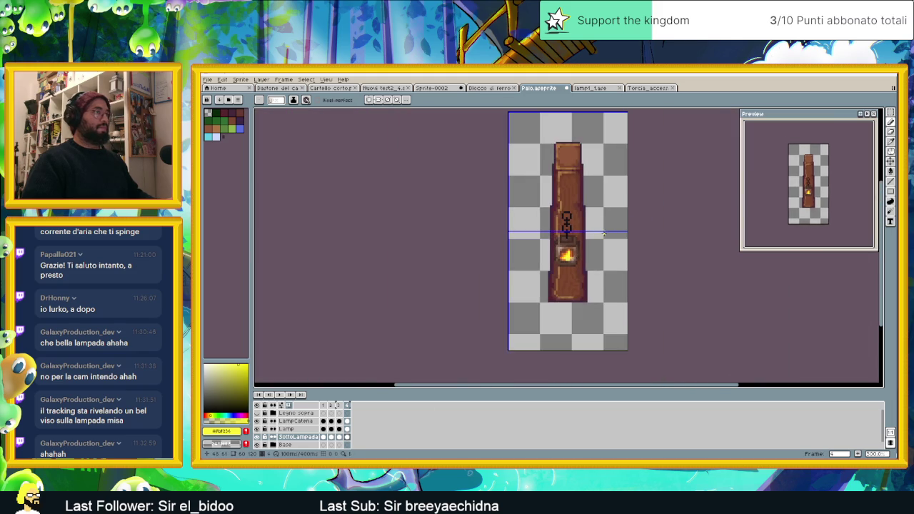
{"action": "scroll", "coordinate": [580, 251], "scroll_direction": "down", "scroll_amount": 1}
{"action": "scroll", "coordinate": [627, 237], "scroll_direction": "down", "scroll_amount": 1}
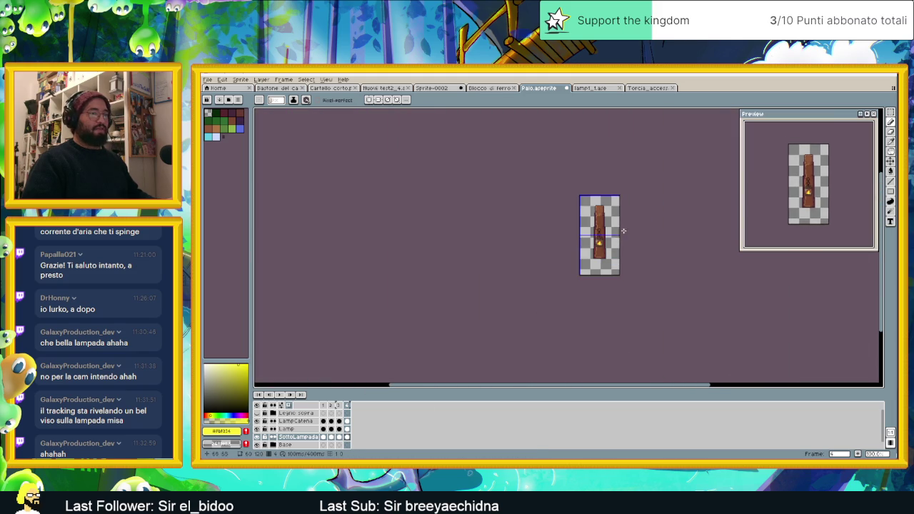
{"action": "left_click_drag", "start_coordinate": [627, 238], "coordinate": [537, 259]}
{"action": "left_click", "coordinate": [288, 396]}
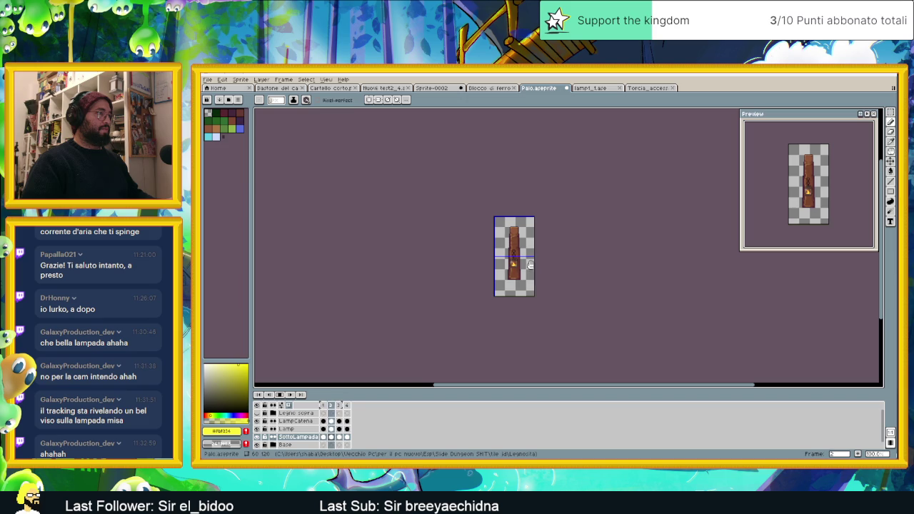
- Stop on frame 1, zoom in, and darken the top pixels of its flame
{"action": "scroll", "coordinate": [530, 264], "scroll_direction": "up", "scroll_amount": 1}
{"action": "scroll", "coordinate": [527, 272], "scroll_direction": "up", "scroll_amount": 1}
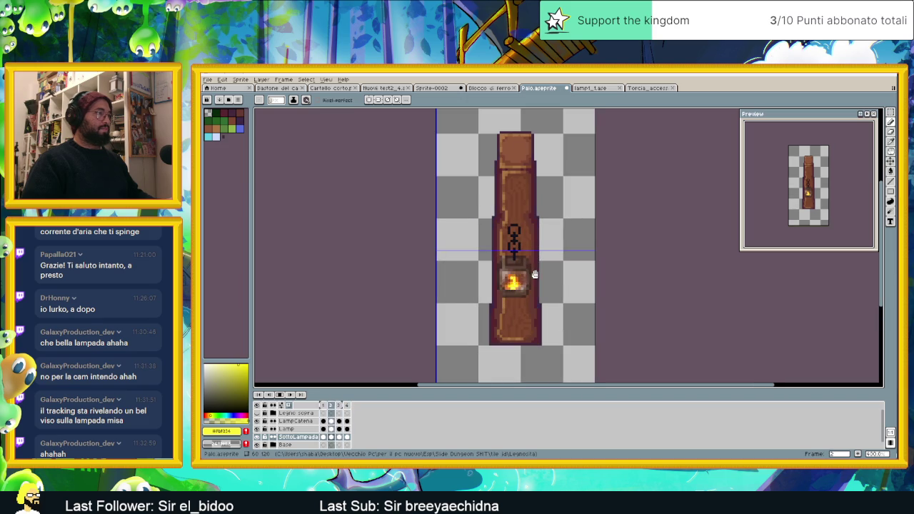
{"action": "scroll", "coordinate": [526, 278], "scroll_direction": "up", "scroll_amount": 1}
{"action": "scroll", "coordinate": [511, 286], "scroll_direction": "up", "scroll_amount": 1}
{"action": "scroll", "coordinate": [507, 282], "scroll_direction": "up", "scroll_amount": 1}
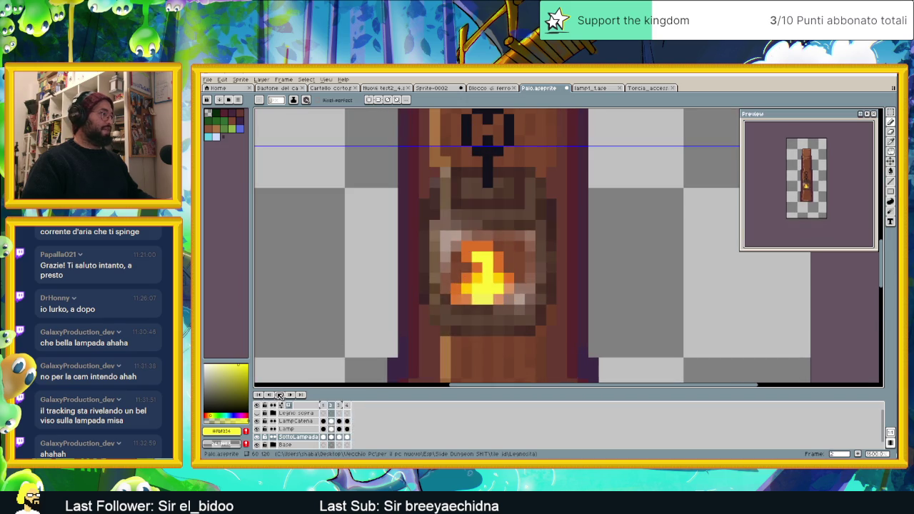
{"action": "left_click", "coordinate": [331, 422]}
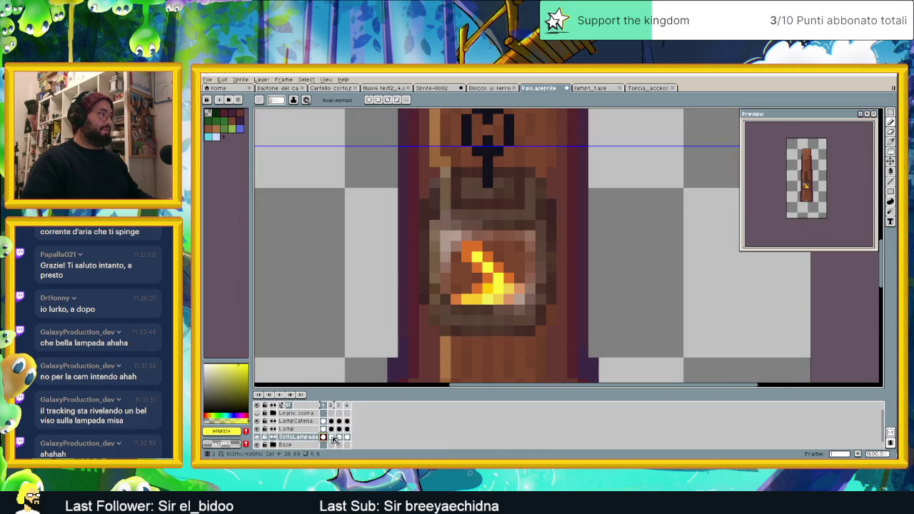
{"action": "left_click", "coordinate": [333, 438]}
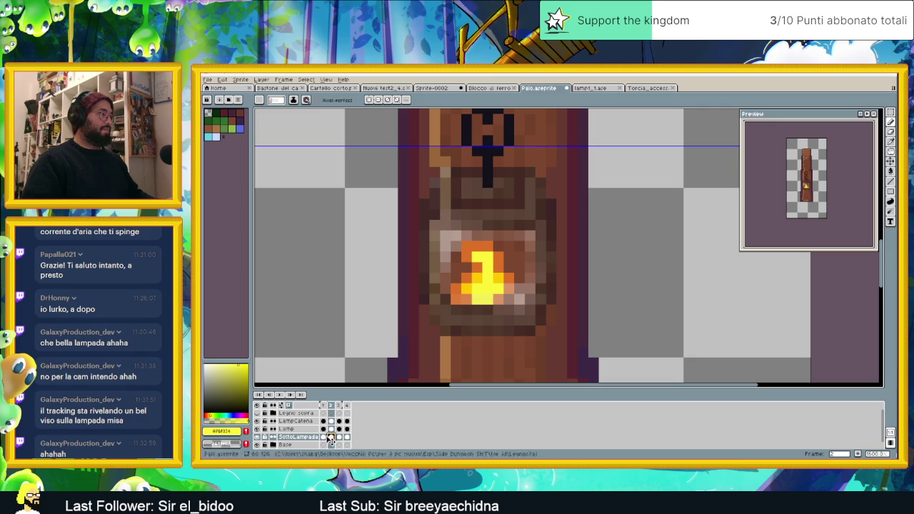
{"action": "left_click", "coordinate": [323, 437]}
{"action": "scroll", "coordinate": [479, 245], "scroll_direction": "up", "scroll_amount": 2}
{"action": "left_click_drag", "start_coordinate": [475, 244], "coordinate": [449, 245]}
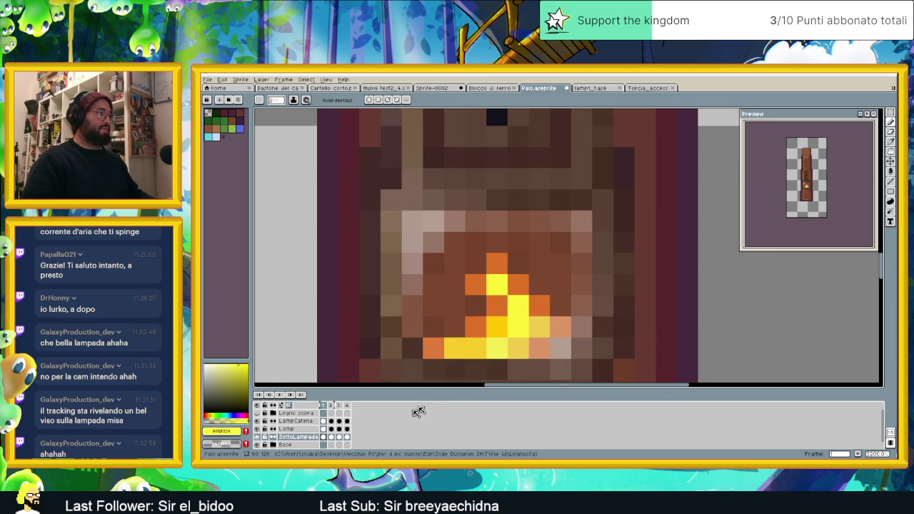
- Step through frames 2, 3 and 4 back to 1 and replay the flicker
{"action": "left_click", "coordinate": [331, 437]}
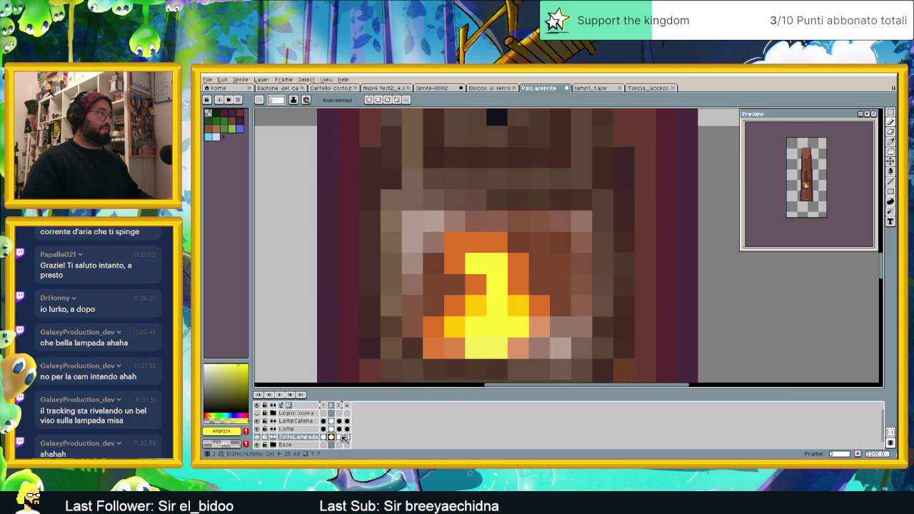
{"action": "left_click", "coordinate": [343, 437]}
{"action": "left_click", "coordinate": [347, 438]}
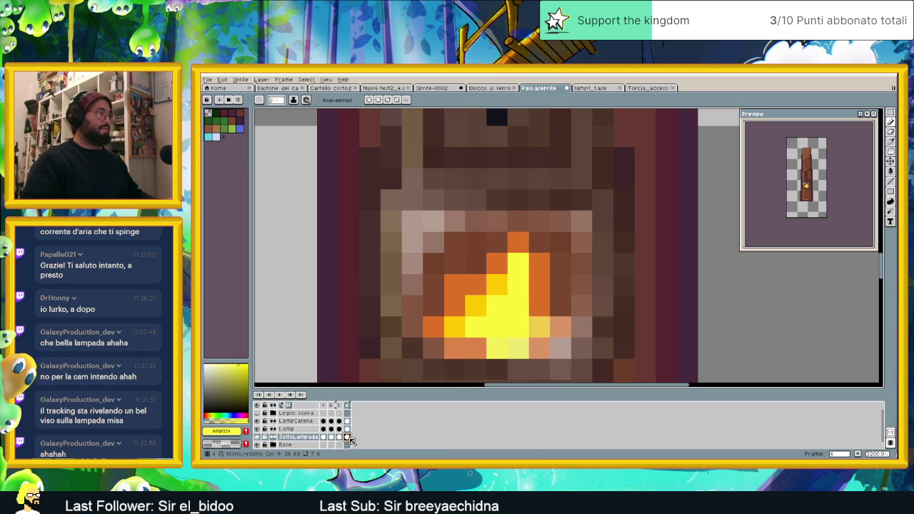
{"action": "left_click", "coordinate": [323, 438]}
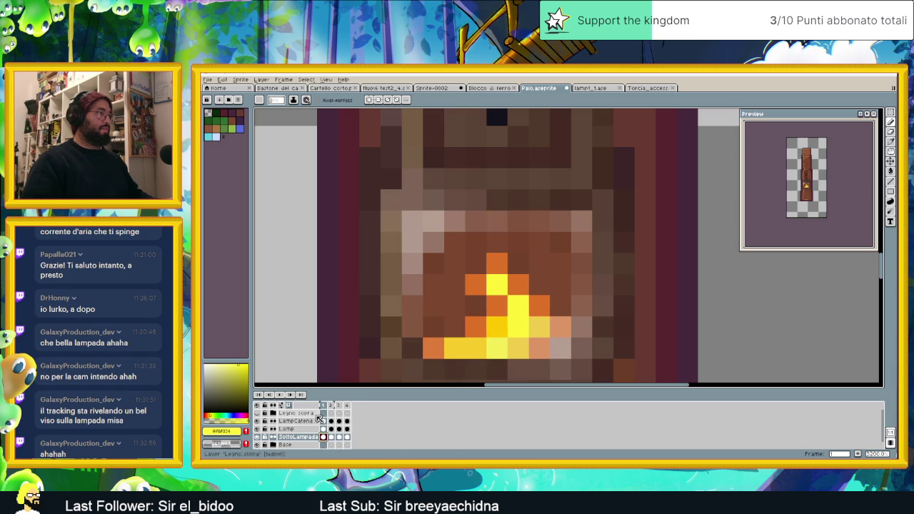
{"action": "left_click", "coordinate": [283, 396]}
{"action": "scroll", "coordinate": [586, 286], "scroll_direction": "down", "scroll_amount": 3}
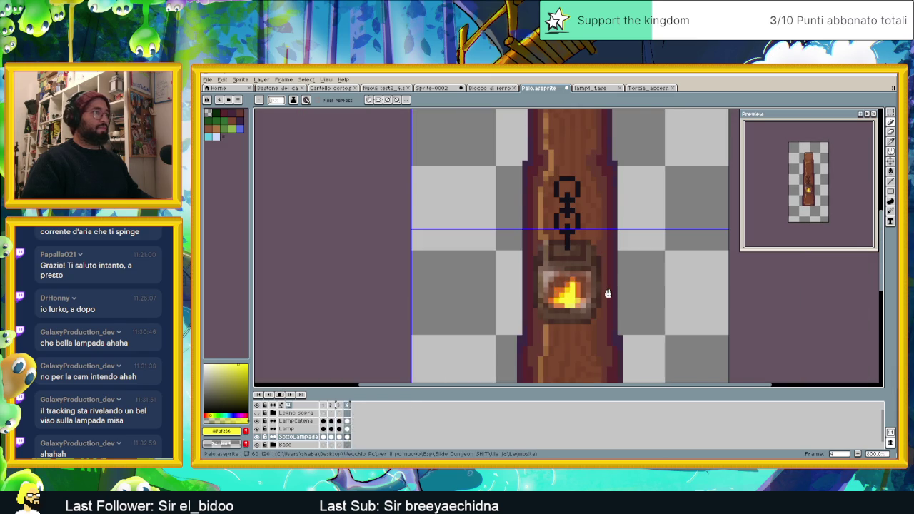
- Stop the flame animation and step through frames 2, 3 and 4 in the timeline
{"action": "scroll", "coordinate": [608, 294], "scroll_direction": "down", "scroll_amount": 1}
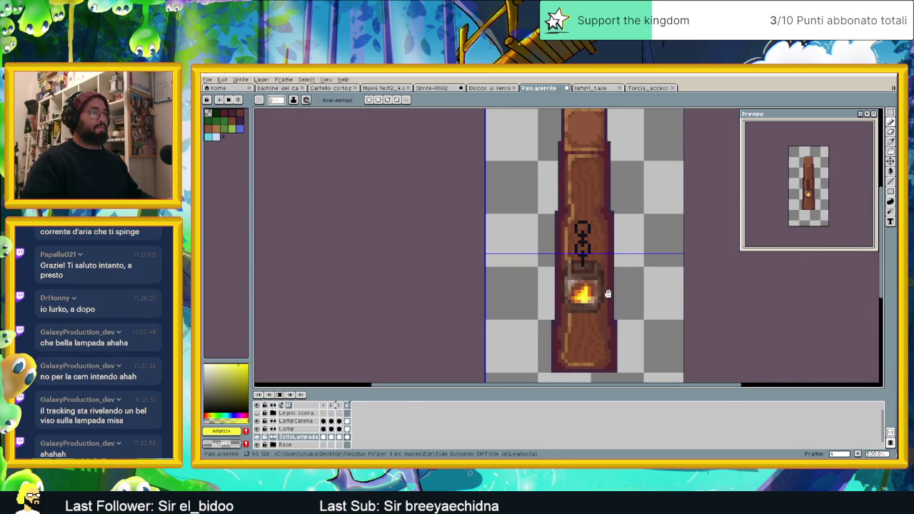
{"action": "scroll", "coordinate": [608, 293], "scroll_direction": "down", "scroll_amount": 1}
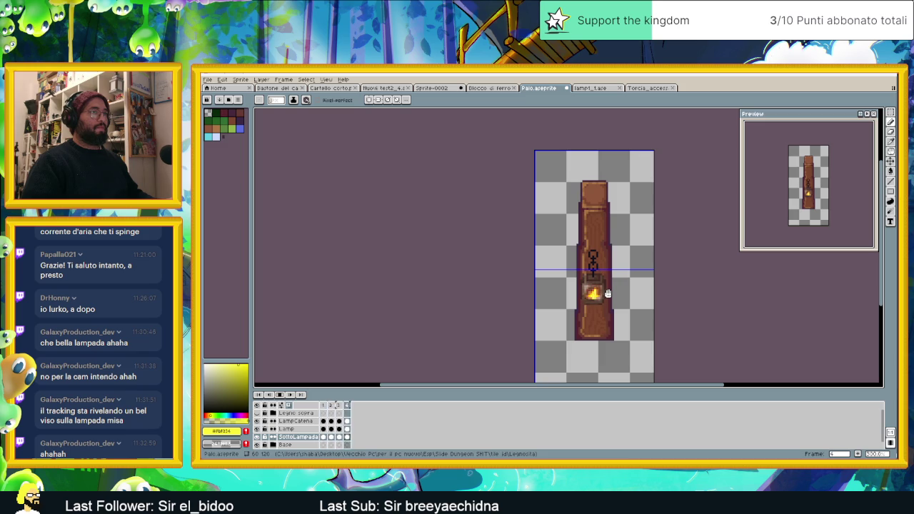
{"action": "scroll", "coordinate": [608, 293], "scroll_direction": "up", "scroll_amount": 1}
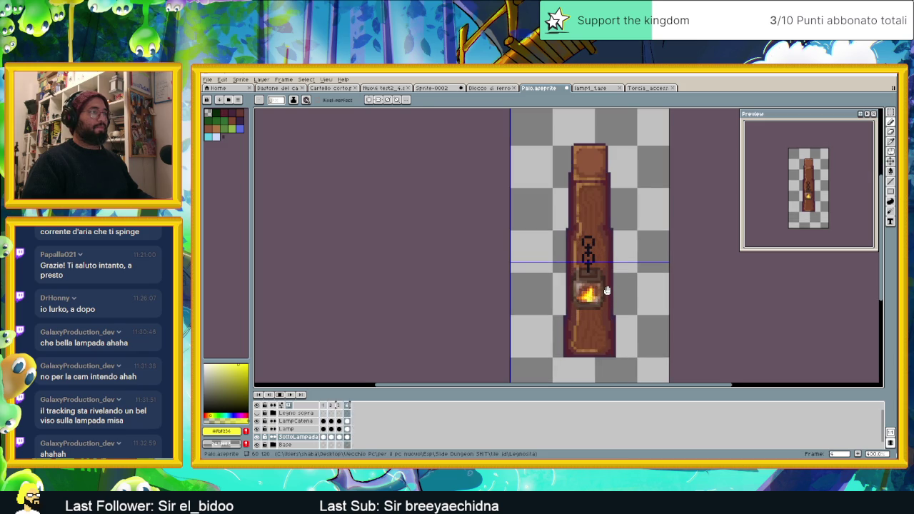
{"action": "scroll", "coordinate": [607, 291], "scroll_direction": "up", "scroll_amount": 1}
{"action": "scroll", "coordinate": [607, 290], "scroll_direction": "up", "scroll_amount": 1}
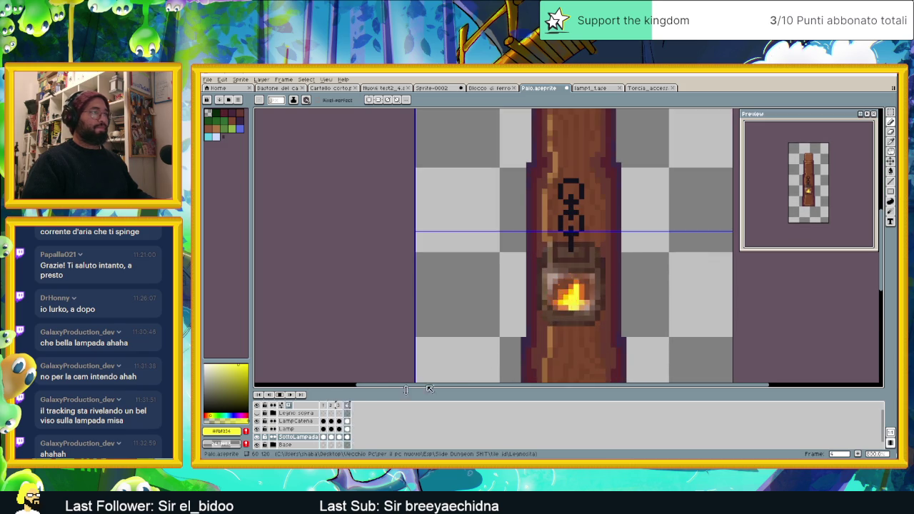
{"action": "left_click", "coordinate": [333, 406]}
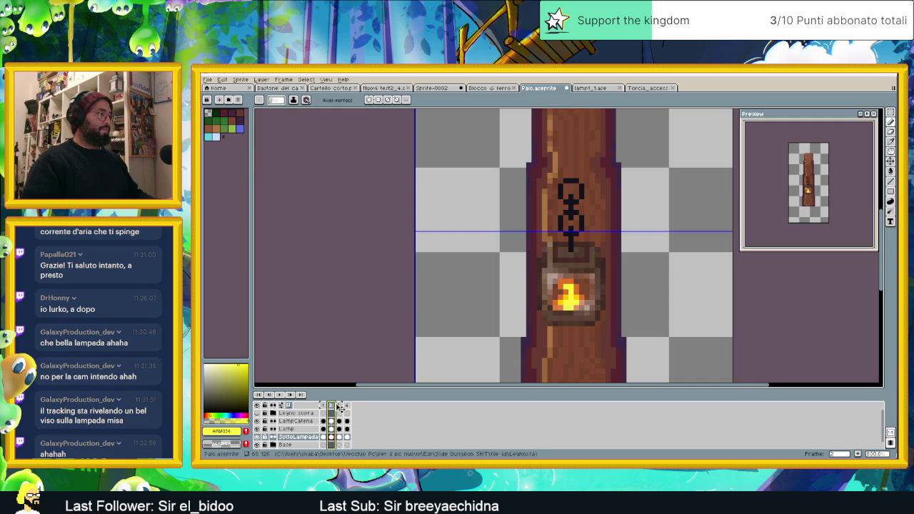
{"action": "left_click", "coordinate": [340, 406]}
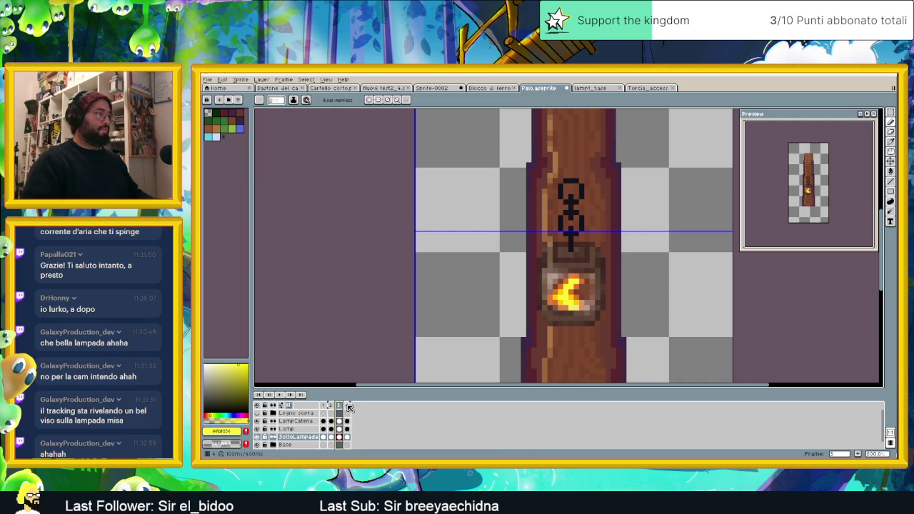
{"action": "left_click", "coordinate": [348, 405]}
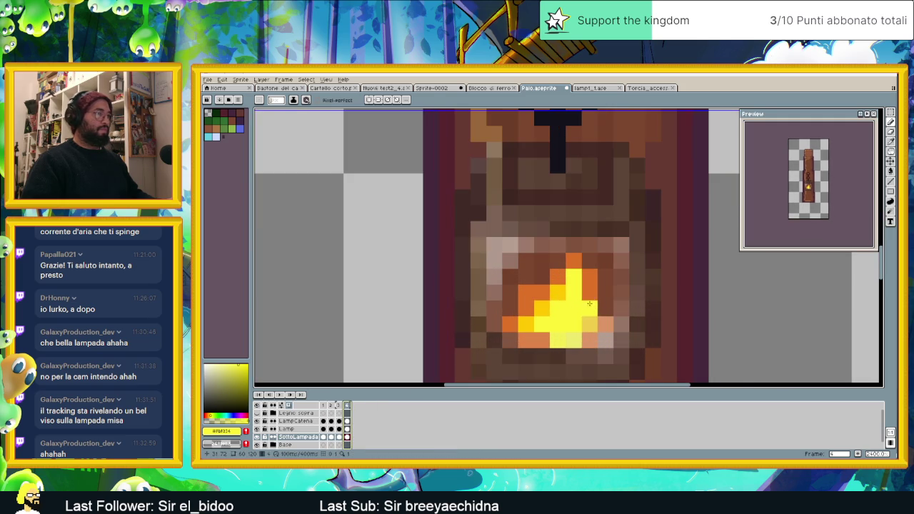
- Recolour one frame-4 flame pixel with the sampled muted yellow and resume the flicker animation
{"action": "scroll", "coordinate": [592, 304], "scroll_direction": "up", "scroll_amount": 3}
{"action": "left_click", "coordinate": [591, 303], "text": "alt"}
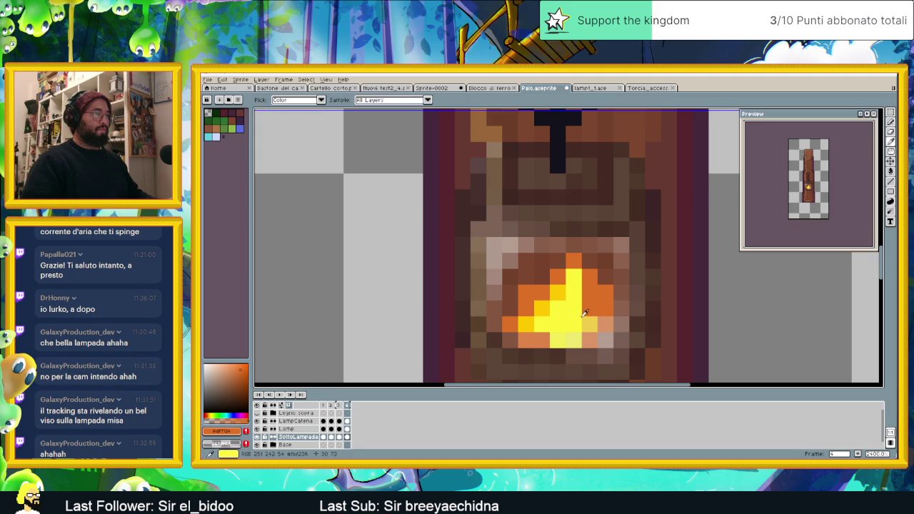
{"action": "left_click", "coordinate": [588, 298]}
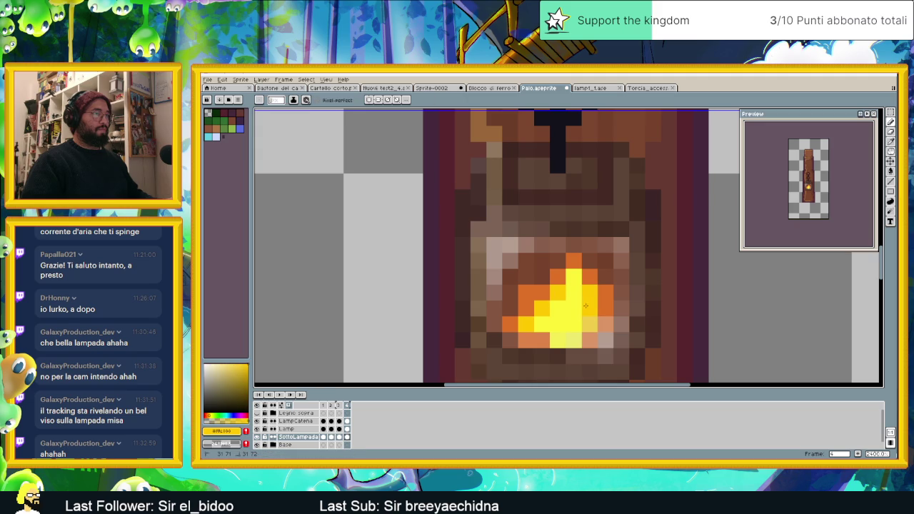
{"action": "scroll", "coordinate": [554, 309], "scroll_direction": "down", "scroll_amount": 2}
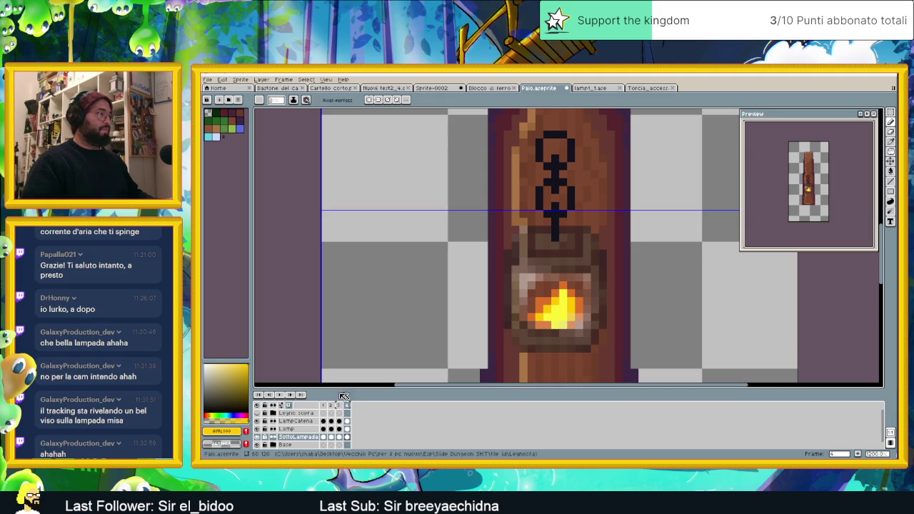
{"action": "left_click", "coordinate": [280, 394]}
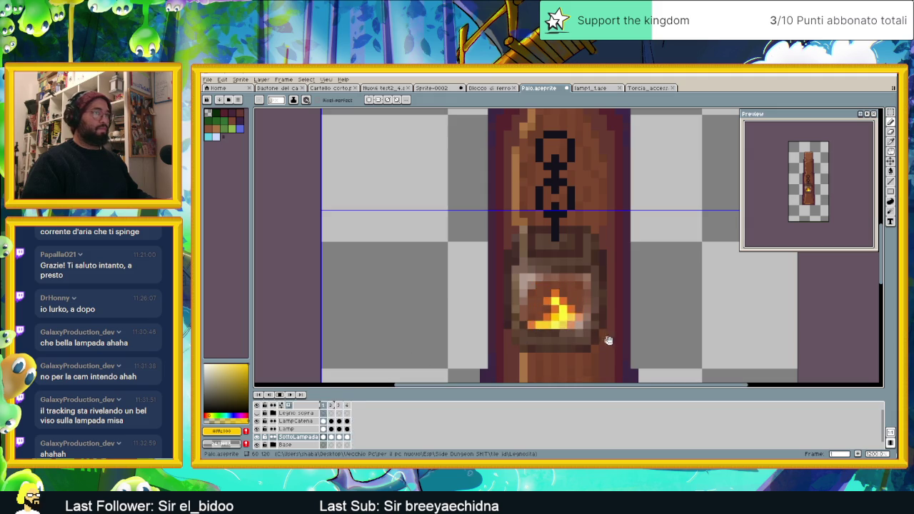
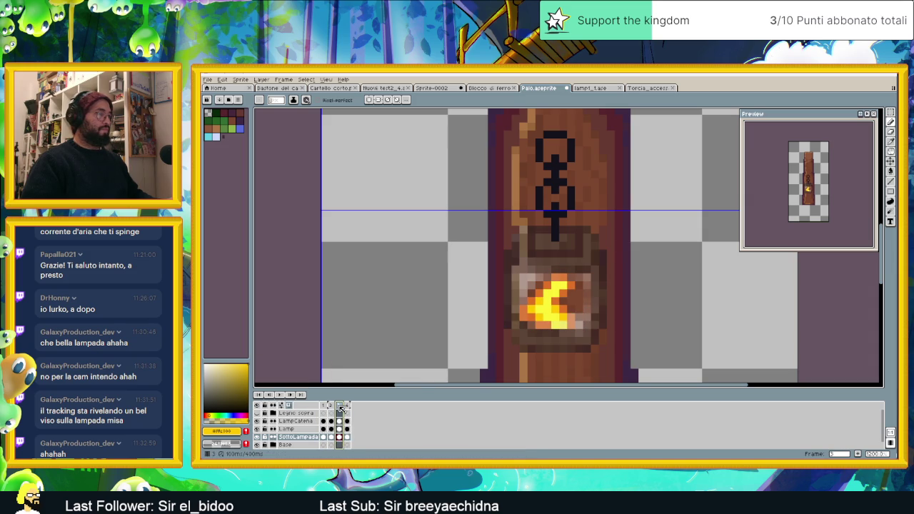
- On flame frame 1, repaint pixels gold, orange and yellow using colours sampled from the flame
{"action": "left_click", "coordinate": [332, 406]}
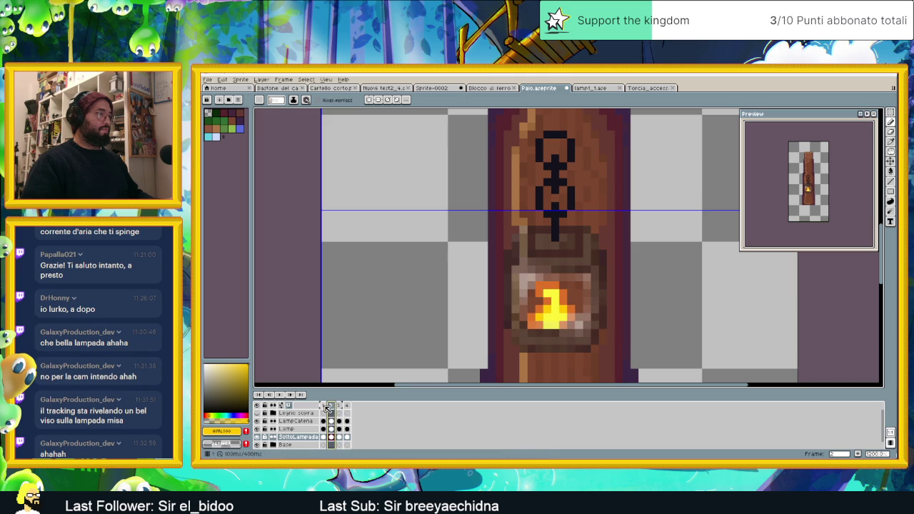
{"action": "left_click", "coordinate": [323, 406]}
{"action": "scroll", "coordinate": [583, 304], "scroll_direction": "up", "scroll_amount": 2}
{"action": "scroll", "coordinate": [566, 314], "scroll_direction": "up", "scroll_amount": 1}
{"action": "left_click", "coordinate": [520, 329], "text": "alt"}
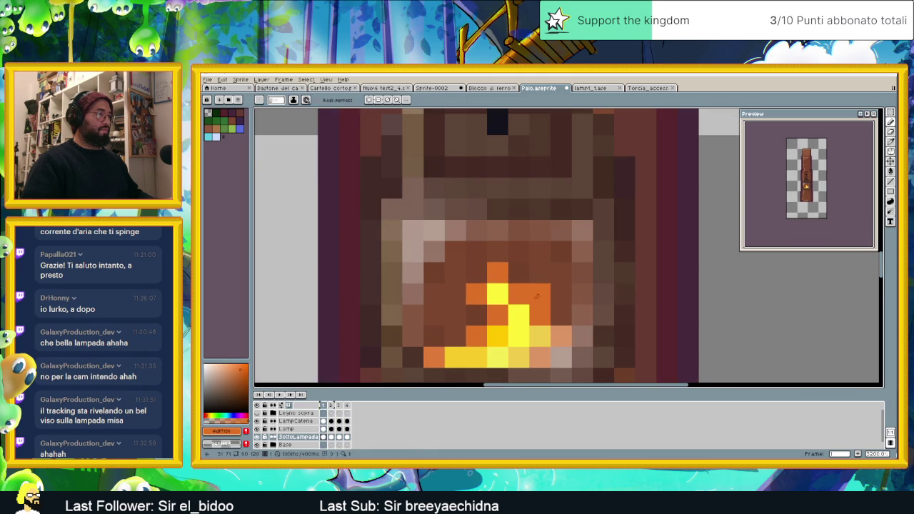
{"action": "left_click", "coordinate": [499, 325], "text": "alt"}
{"action": "left_click", "coordinate": [540, 315]}
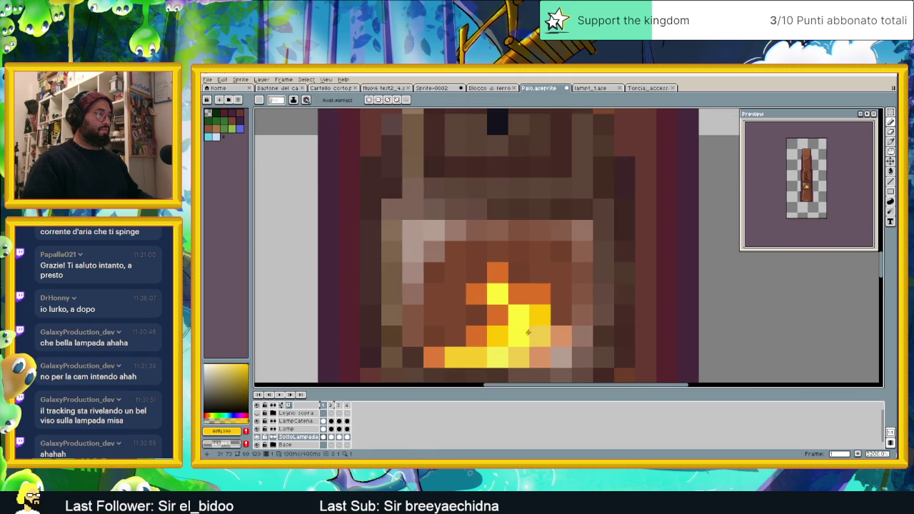
{"action": "left_click", "coordinate": [548, 290], "text": "alt"}
{"action": "left_click", "coordinate": [561, 315]}
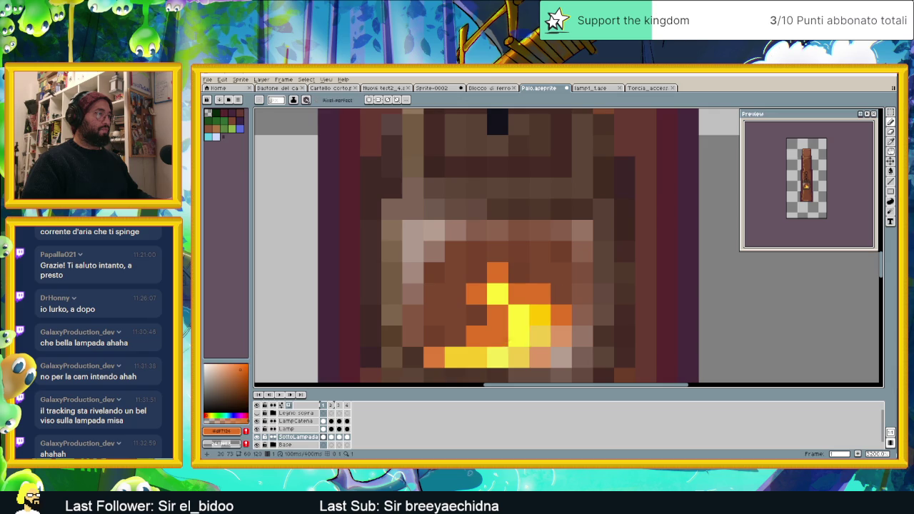
{"action": "left_click", "coordinate": [519, 307], "text": "alt"}
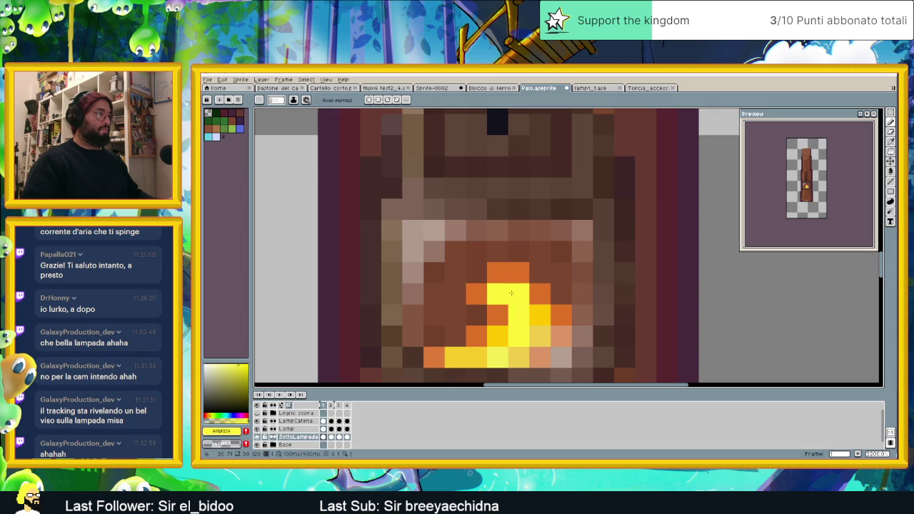
{"action": "left_click", "coordinate": [476, 315]}
- Add more yellow and orange pixels to frame 1's flame
{"action": "scroll", "coordinate": [476, 315], "scroll_direction": "down", "scroll_amount": 1}
{"action": "scroll", "coordinate": [505, 330], "scroll_direction": "down", "scroll_amount": 1}
{"action": "left_click", "coordinate": [505, 331], "text": "alt"}
{"action": "left_click", "coordinate": [511, 315]}
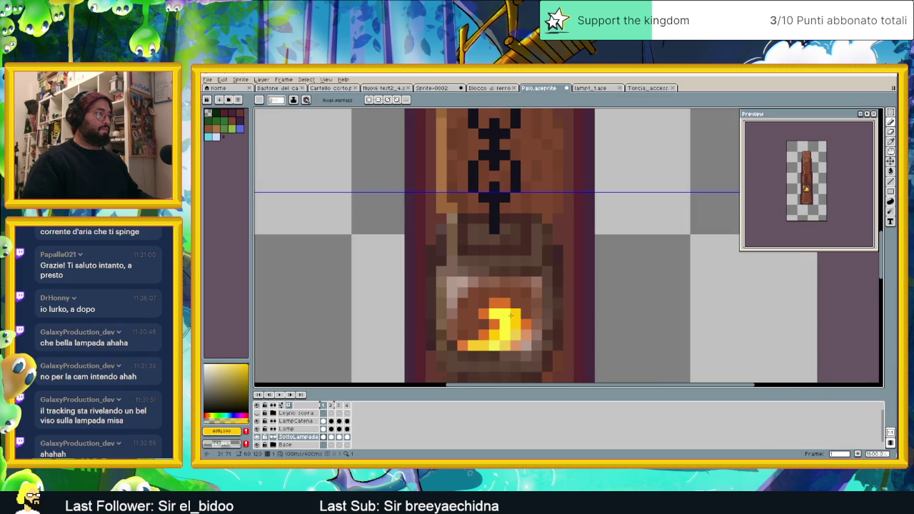
{"action": "left_click", "coordinate": [512, 298], "text": "alt"}
{"action": "left_click", "coordinate": [512, 313]}
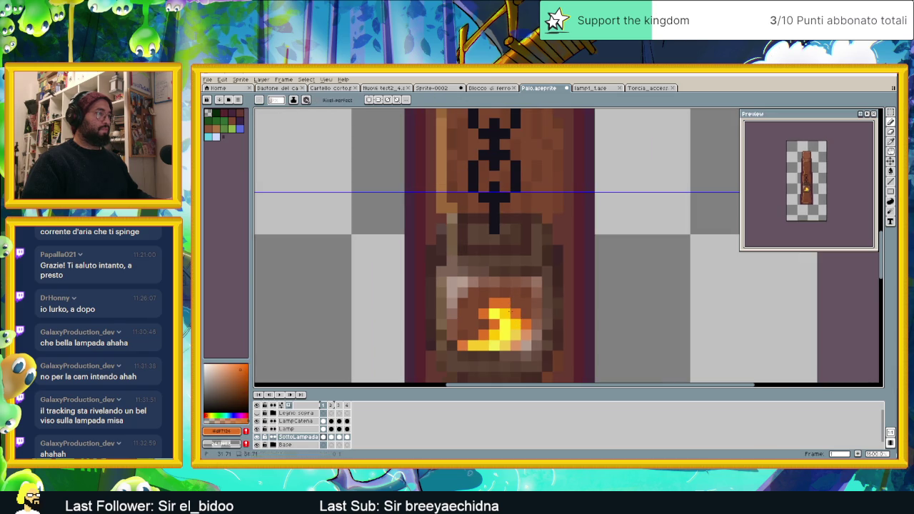
{"action": "scroll", "coordinate": [526, 337], "scroll_direction": "down", "scroll_amount": 2}
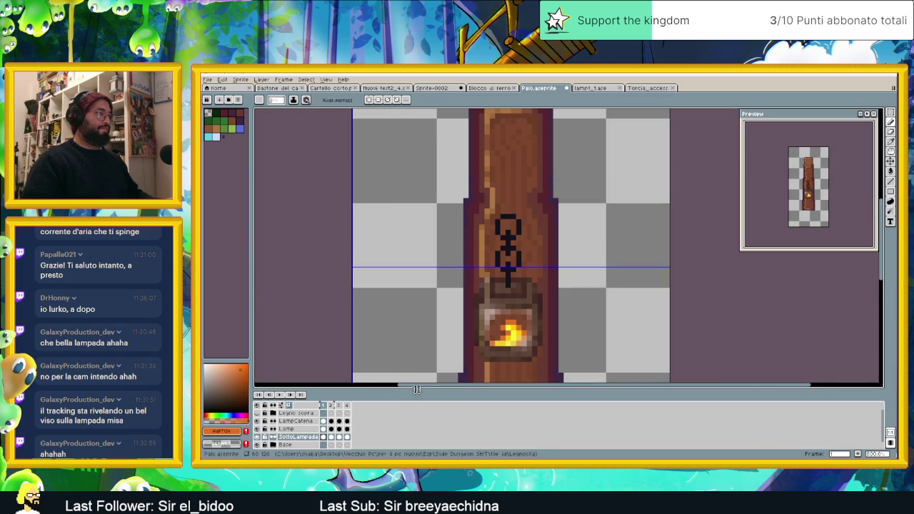
- On frame 2, repaint a pixel at the flame's lower edge with a sampled flame colour
{"action": "left_click", "coordinate": [333, 406]}
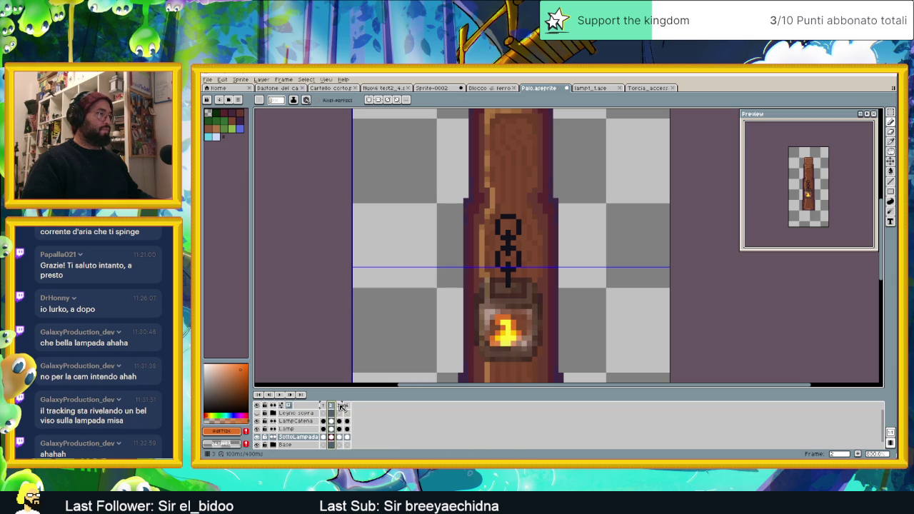
{"action": "scroll", "coordinate": [583, 322], "scroll_direction": "up", "scroll_amount": 2}
{"action": "scroll", "coordinate": [520, 306], "scroll_direction": "up", "scroll_amount": 1}
{"action": "scroll", "coordinate": [500, 318], "scroll_direction": "up", "scroll_amount": 1}
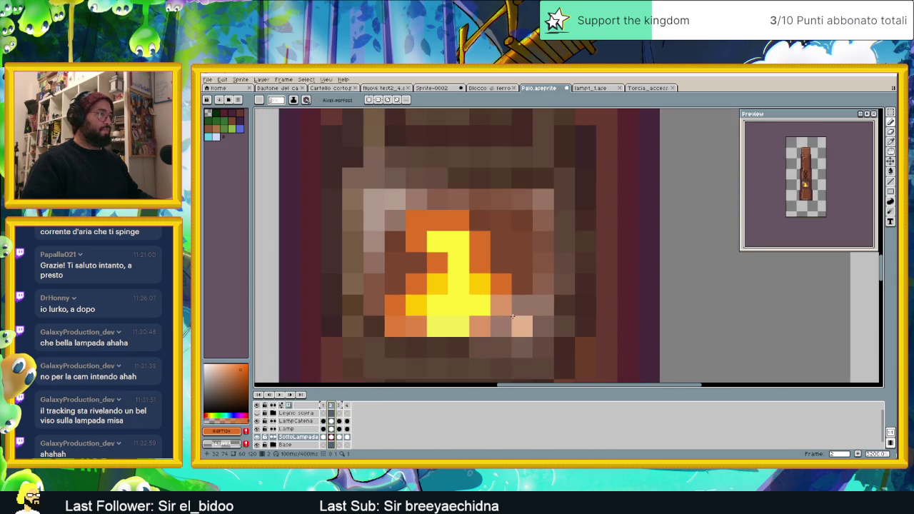
{"action": "left_click", "coordinate": [490, 286], "text": "alt"}
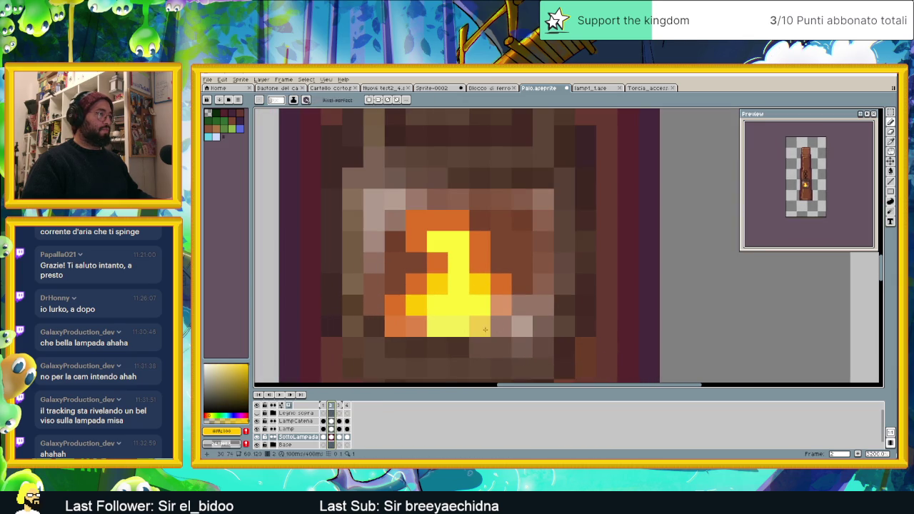
{"action": "left_click", "coordinate": [504, 277], "text": "alt"}
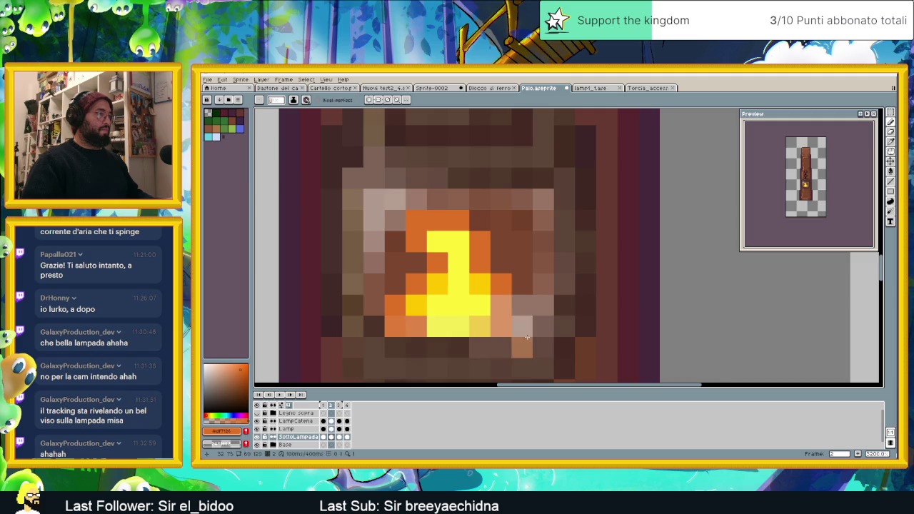
{"action": "scroll", "coordinate": [522, 326], "scroll_direction": "down", "scroll_amount": 3}
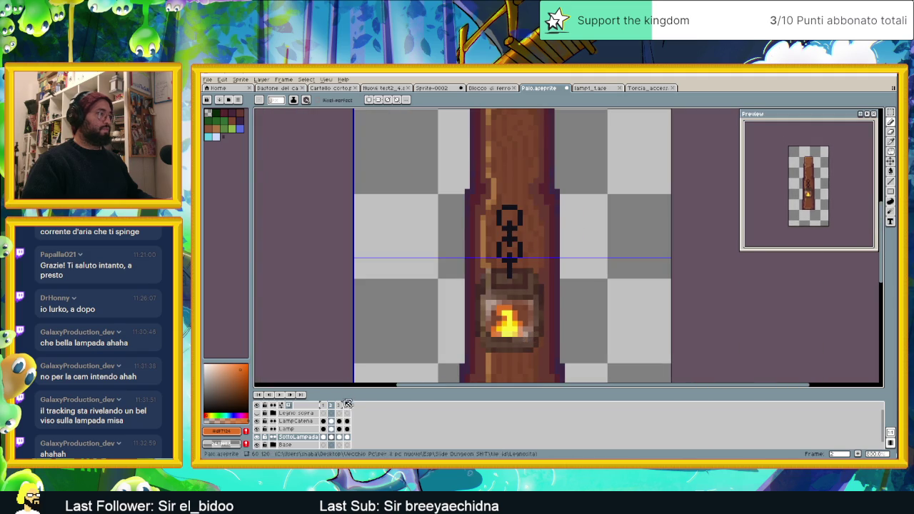
- Compare the flame on frames 1 and 2, then move on to frame 3
{"action": "left_click", "coordinate": [324, 405]}
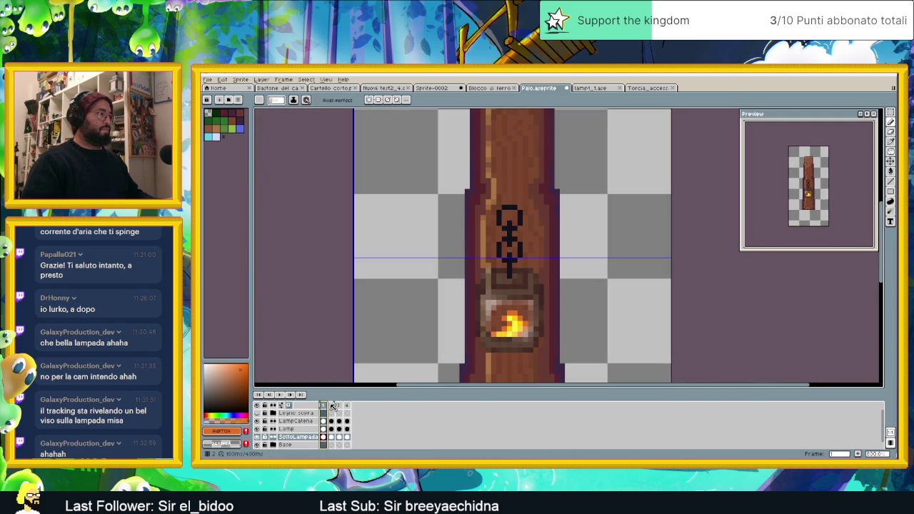
{"action": "left_click", "coordinate": [331, 406]}
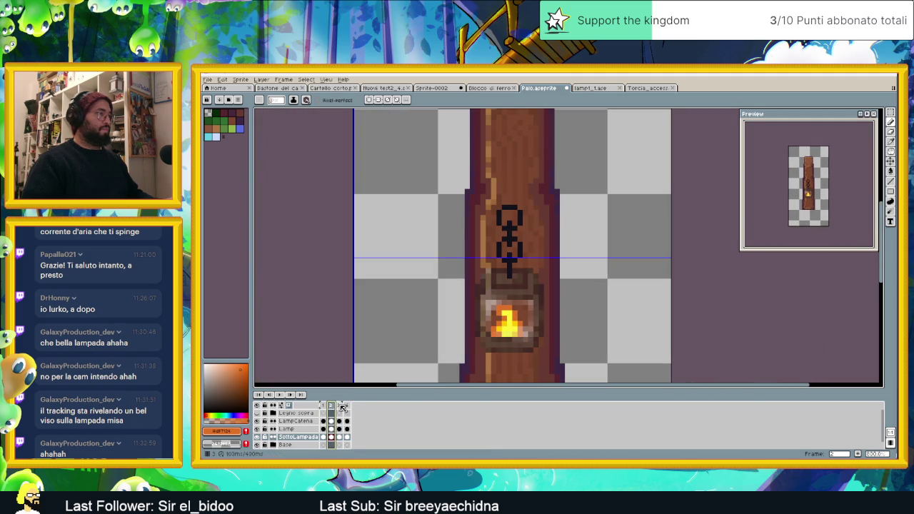
{"action": "left_click", "coordinate": [343, 407]}
{"action": "scroll", "coordinate": [525, 329], "scroll_direction": "up", "scroll_amount": 2}
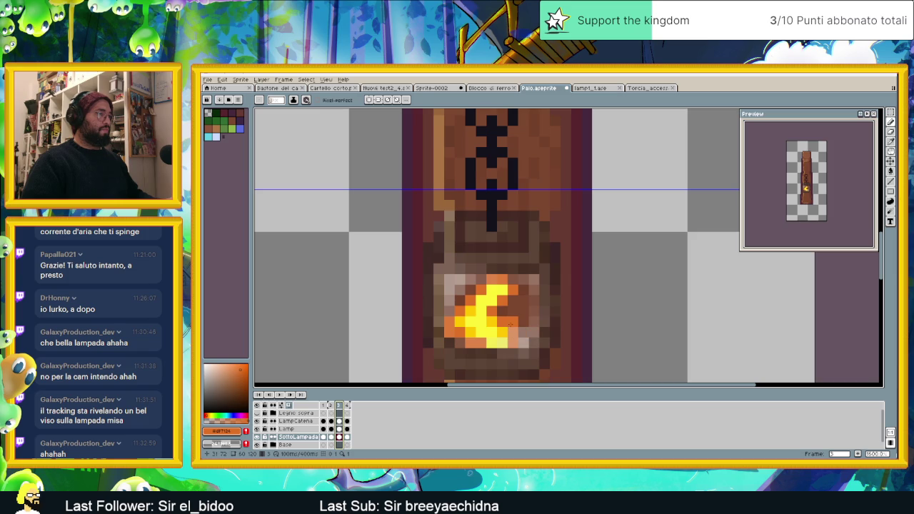
- Sample the flame's yellow and orange, comparing frame 3 against frame 2
{"action": "left_click", "coordinate": [503, 328], "text": "alt"}
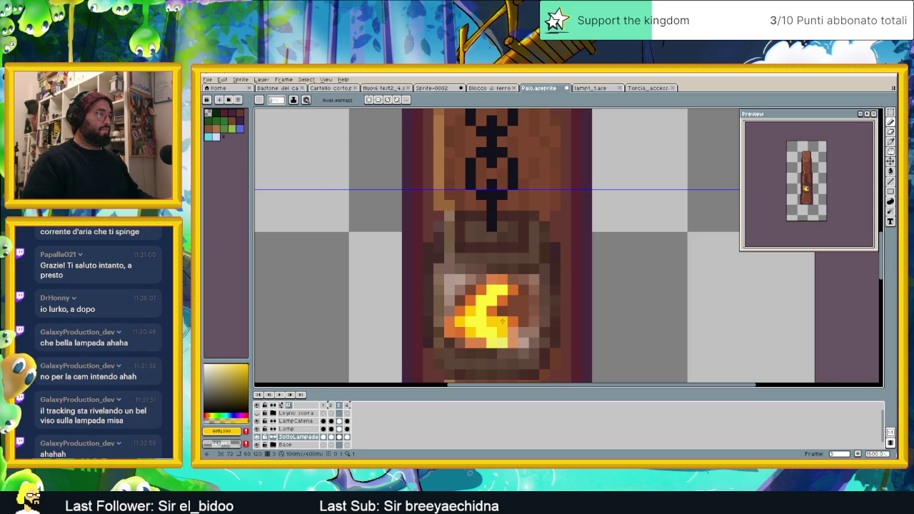
{"action": "left_click", "coordinate": [499, 311], "text": "alt"}
{"action": "scroll", "coordinate": [503, 345], "scroll_direction": "down", "scroll_amount": 2}
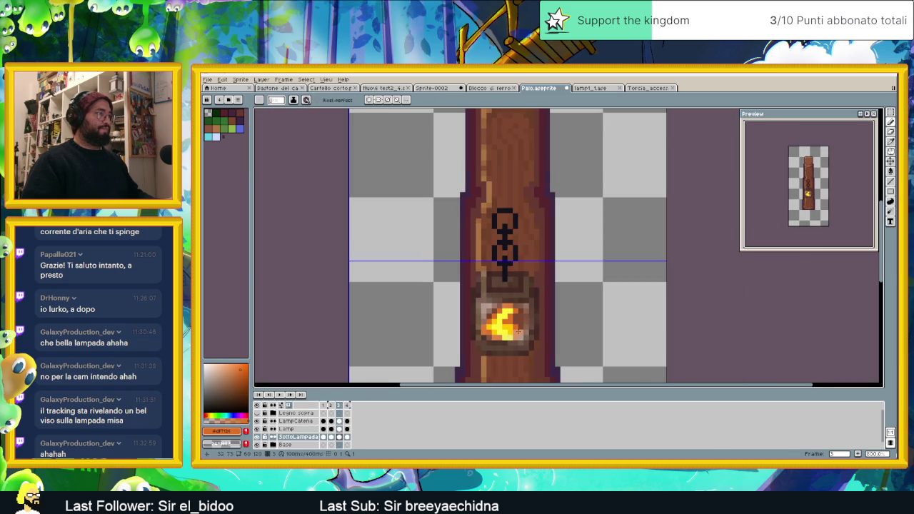
{"action": "scroll", "coordinate": [503, 353], "scroll_direction": "up", "scroll_amount": 1}
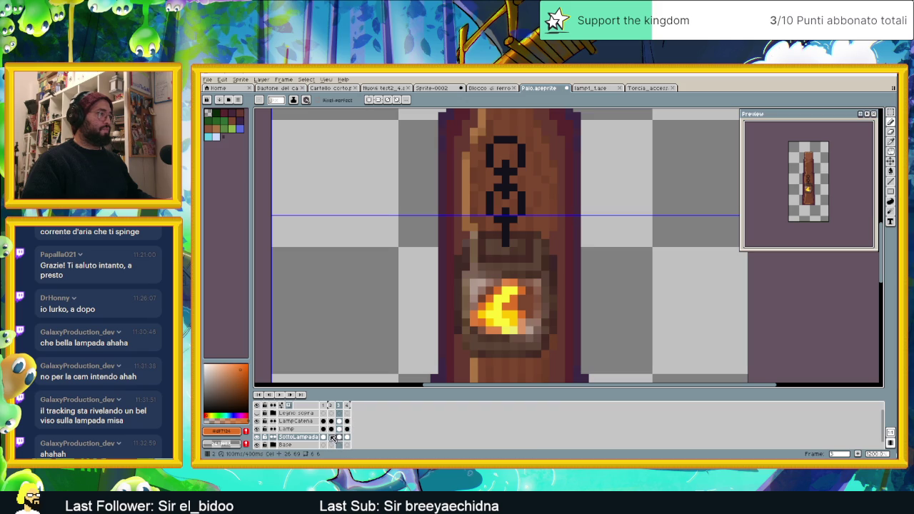
{"action": "left_click", "coordinate": [332, 438]}
{"action": "left_click", "coordinate": [341, 438]}
{"action": "scroll", "coordinate": [516, 316], "scroll_direction": "up", "scroll_amount": 1}
{"action": "scroll", "coordinate": [523, 320], "scroll_direction": "up", "scroll_amount": 1}
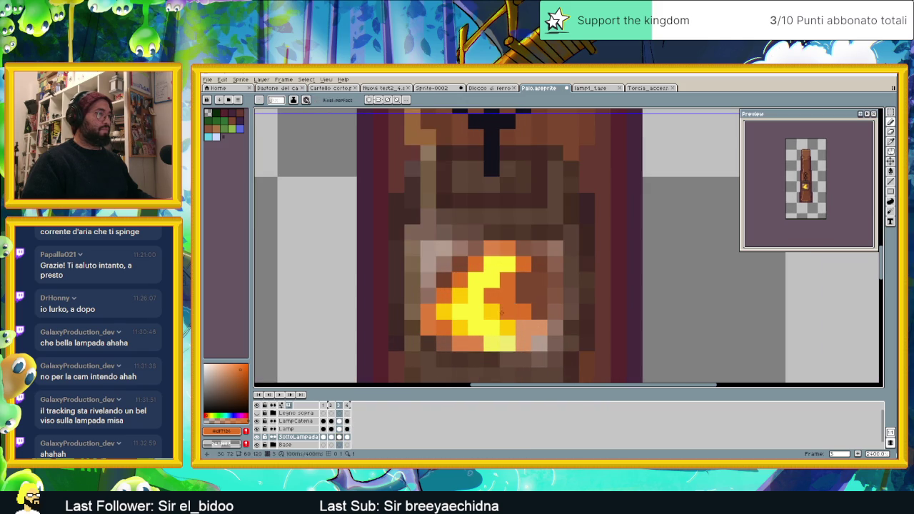
- Paint a yellow pixel into frame 3's flame and sample lighter yellow shades
{"action": "left_click", "coordinate": [506, 310], "text": "alt"}
{"action": "left_click", "coordinate": [500, 296]}
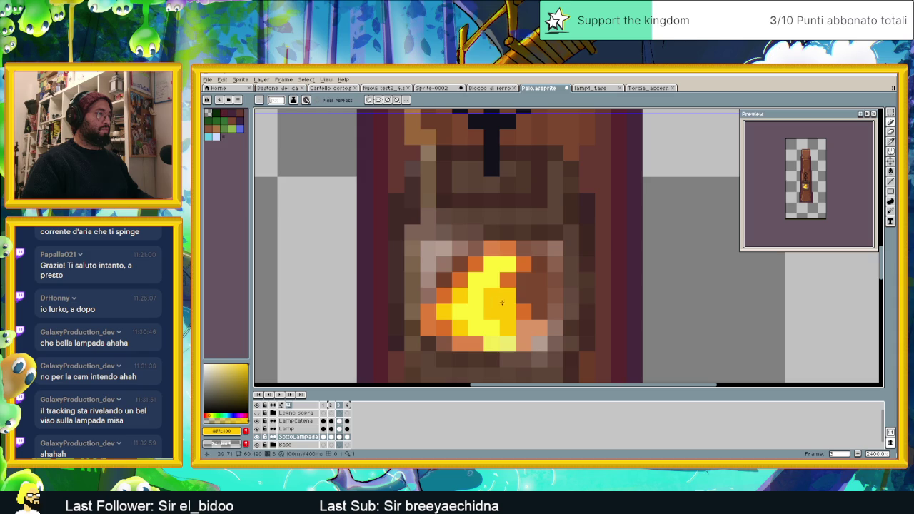
{"action": "left_click", "coordinate": [522, 306], "text": "alt"}
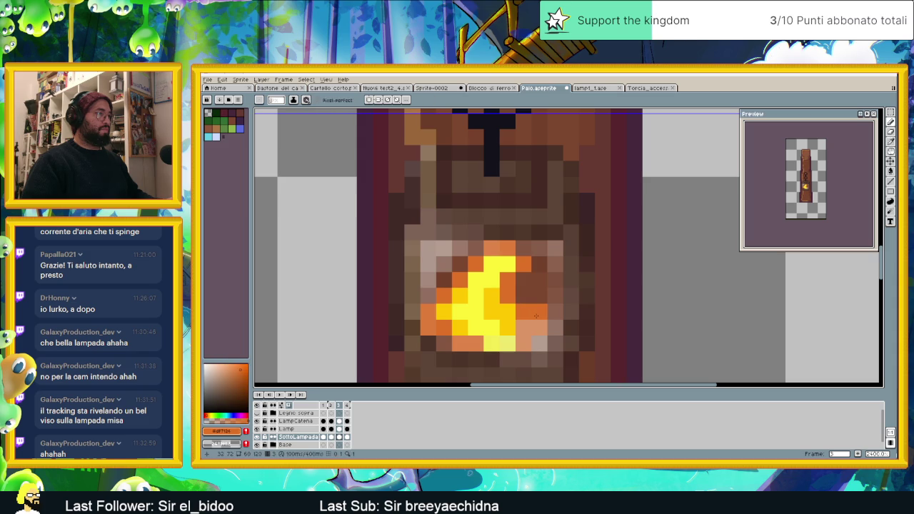
{"action": "left_click", "coordinate": [510, 315], "text": "alt"}
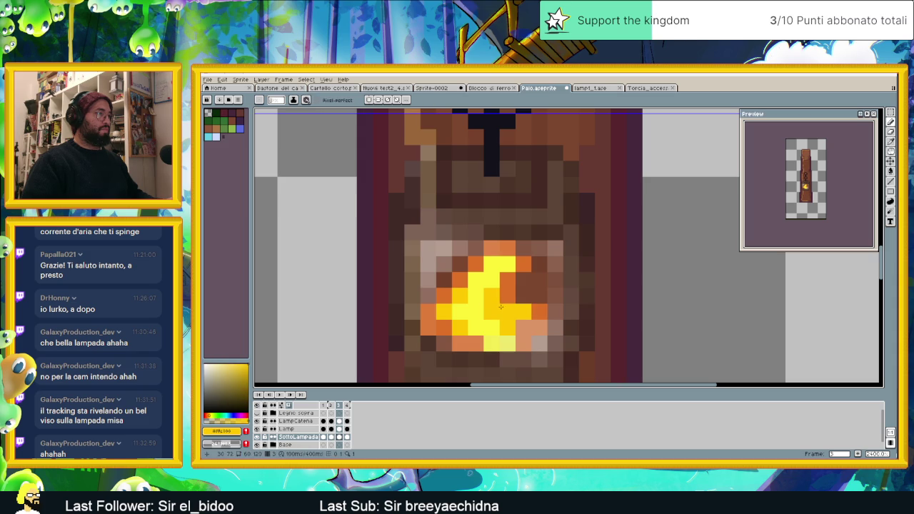
{"action": "left_click", "coordinate": [503, 306], "text": "alt"}
{"action": "left_click", "coordinate": [508, 309], "text": "alt"}
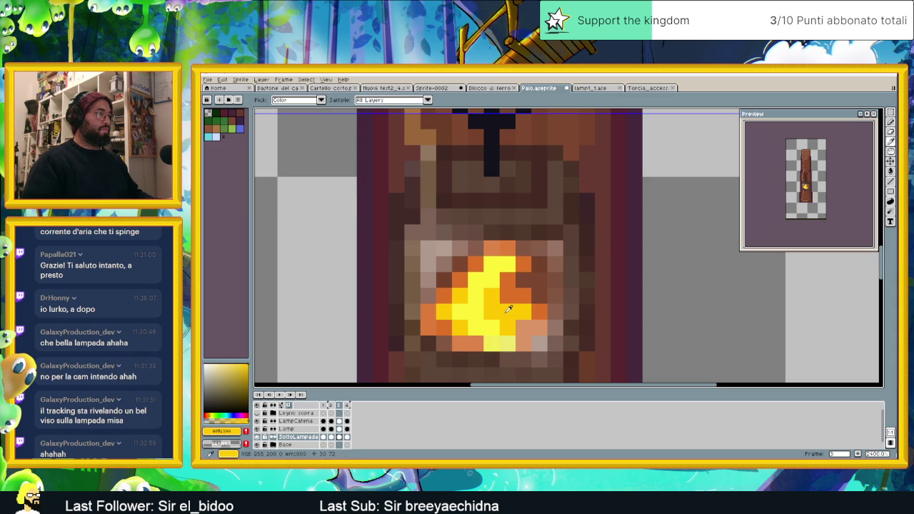
{"action": "left_click", "coordinate": [489, 311], "text": "alt"}
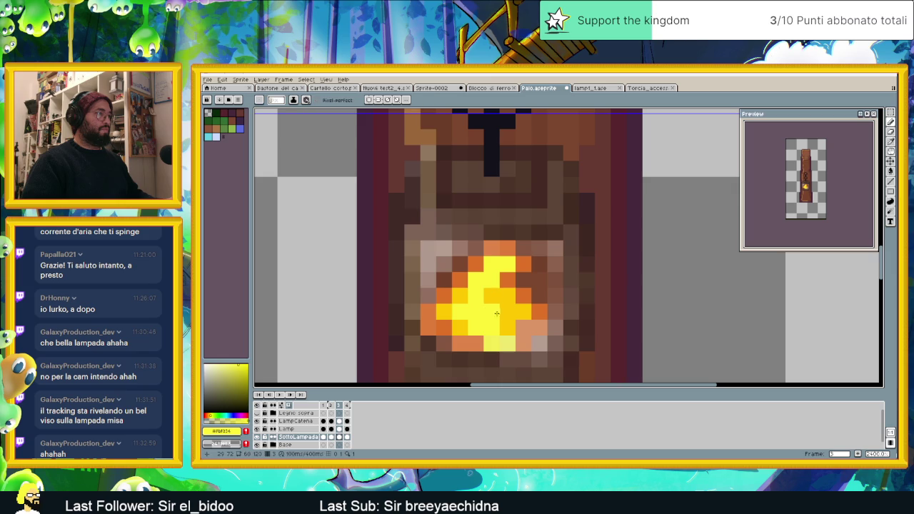
- Step through flame frames 2, 3 and 4, return to frame 1, and play the animation
{"action": "scroll", "coordinate": [480, 335], "scroll_direction": "down", "scroll_amount": 2}
{"action": "scroll", "coordinate": [486, 336], "scroll_direction": "up", "scroll_amount": 1}
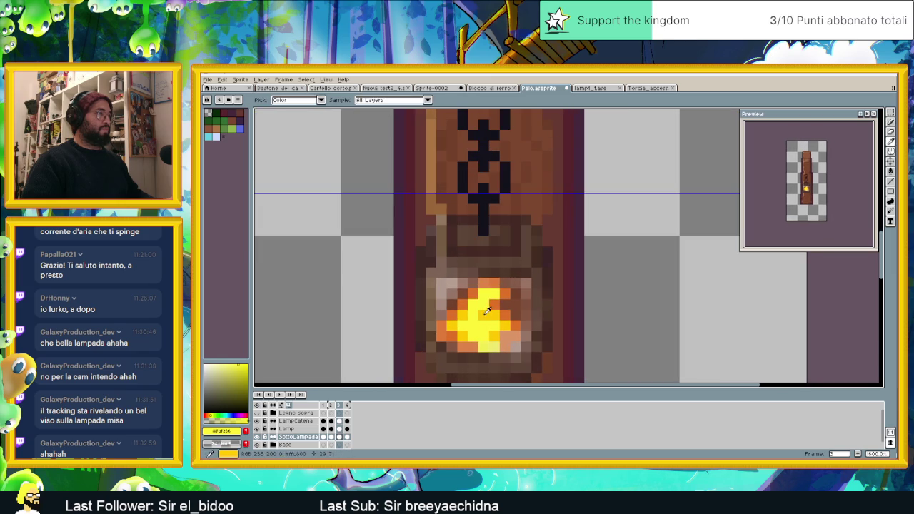
{"action": "scroll", "coordinate": [494, 337], "scroll_direction": "down", "scroll_amount": 2}
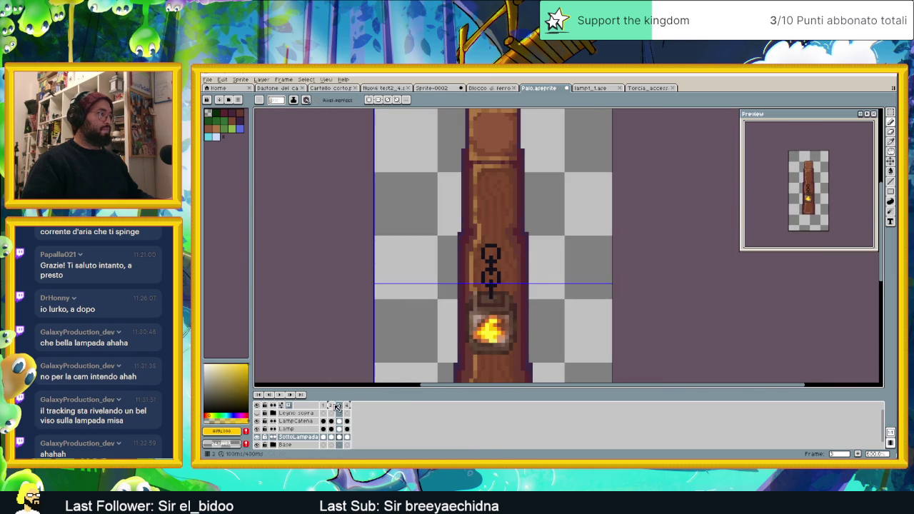
{"action": "left_click", "coordinate": [333, 406]}
{"action": "left_click", "coordinate": [340, 406]}
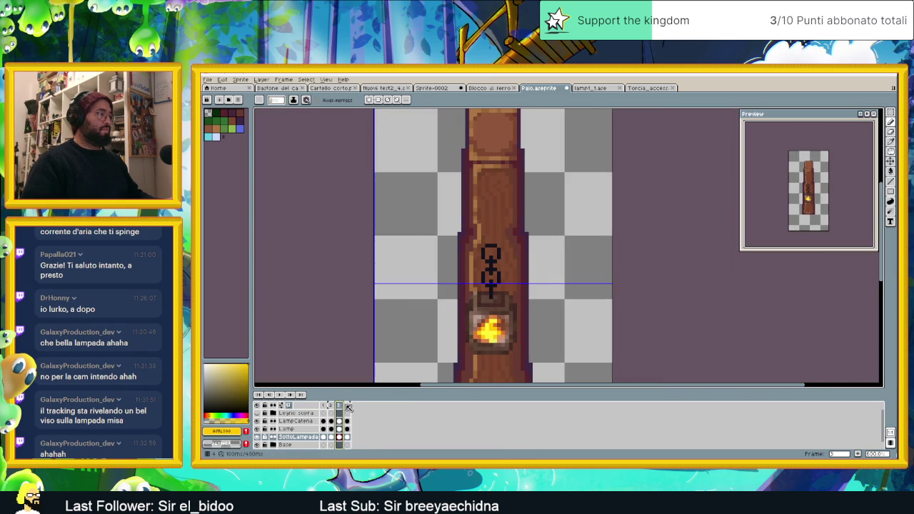
{"action": "left_click", "coordinate": [348, 405]}
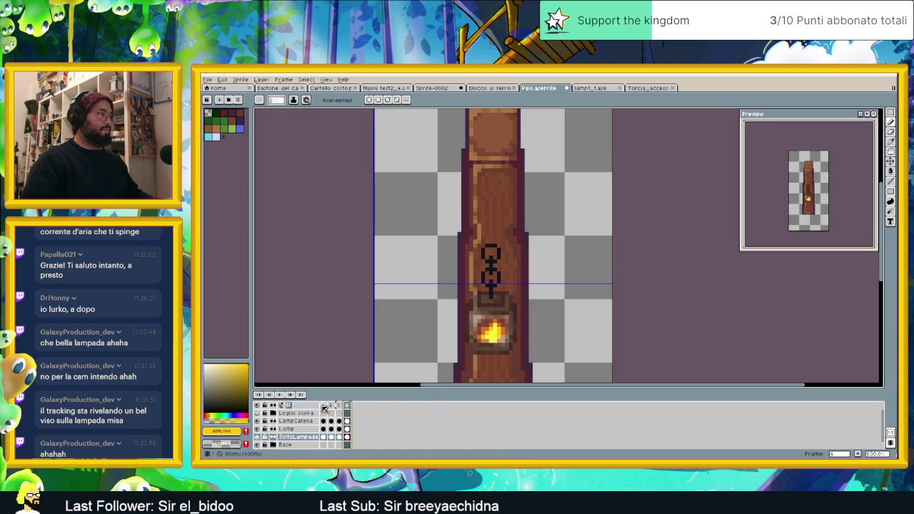
{"action": "left_click", "coordinate": [325, 409]}
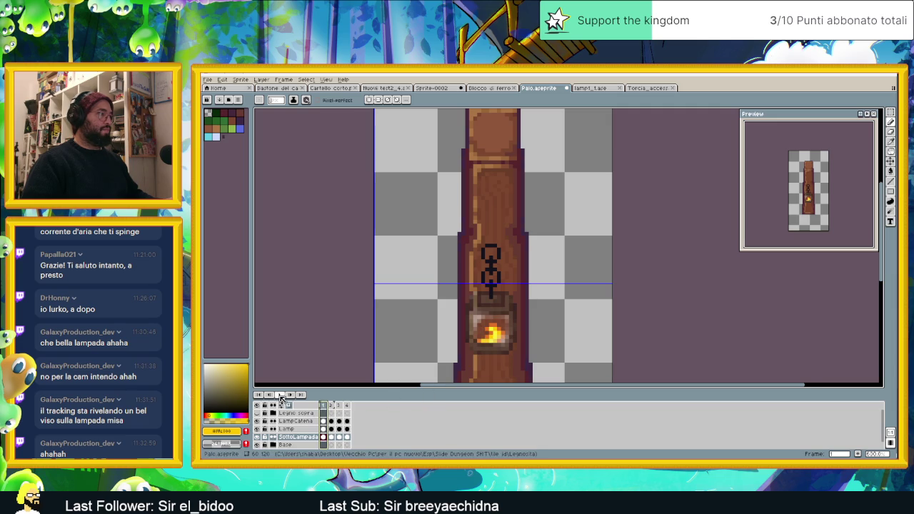
{"action": "left_click", "coordinate": [279, 394]}
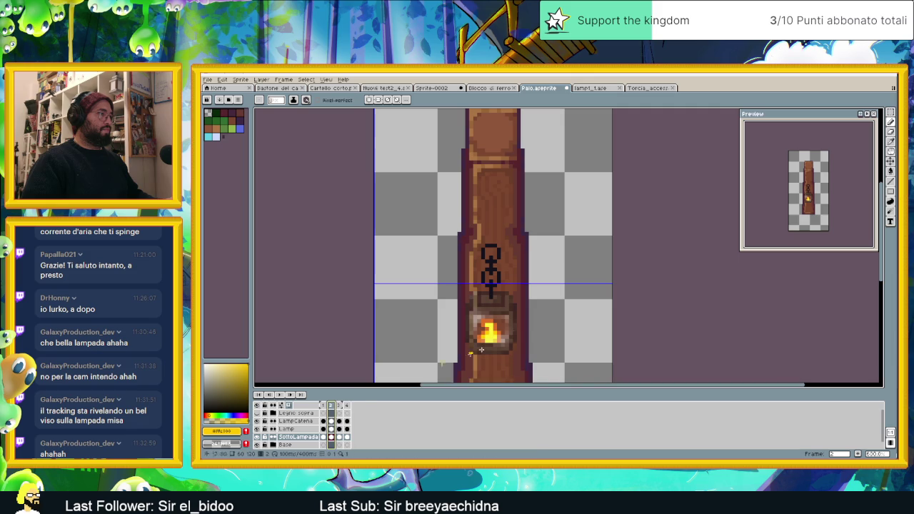
- Sample the flame's orange and yellow colours from the canvas
{"action": "scroll", "coordinate": [493, 334], "scroll_direction": "up", "scroll_amount": 1}
{"action": "scroll", "coordinate": [493, 334], "scroll_direction": "up", "scroll_amount": 1}
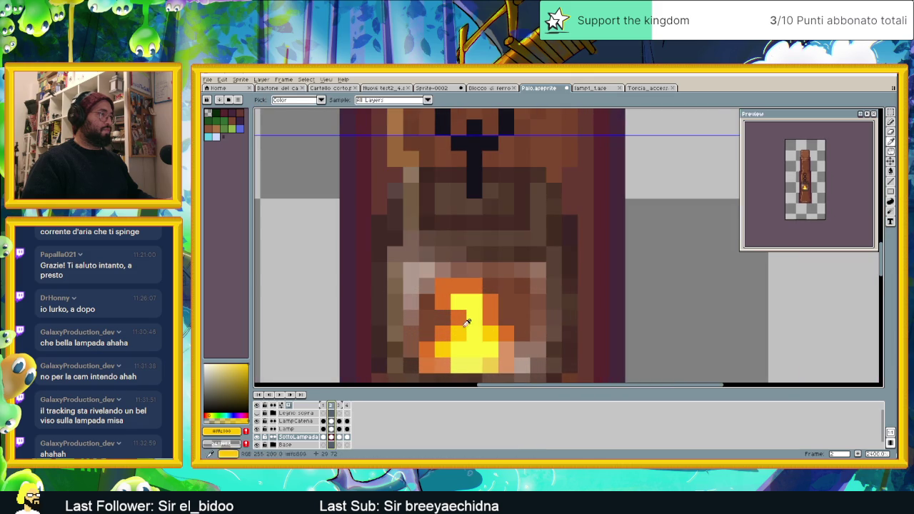
{"action": "left_click", "coordinate": [437, 315], "text": "alt"}
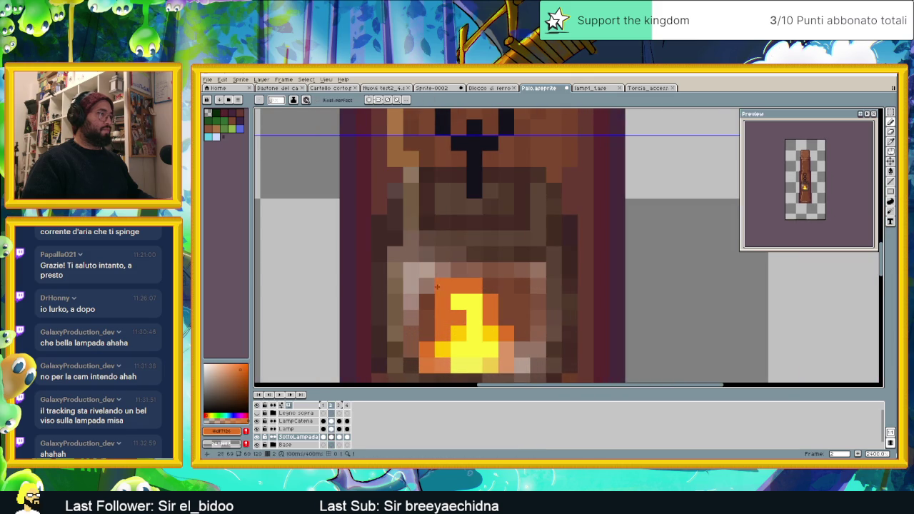
{"action": "left_click", "coordinate": [463, 329], "text": "alt"}
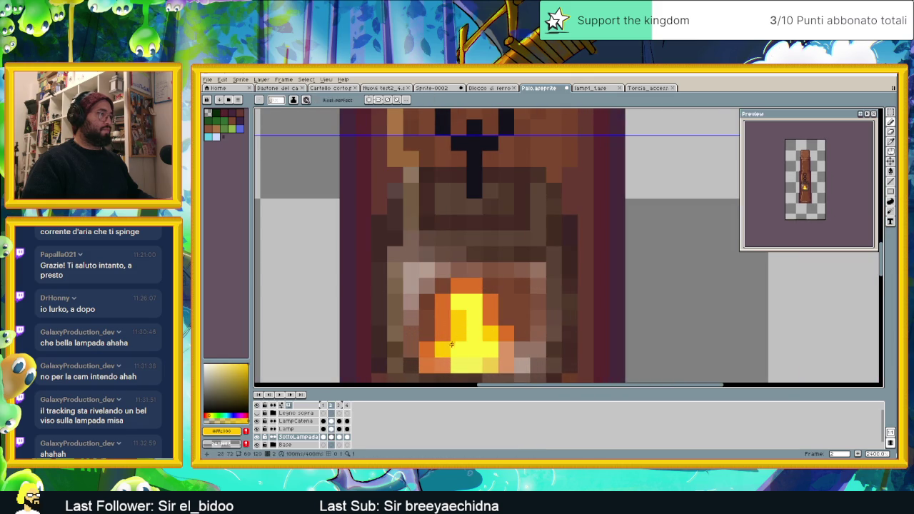
{"action": "scroll", "coordinate": [465, 352], "scroll_direction": "down", "scroll_amount": 3}
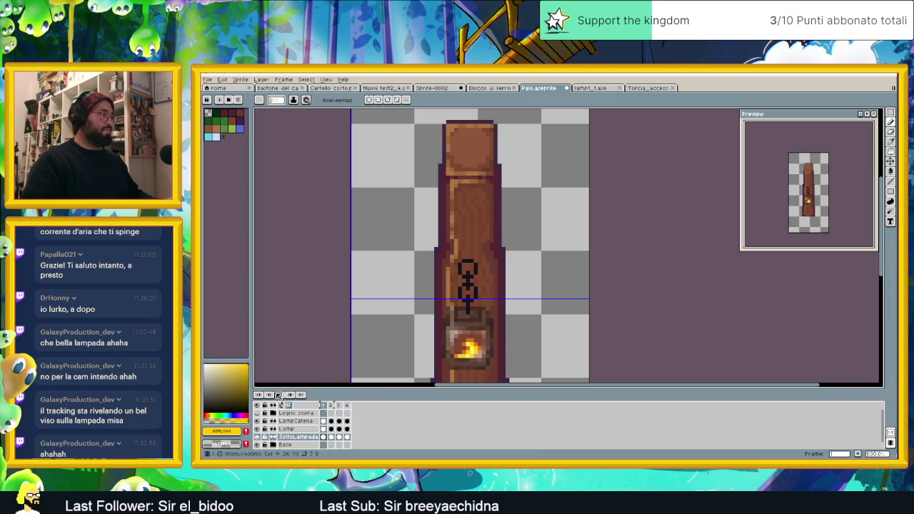
{"action": "scroll", "coordinate": [449, 355], "scroll_direction": "up", "scroll_amount": 2}
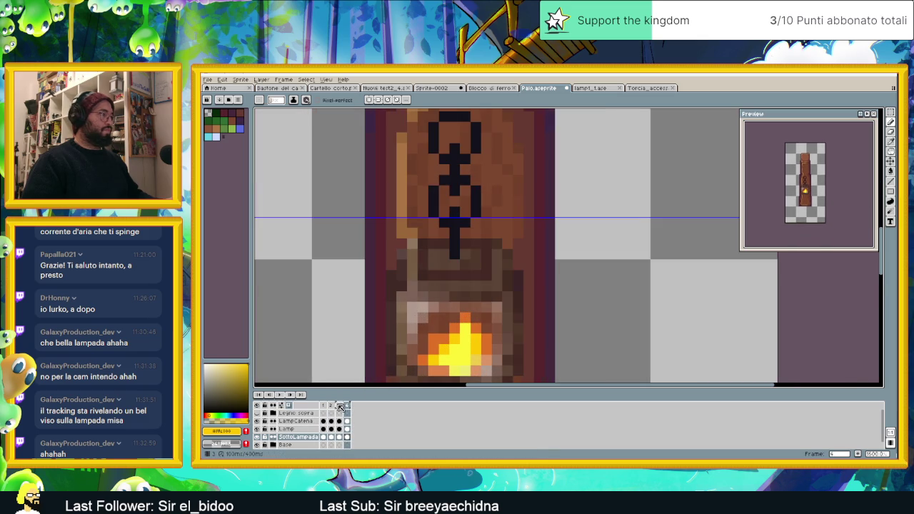
- Review flame frames 3, 1 and 2 and sample the yellow from frame 2
{"action": "left_click", "coordinate": [338, 405]}
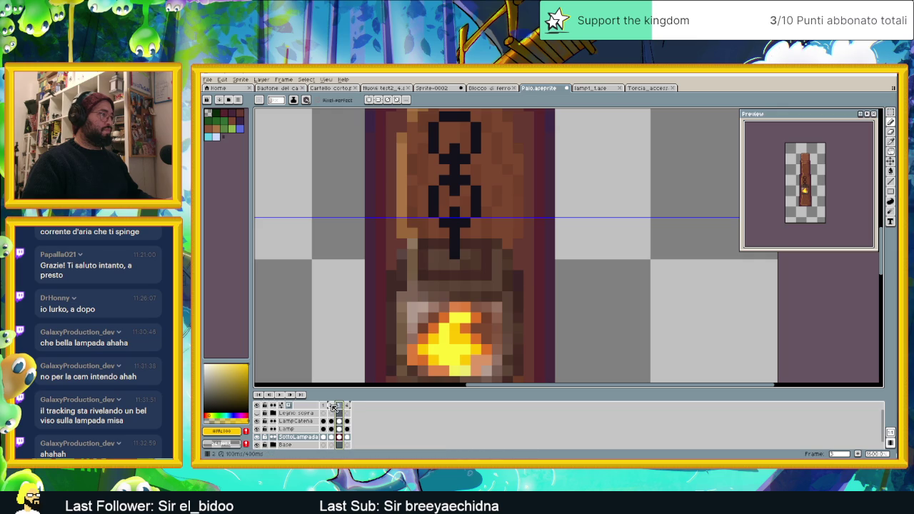
{"action": "left_click", "coordinate": [331, 405]}
{"action": "left_click", "coordinate": [325, 405]}
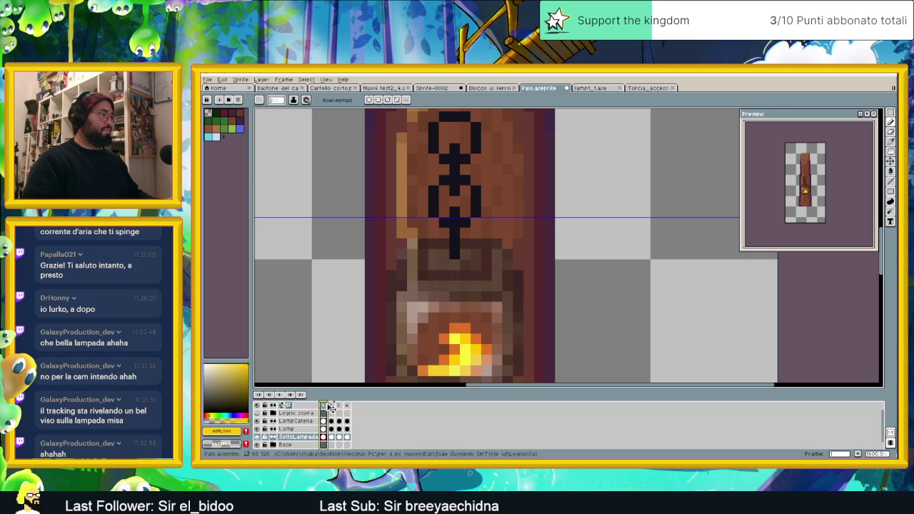
{"action": "left_click", "coordinate": [332, 406]}
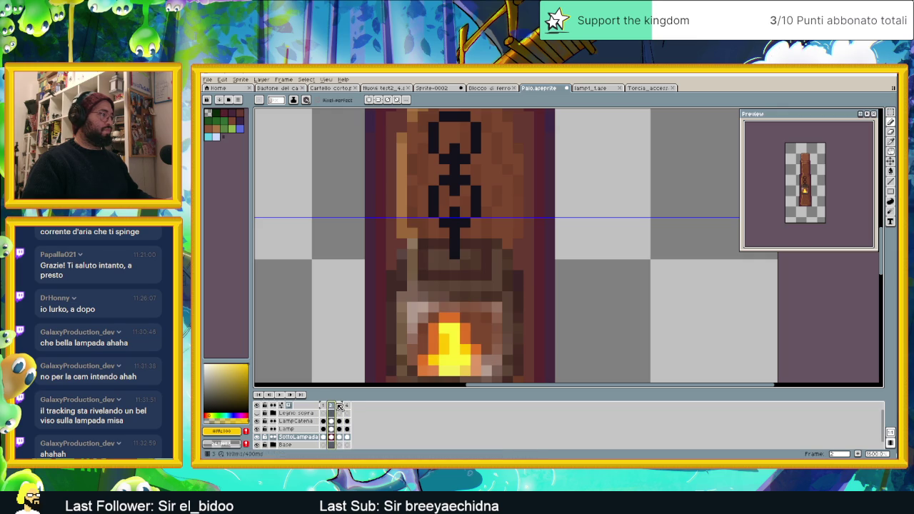
{"action": "scroll", "coordinate": [423, 358], "scroll_direction": "up", "scroll_amount": 1}
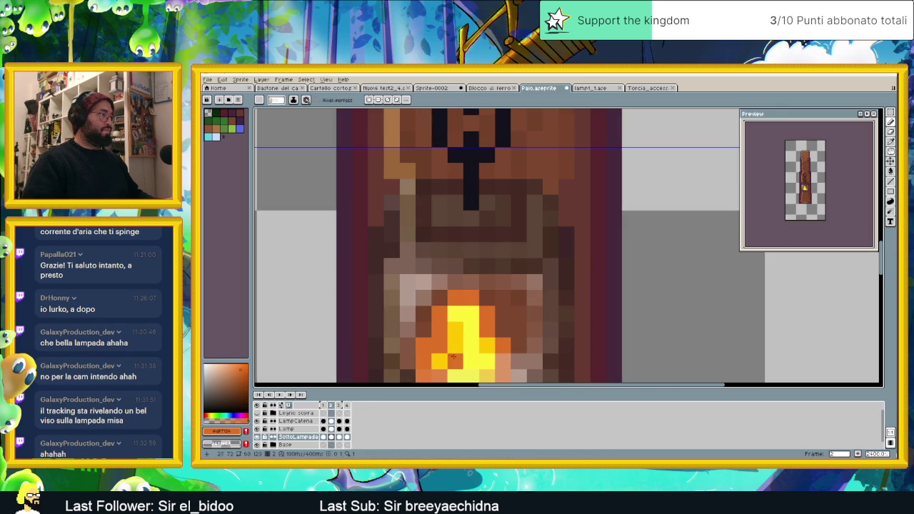
{"action": "left_click", "coordinate": [444, 351], "text": "alt"}
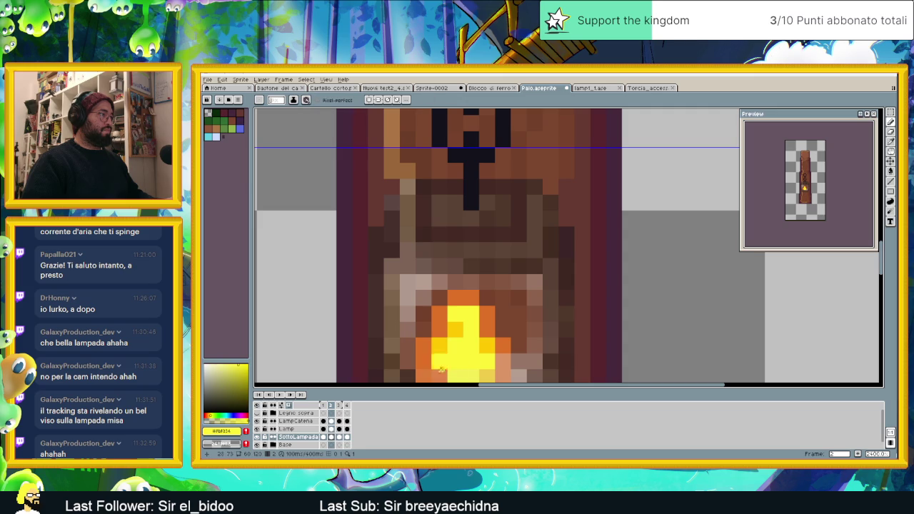
{"action": "scroll", "coordinate": [443, 366], "scroll_direction": "down", "scroll_amount": 2}
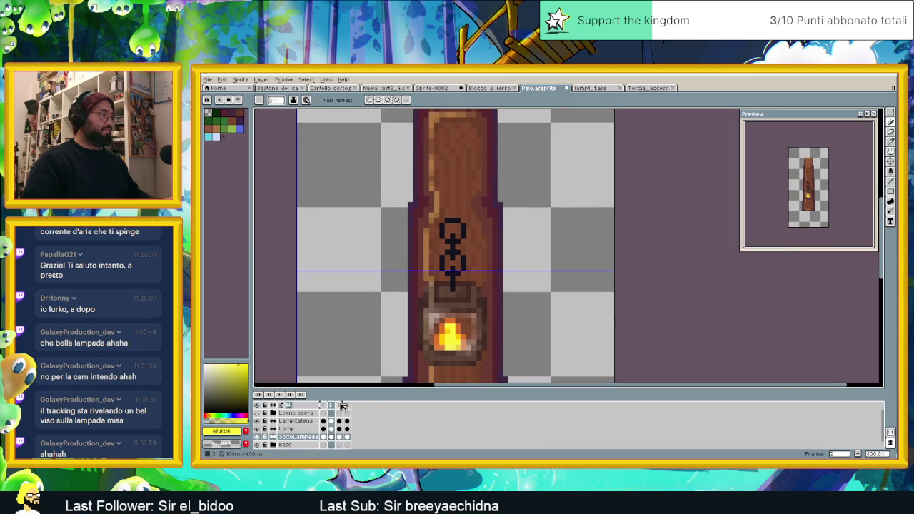
- On frame 3, paint an orange pixel into the yellow flame, then view frame 4
{"action": "left_click", "coordinate": [343, 406]}
{"action": "scroll", "coordinate": [444, 327], "scroll_direction": "up", "scroll_amount": 1}
{"action": "scroll", "coordinate": [444, 325], "scroll_direction": "up", "scroll_amount": 1}
{"action": "left_click", "coordinate": [444, 325], "text": "alt"}
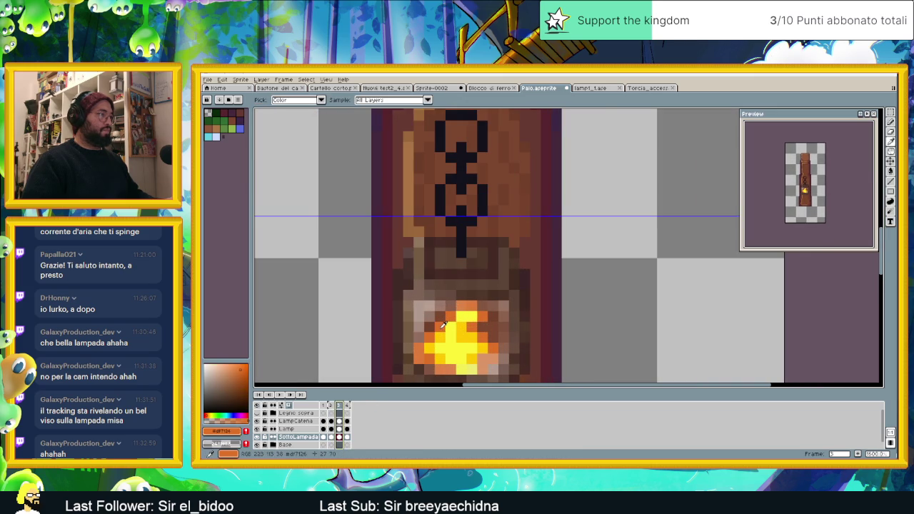
{"action": "left_click", "coordinate": [458, 357]}
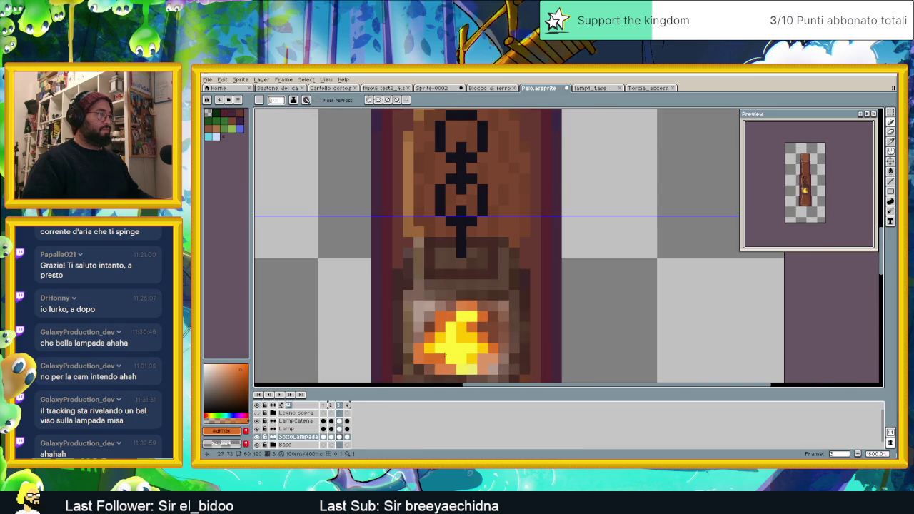
{"action": "scroll", "coordinate": [446, 355], "scroll_direction": "down", "scroll_amount": 2}
{"action": "left_click", "coordinate": [341, 414]}
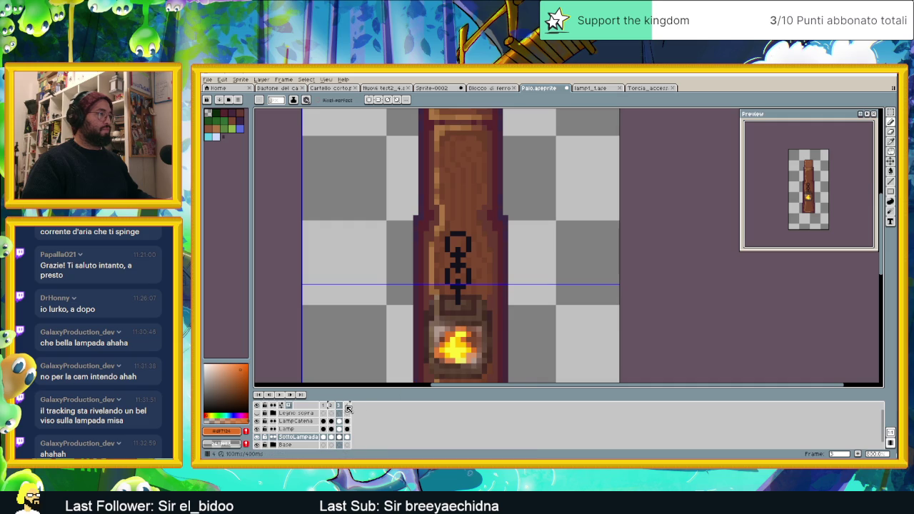
{"action": "left_click", "coordinate": [348, 406]}
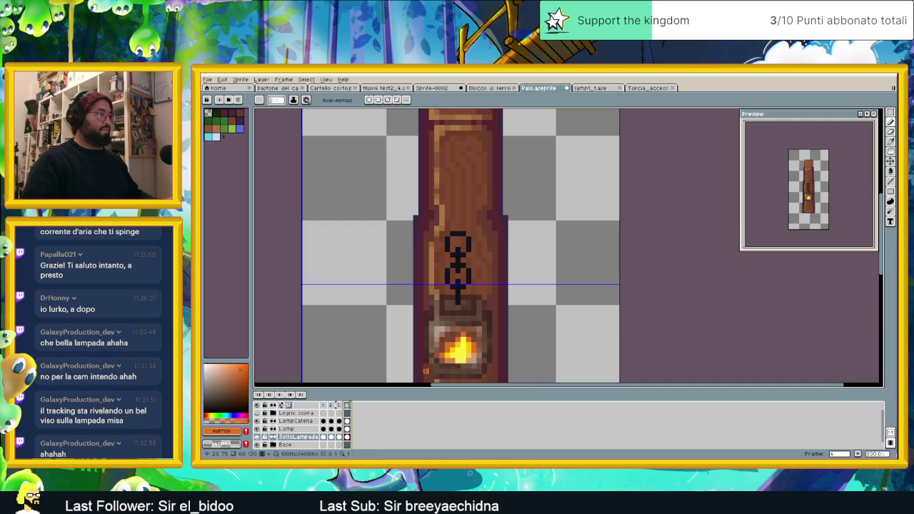
- Play and stop the flicker animation, then select the SottoLampada cels in frames 2 and 3
{"action": "left_click", "coordinate": [282, 396]}
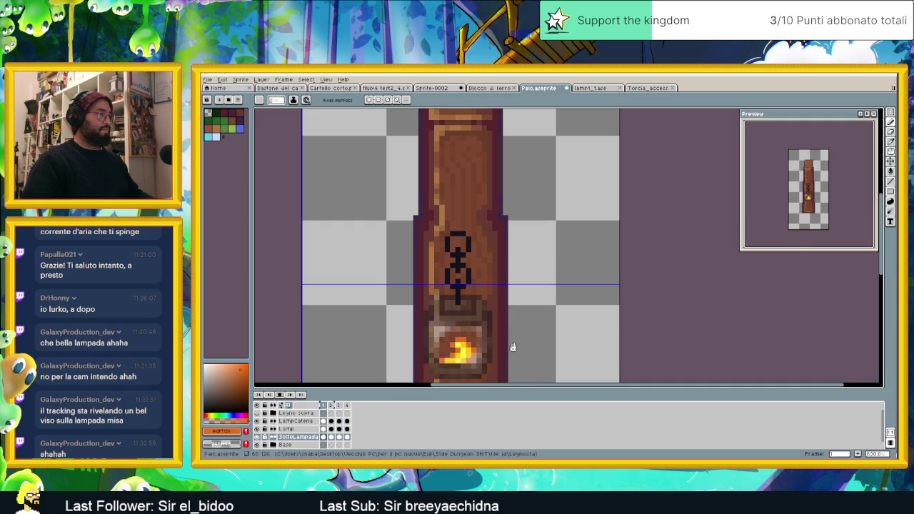
{"action": "scroll", "coordinate": [511, 348], "scroll_direction": "down", "scroll_amount": 2}
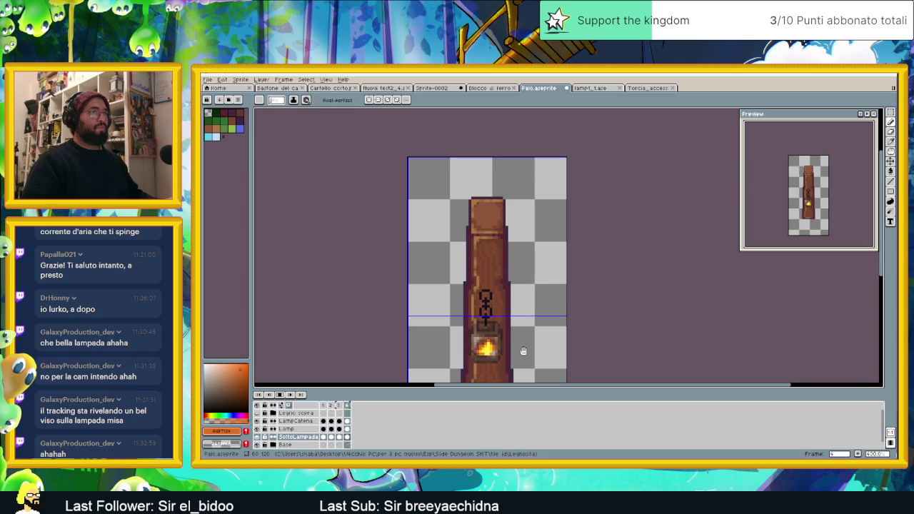
{"action": "scroll", "coordinate": [515, 353], "scroll_direction": "up", "scroll_amount": 1}
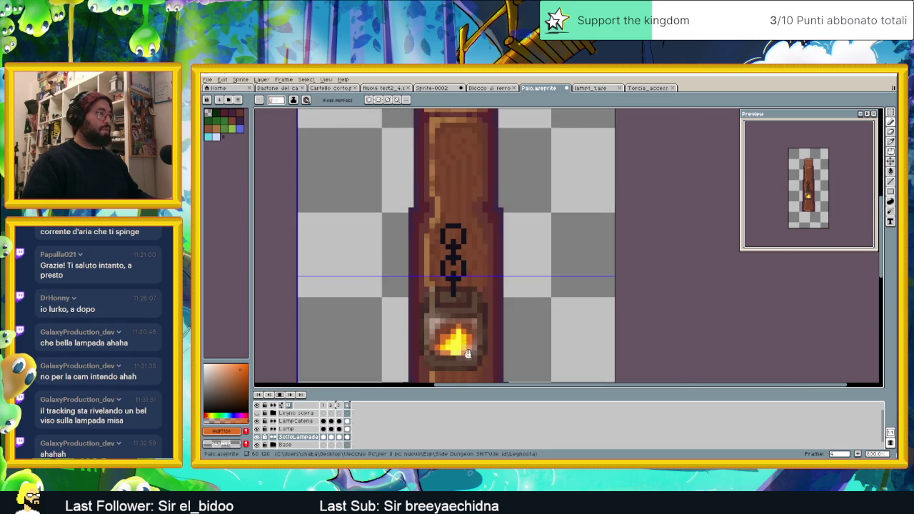
{"action": "scroll", "coordinate": [516, 353], "scroll_direction": "up", "scroll_amount": 1}
{"action": "left_click", "coordinate": [281, 396]}
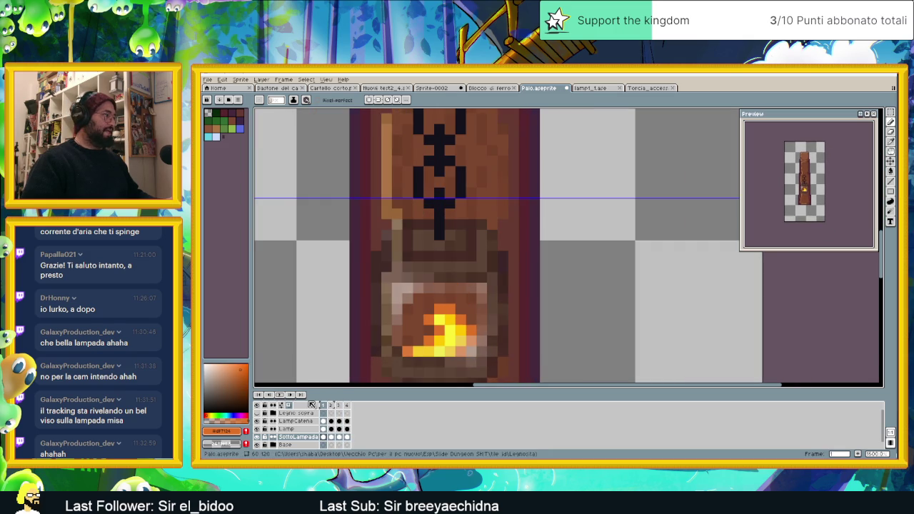
{"action": "left_click", "coordinate": [336, 438]}
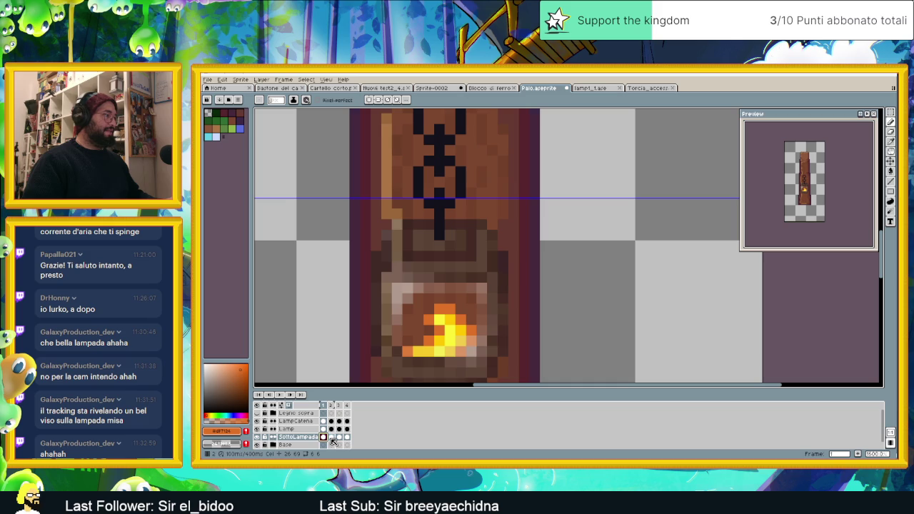
{"action": "left_click", "coordinate": [339, 438]}
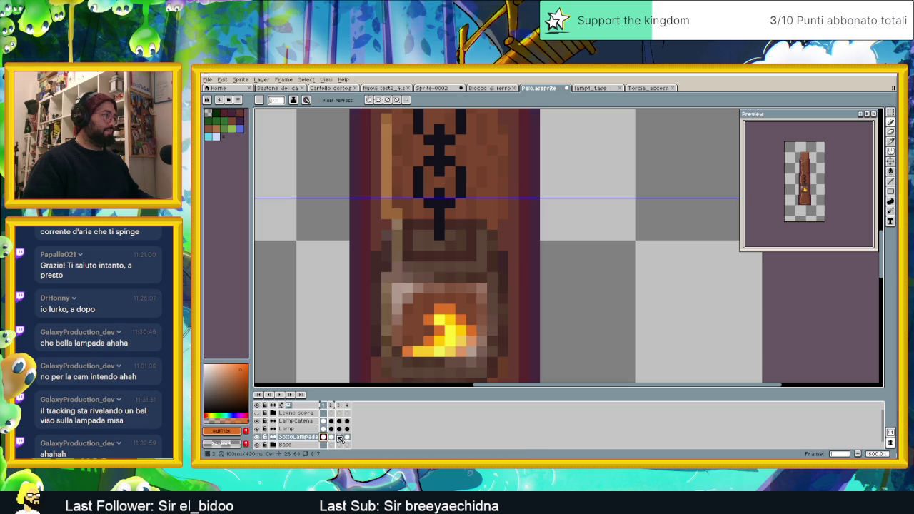
{"action": "right_click", "coordinate": [301, 437]}
{"action": "mouse_move", "coordinate": [316, 408]}
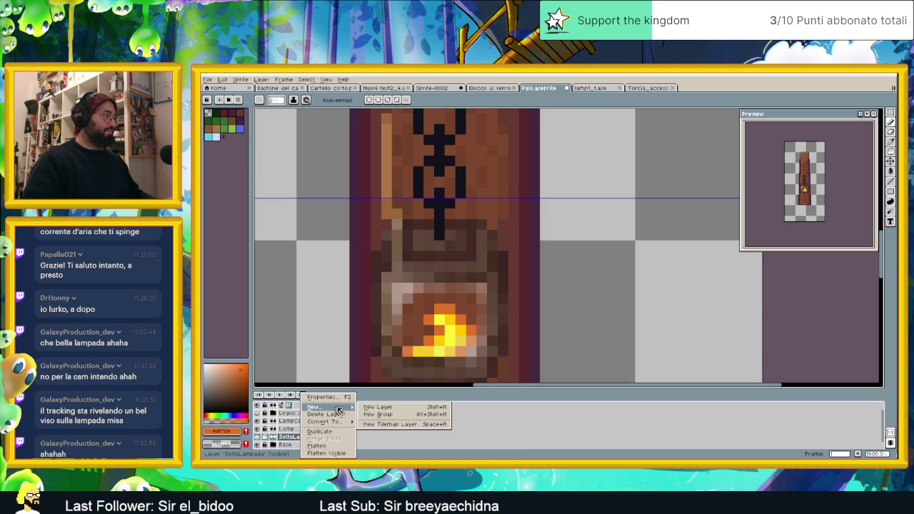
{"action": "left_click", "coordinate": [378, 407]}
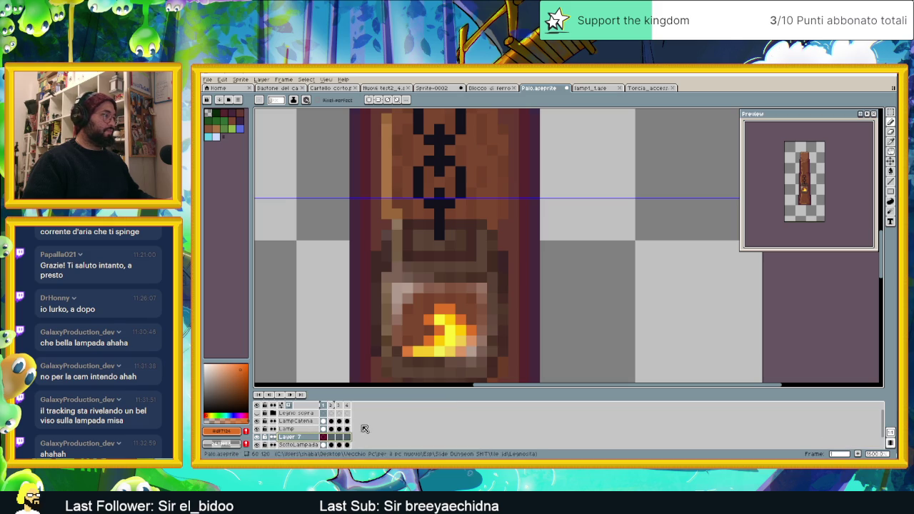
{"action": "left_click", "coordinate": [325, 405]}
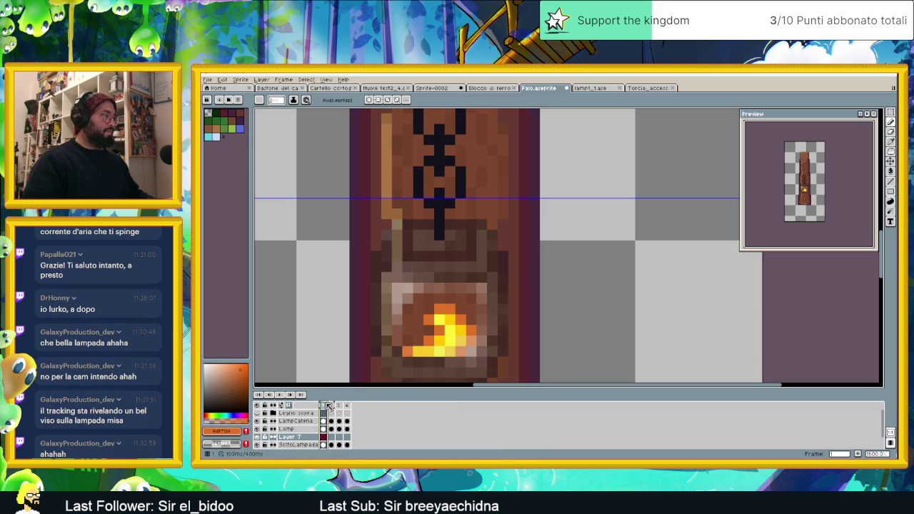
{"action": "left_click", "coordinate": [430, 348], "text": "alt"}
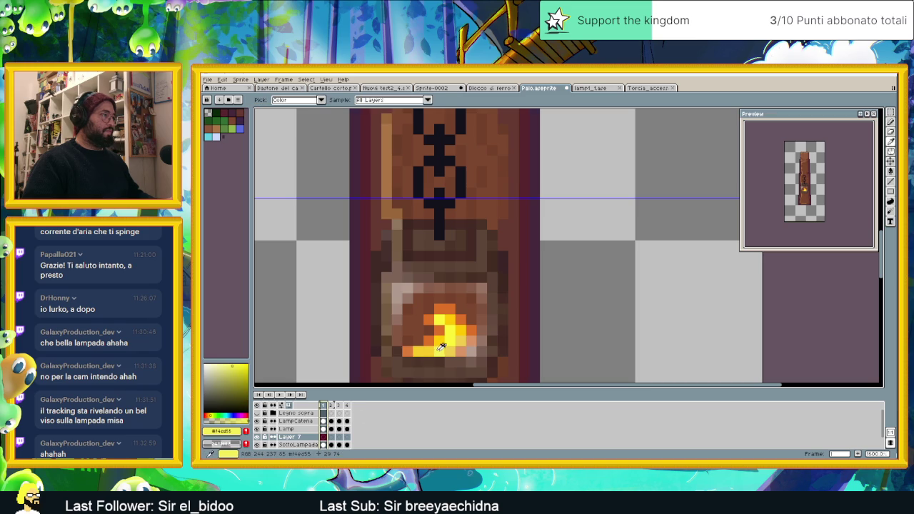
{"action": "left_click", "coordinate": [408, 330]}
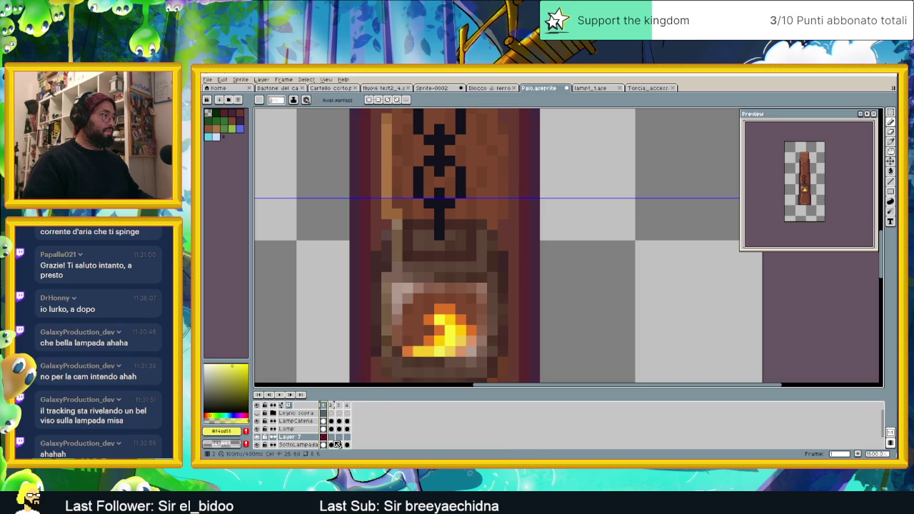
{"action": "left_click", "coordinate": [332, 445]}
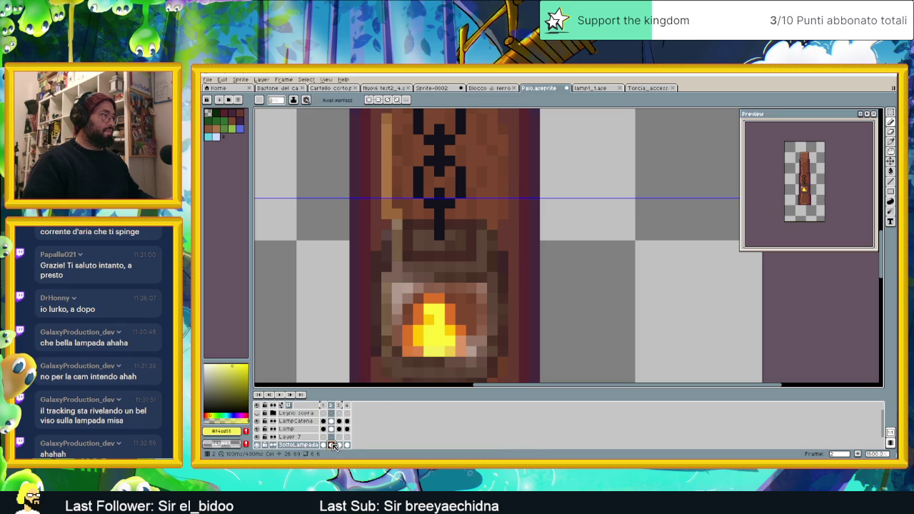
{"action": "left_click", "coordinate": [341, 445]}
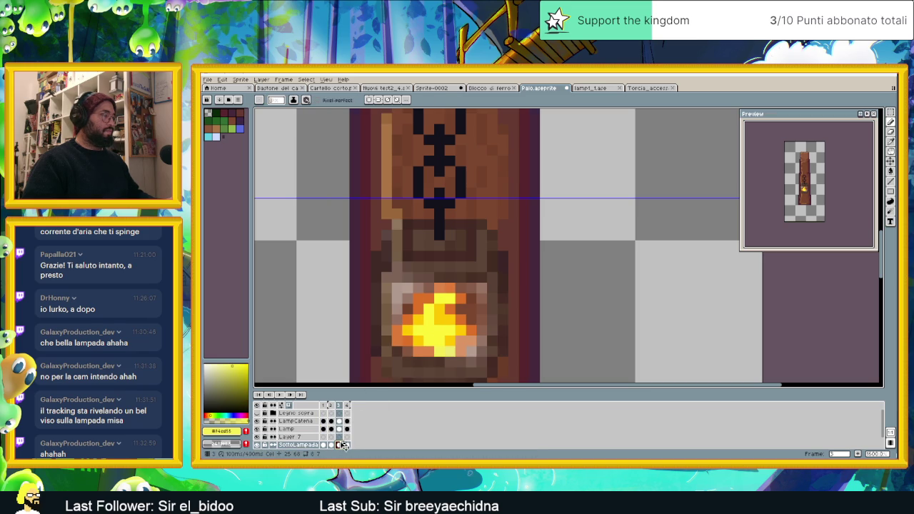
{"action": "left_click", "coordinate": [348, 445]}
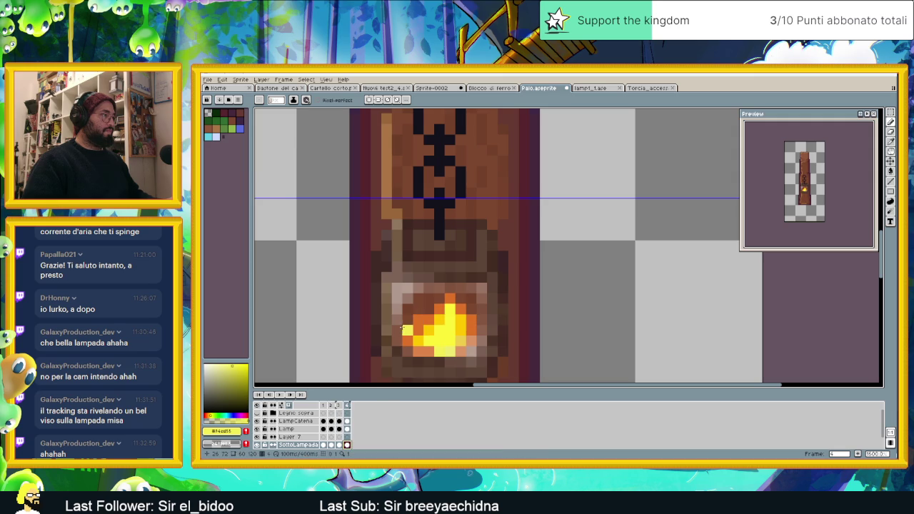
{"action": "left_click", "coordinate": [325, 445]}
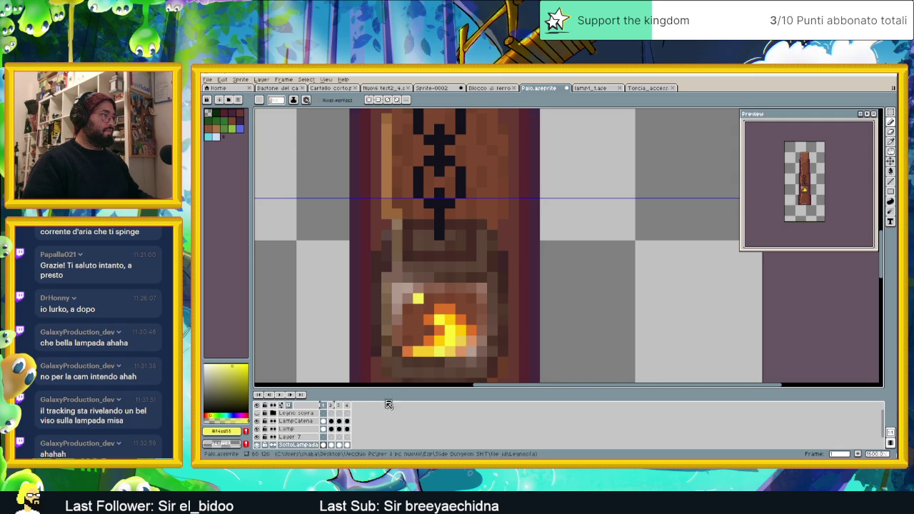
{"action": "left_click", "coordinate": [331, 445]}
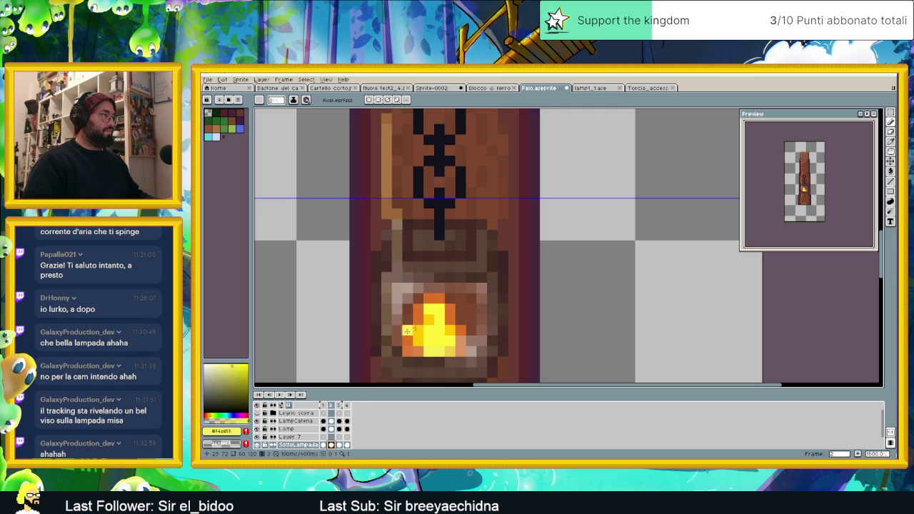
{"action": "left_click", "coordinate": [471, 308]}
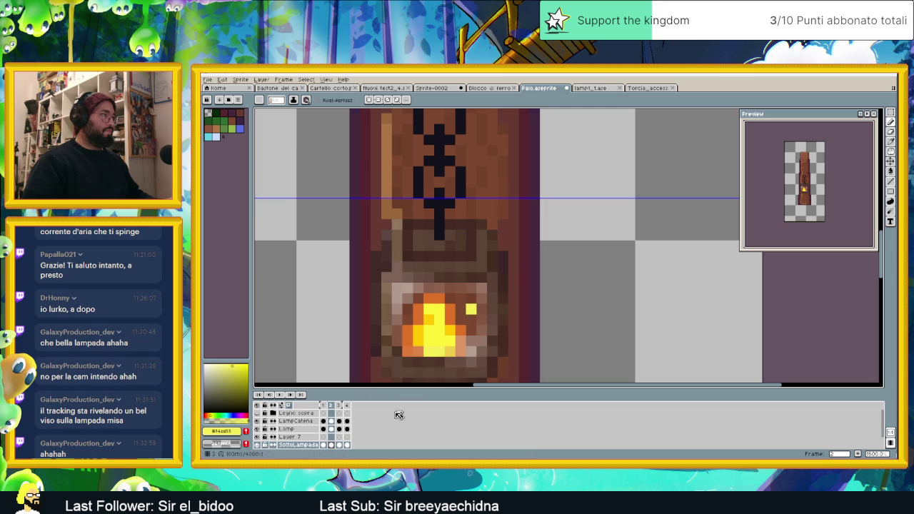
{"action": "left_click", "coordinate": [340, 445]}
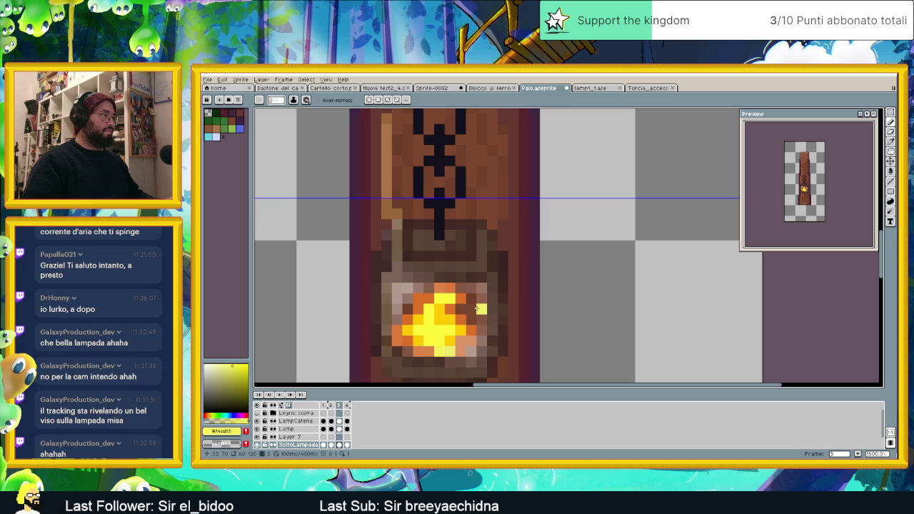
{"action": "left_click", "coordinate": [332, 428]}
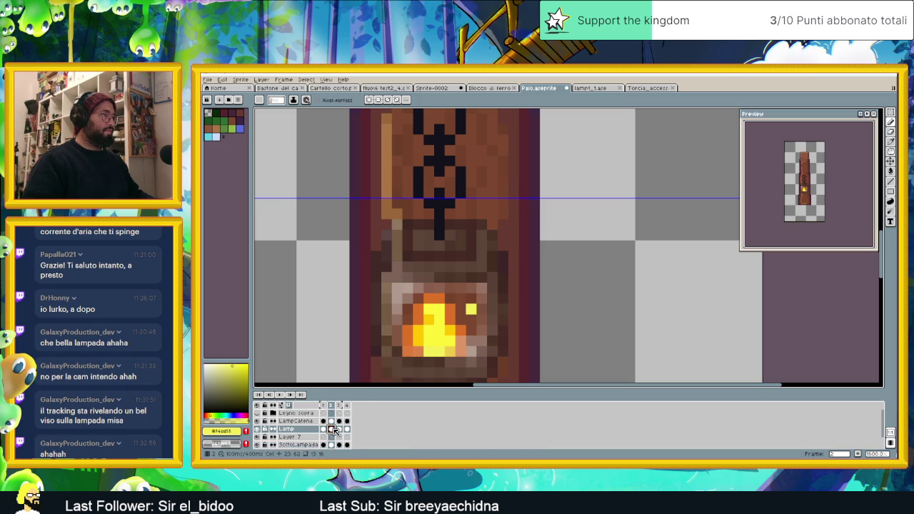
{"action": "left_click", "coordinate": [340, 429]}
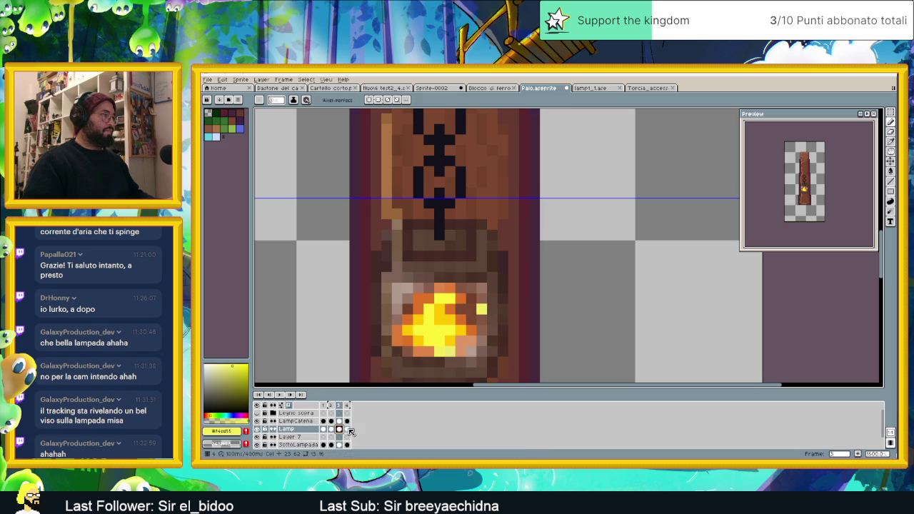
{"action": "left_click", "coordinate": [348, 430]}
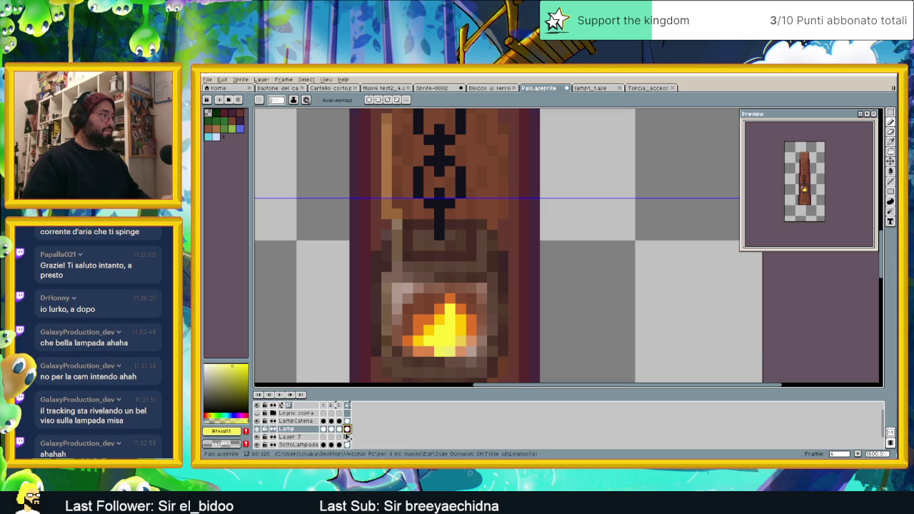
{"action": "left_click", "coordinate": [346, 437]}
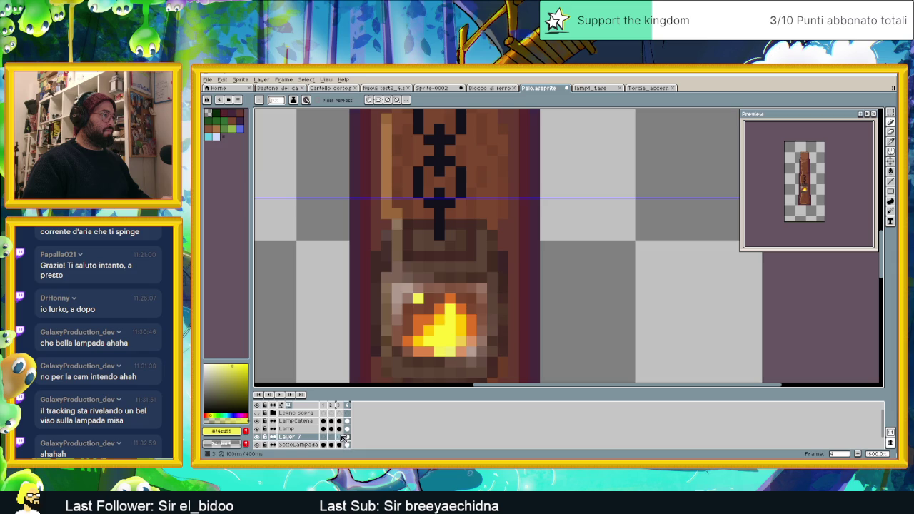
{"action": "left_click", "coordinate": [338, 437]}
{"action": "left_click", "coordinate": [325, 438]}
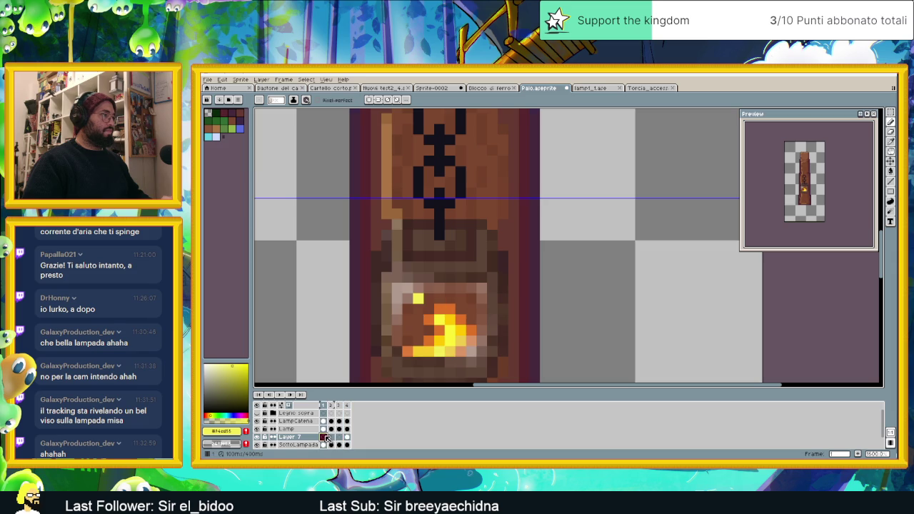
{"action": "left_click", "coordinate": [347, 437]}
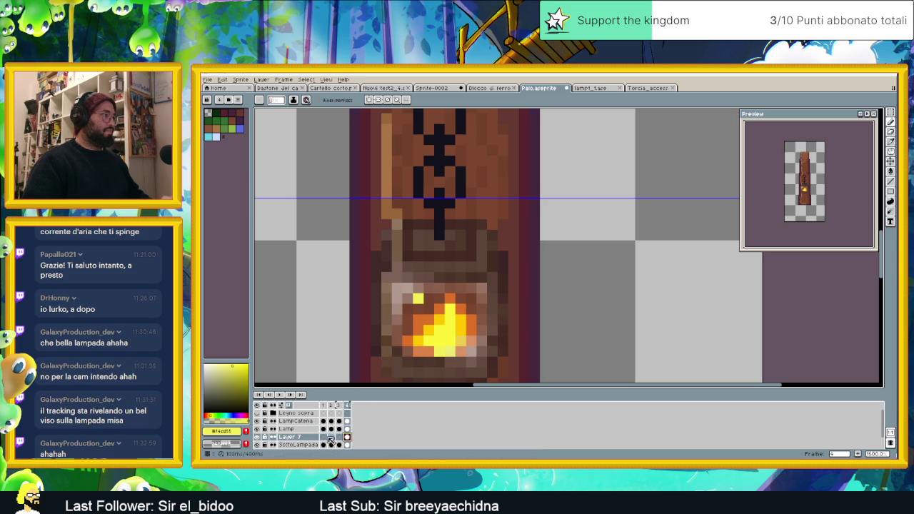
{"action": "left_click", "coordinate": [326, 438]}
{"action": "left_click", "coordinate": [324, 429]}
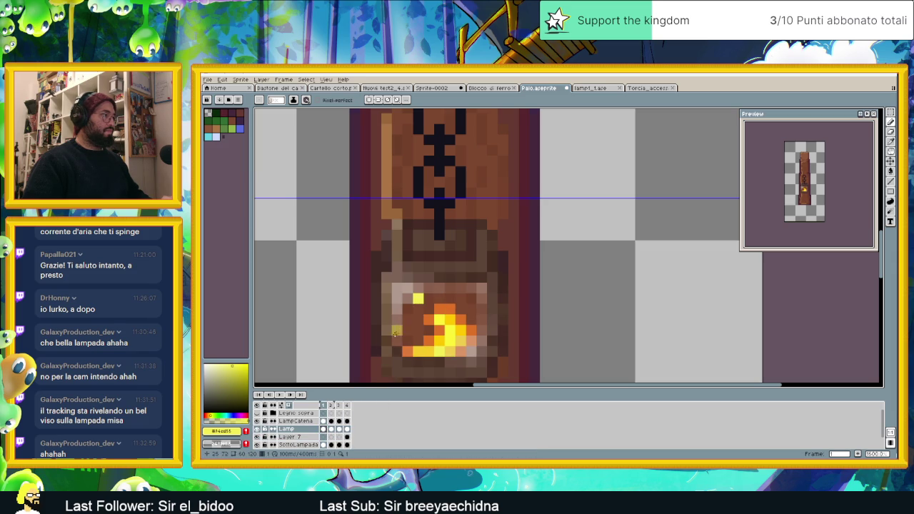
{"action": "left_click", "coordinate": [328, 444]}
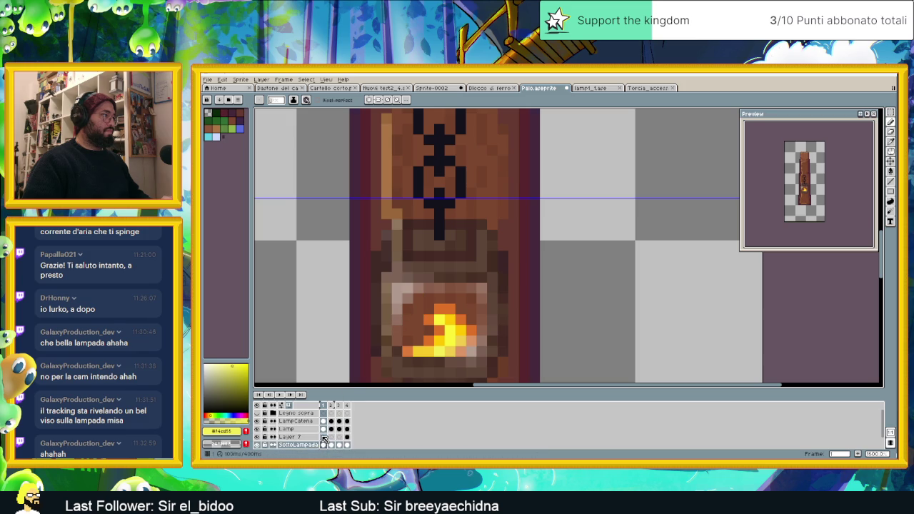
{"action": "left_click", "coordinate": [347, 438]}
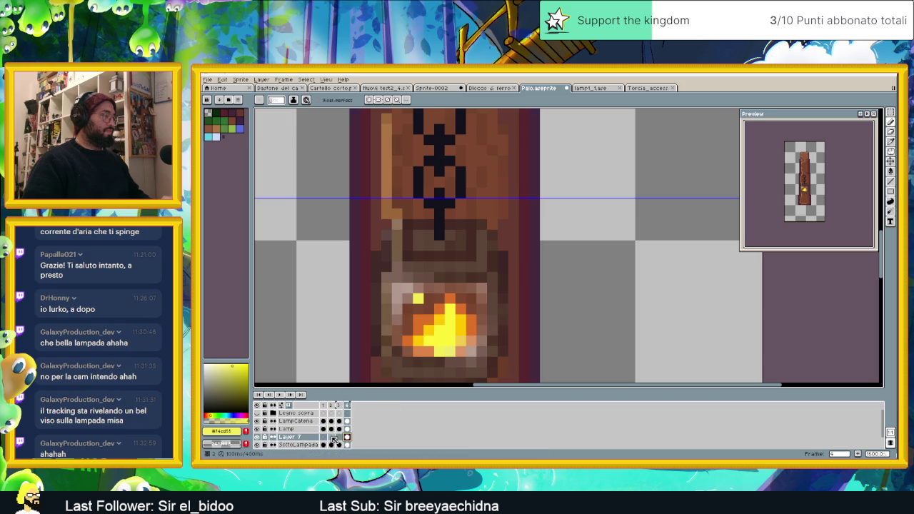
{"action": "left_click", "coordinate": [324, 438]}
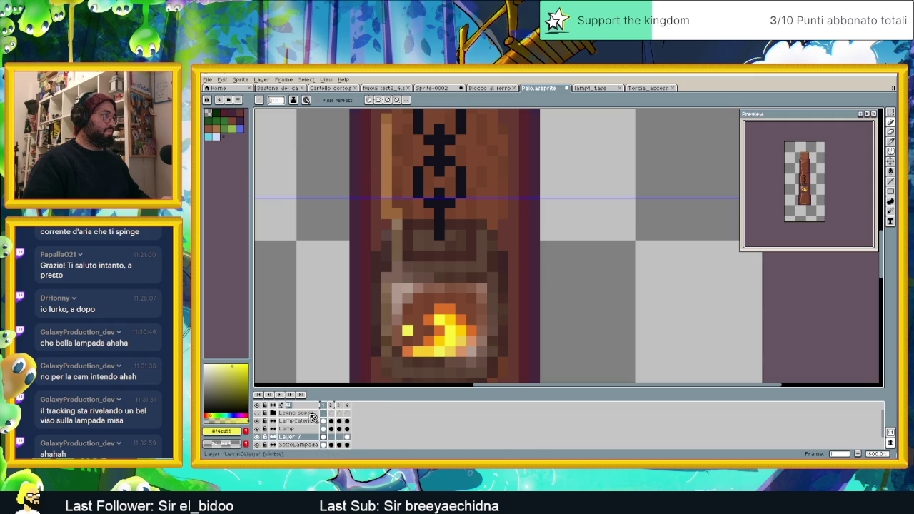
{"action": "left_click", "coordinate": [333, 438]}
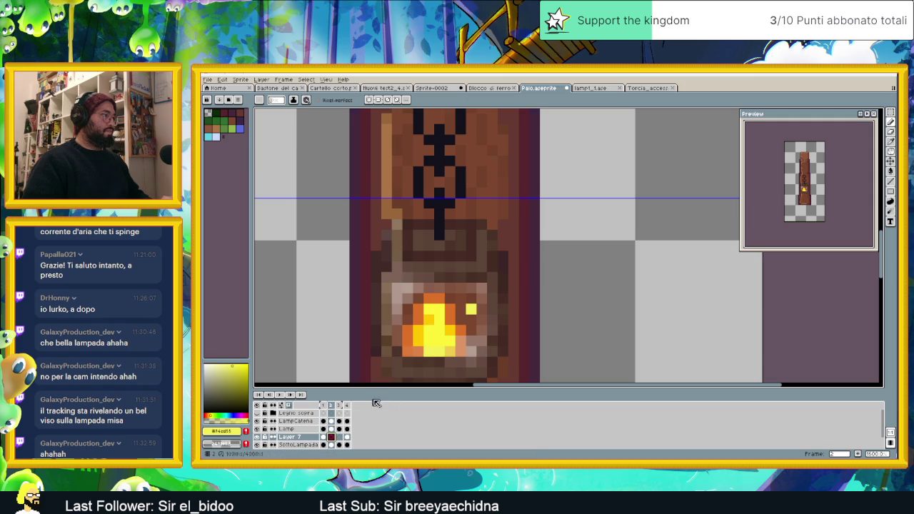
{"action": "left_click", "coordinate": [341, 437]}
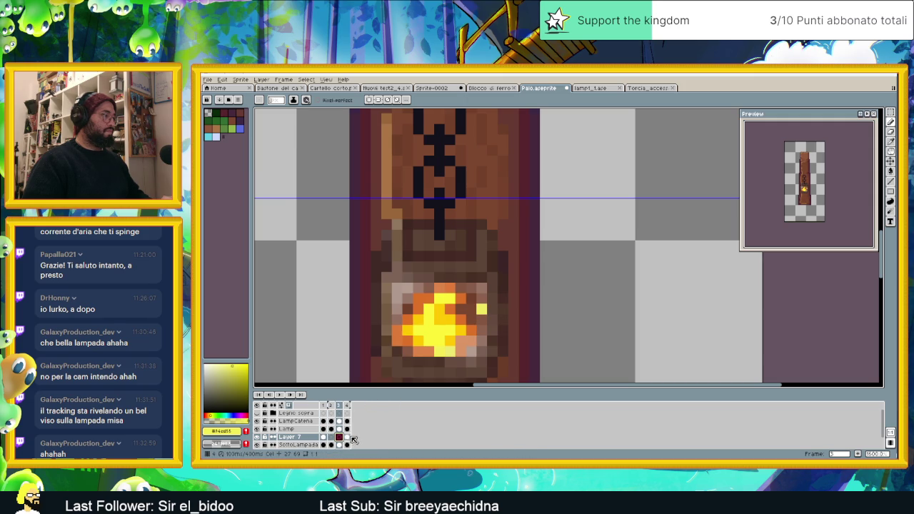
{"action": "left_click", "coordinate": [349, 437]}
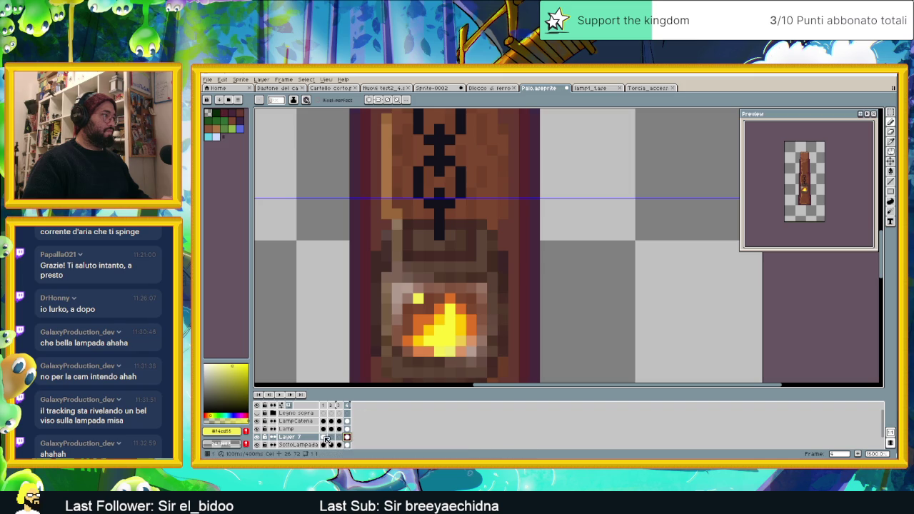
{"action": "left_click", "coordinate": [326, 436]}
{"action": "left_click", "coordinate": [281, 395]}
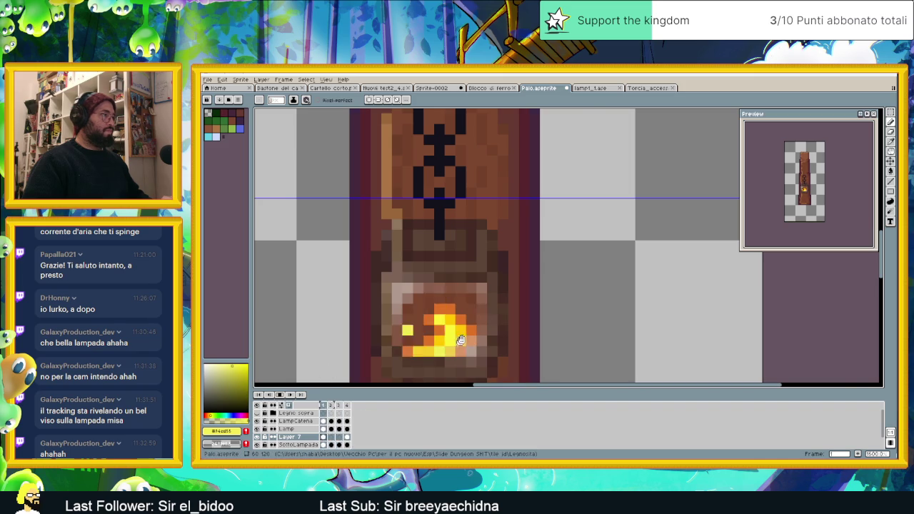
- Zoom out over the whole post sprite and save Palo.aseprite
{"action": "scroll", "coordinate": [498, 332], "scroll_direction": "down", "scroll_amount": 4}
{"action": "scroll", "coordinate": [498, 332], "scroll_direction": "down", "scroll_amount": 1}
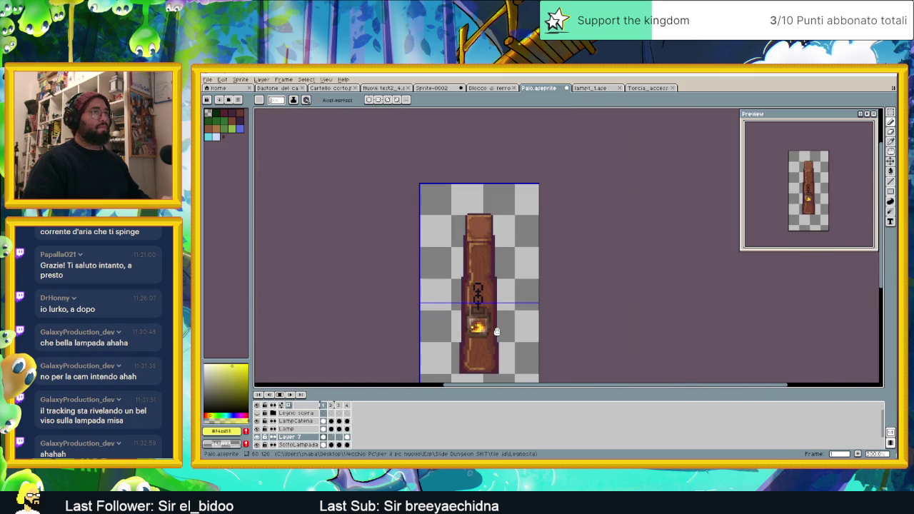
{"action": "scroll", "coordinate": [497, 331], "scroll_direction": "down", "scroll_amount": 3}
{"action": "scroll", "coordinate": [506, 330], "scroll_direction": "up", "scroll_amount": 1}
{"action": "key", "text": "ctrl+s"}
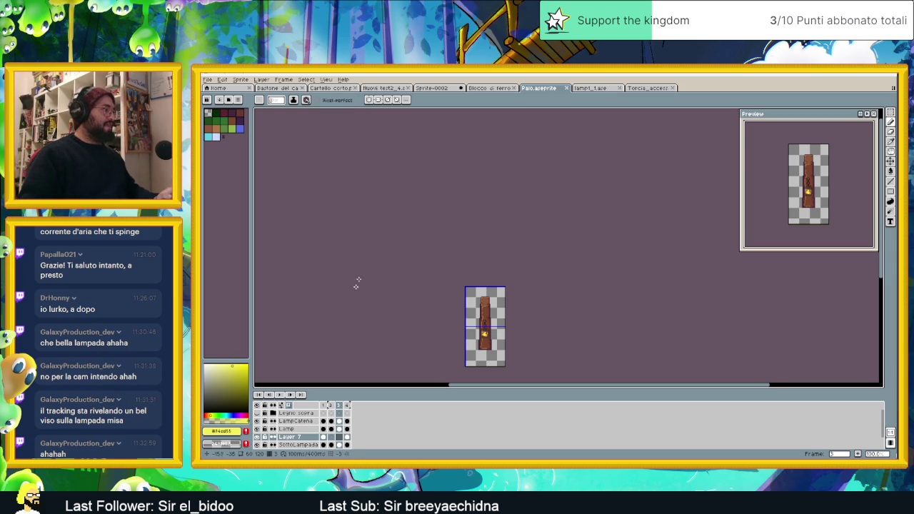
- Pan to bring the whole post into view and select the Lamp and Layer 7 rows
{"action": "scroll", "coordinate": [514, 331], "scroll_direction": "up", "scroll_amount": 1}
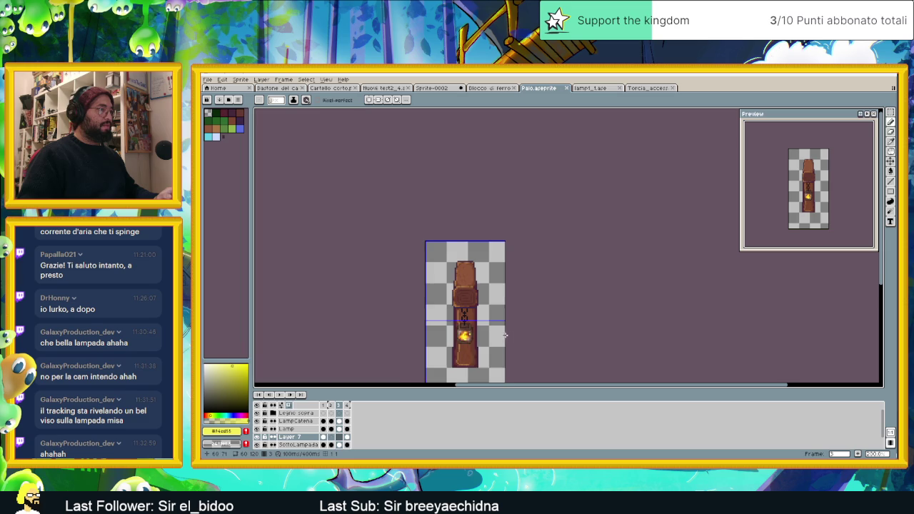
{"action": "scroll", "coordinate": [505, 336], "scroll_direction": "up", "scroll_amount": 1}
{"action": "left_click_drag", "start_coordinate": [503, 343], "coordinate": [476, 292]}
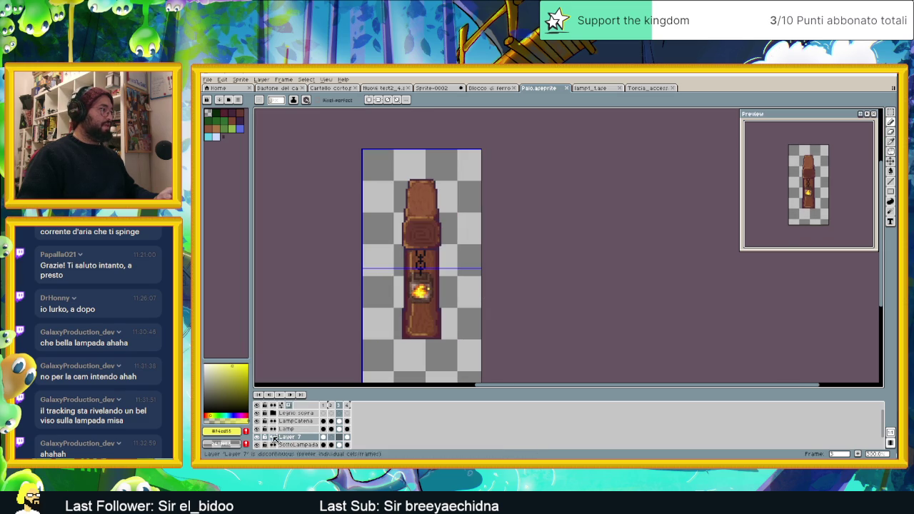
{"action": "left_click", "coordinate": [297, 430]}
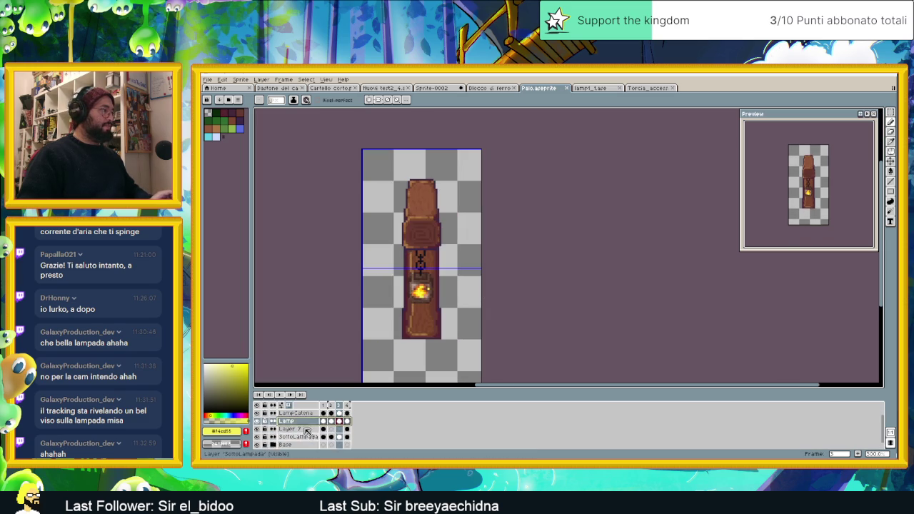
{"action": "left_click", "coordinate": [308, 437]}
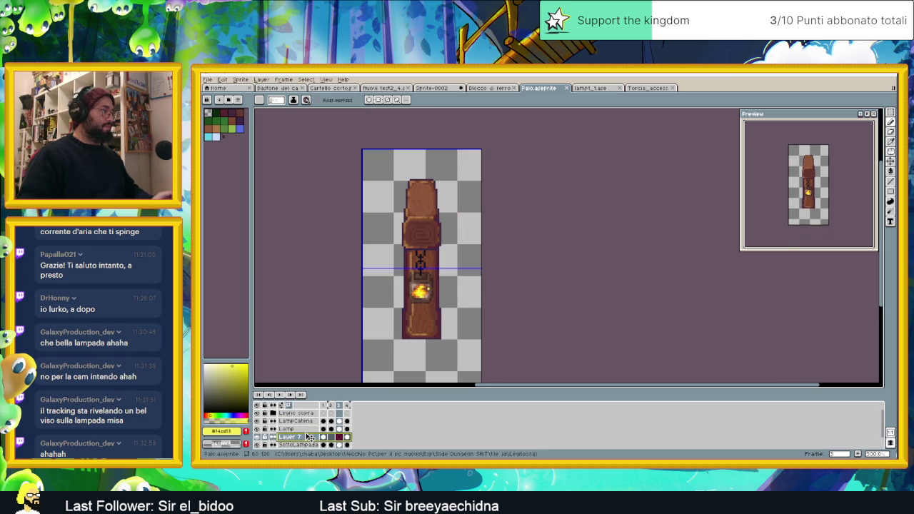
- Group the layers from Layer 7 up to LampCatena into a group named 'Lampada'
{"action": "left_click_drag", "start_coordinate": [304, 435], "coordinate": [304, 422]}
{"action": "right_click", "coordinate": [305, 422]}
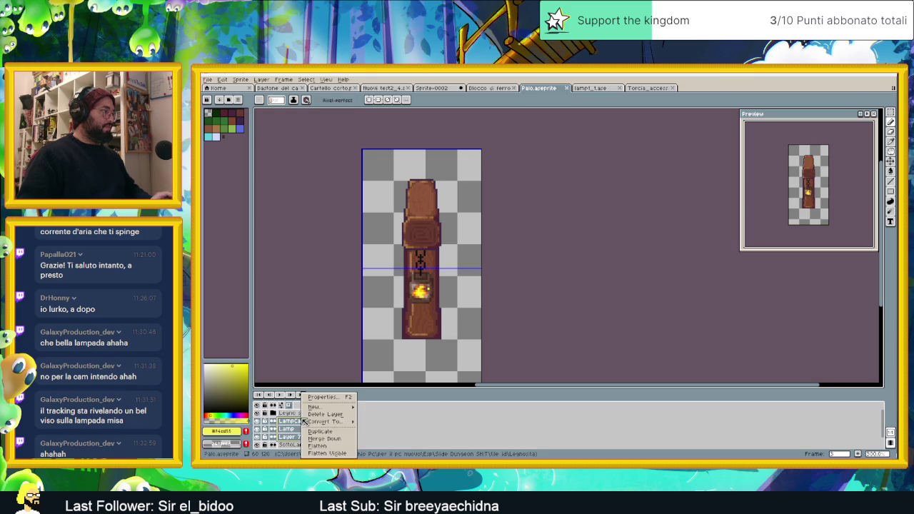
{"action": "mouse_move", "coordinate": [325, 421]}
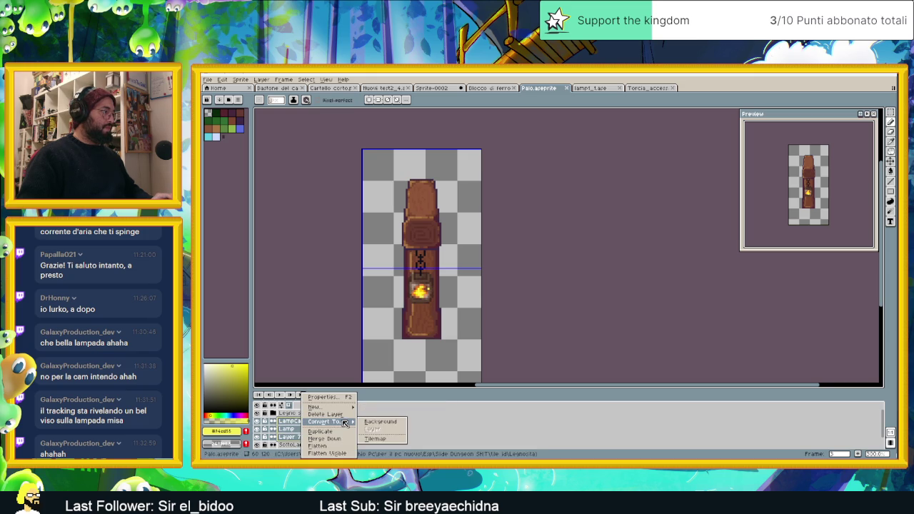
{"action": "left_click", "coordinate": [398, 416]}
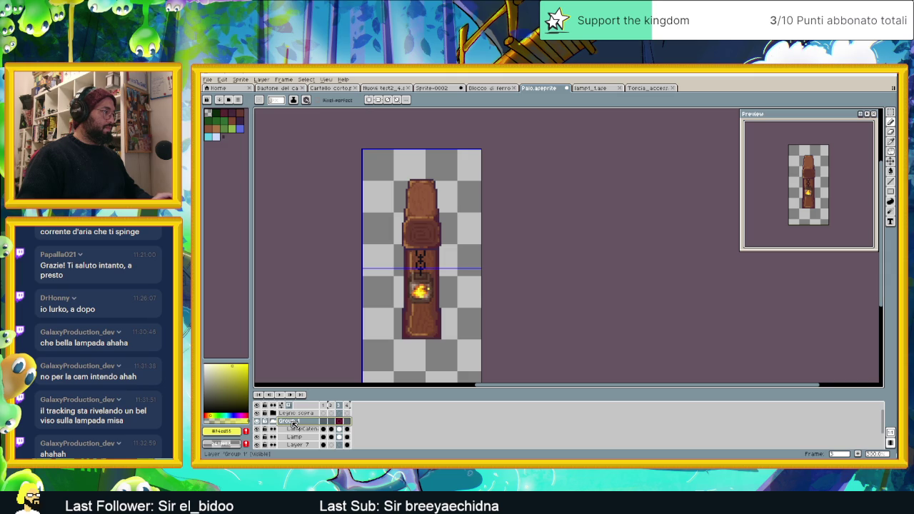
{"action": "double_click", "coordinate": [292, 422]}
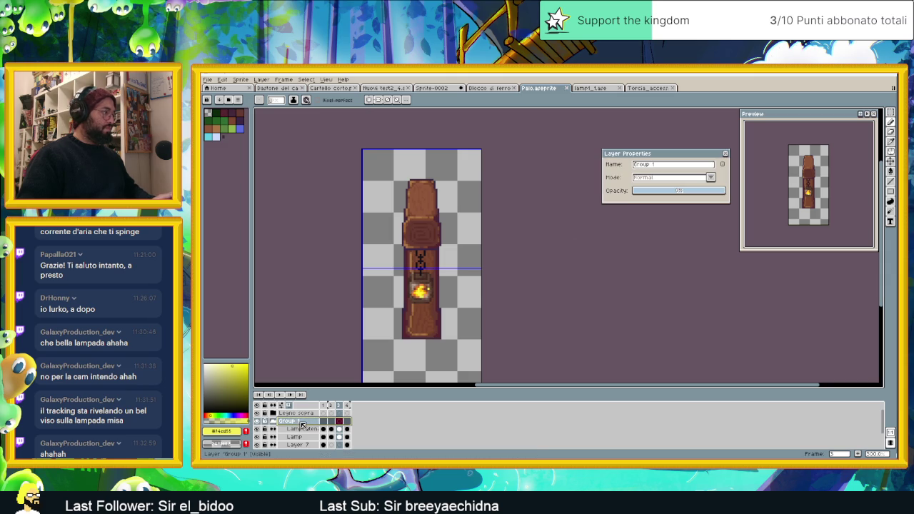
{"action": "key", "text": "m"}
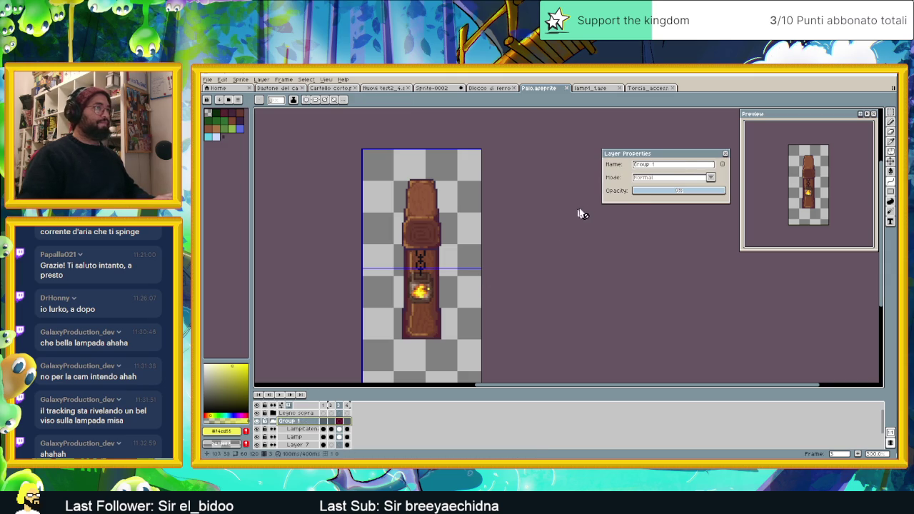
{"action": "double_click", "coordinate": [677, 165]}
{"action": "type", "text": "Lampada"}
{"action": "key", "text": "Return"}
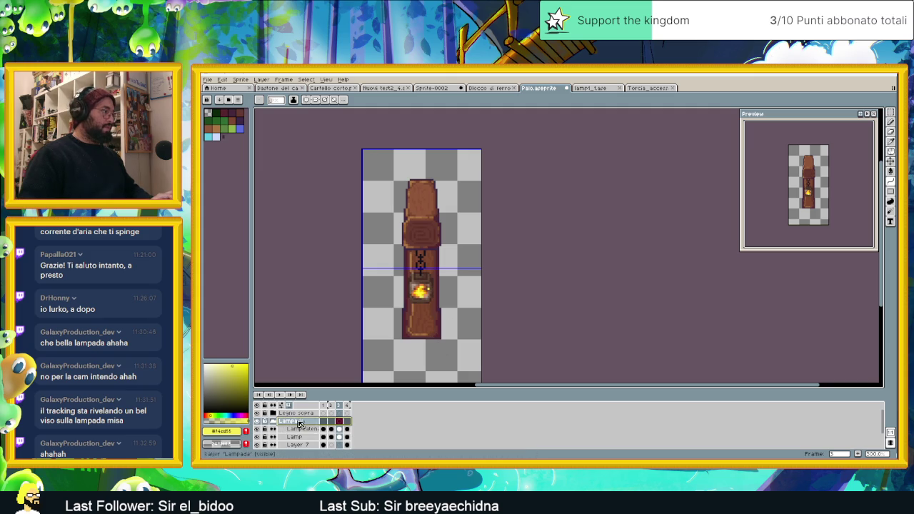
- Move the SottoLampada layer into the Lampada group below LampCatena
{"action": "left_click", "coordinate": [274, 422]}
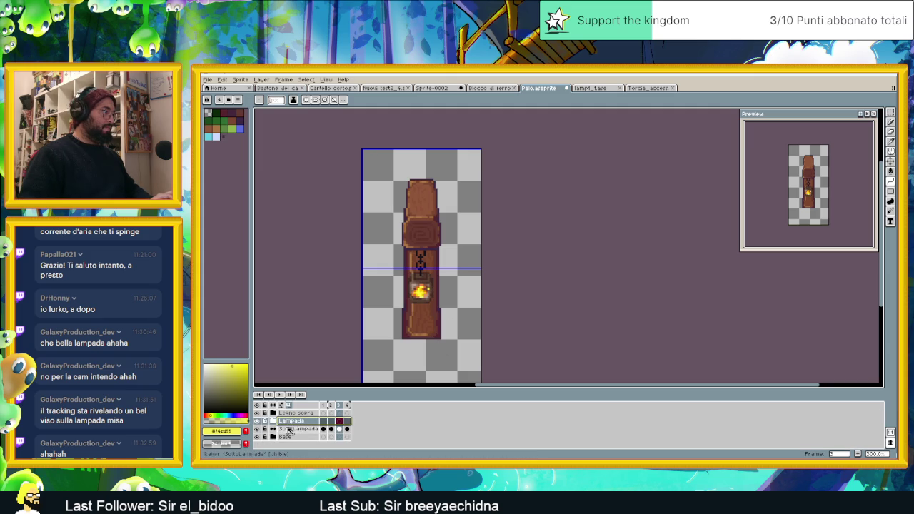
{"action": "left_click", "coordinate": [304, 429]}
{"action": "left_click_drag", "start_coordinate": [303, 431], "coordinate": [315, 424]}
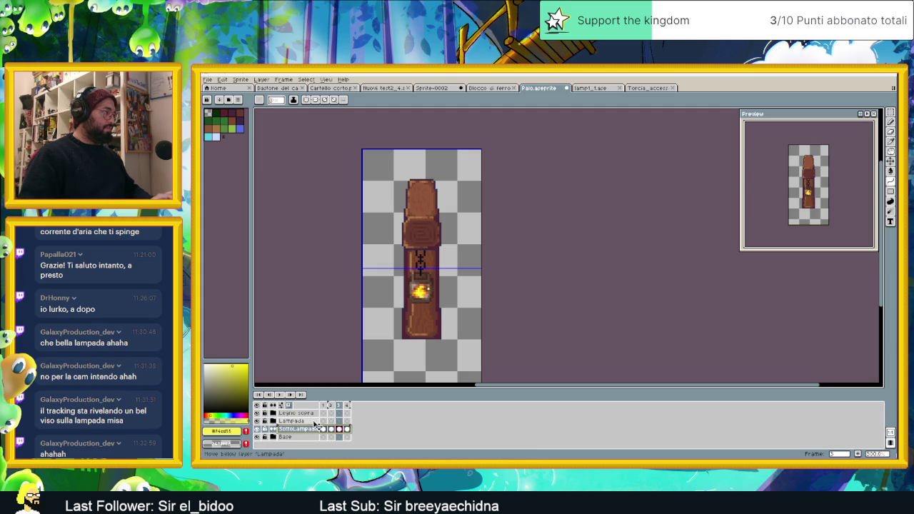
{"action": "left_click_drag", "start_coordinate": [309, 431], "coordinate": [312, 423]}
{"action": "left_click", "coordinate": [272, 431]}
{"action": "left_click_drag", "start_coordinate": [316, 423], "coordinate": [310, 447]}
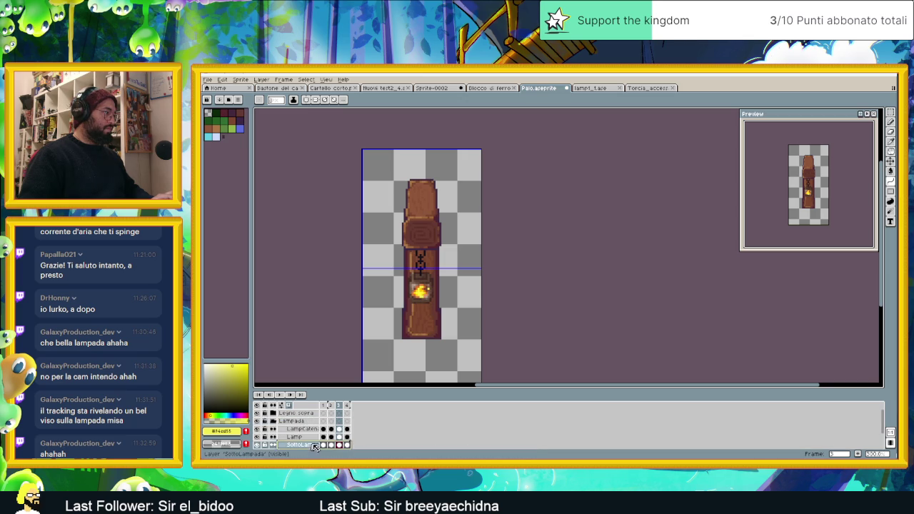
{"action": "left_click", "coordinate": [274, 421]}
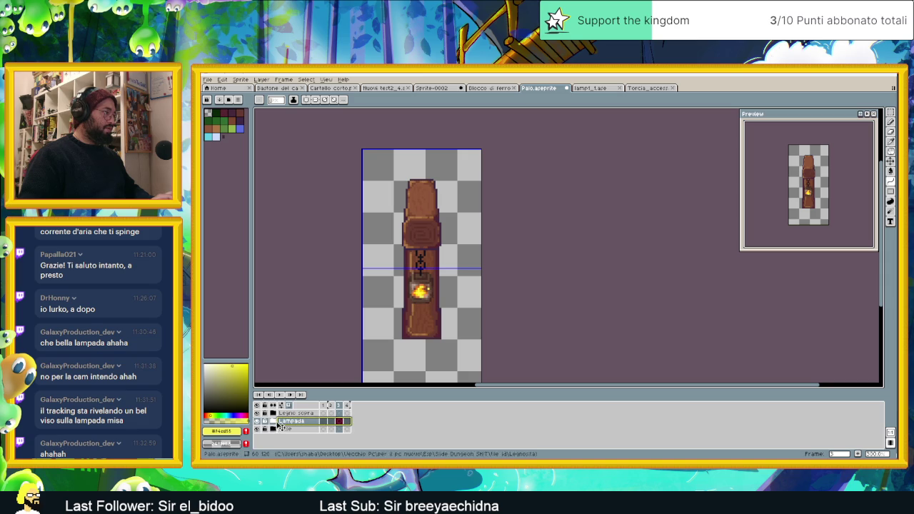
- Toggle the lantern, top wood and Base layers' visibility to compare the sprite
{"action": "scroll", "coordinate": [439, 286], "scroll_direction": "up", "scroll_amount": 1}
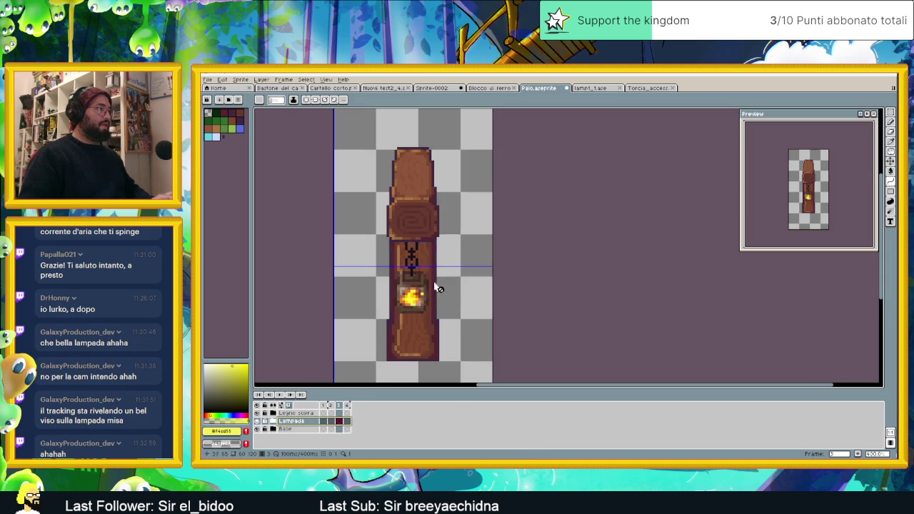
{"action": "left_click", "coordinate": [258, 421]}
{"action": "left_click", "coordinate": [258, 422]}
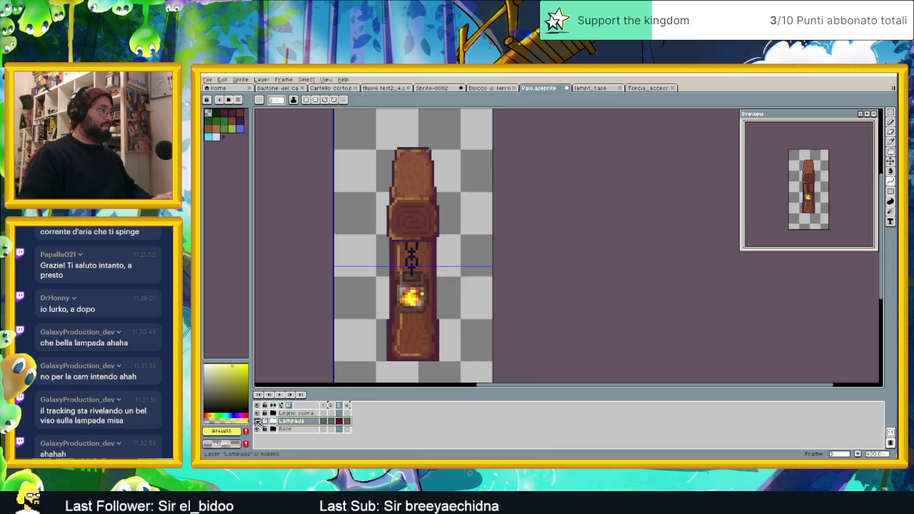
{"action": "left_click", "coordinate": [259, 413]}
{"action": "left_click", "coordinate": [258, 413]}
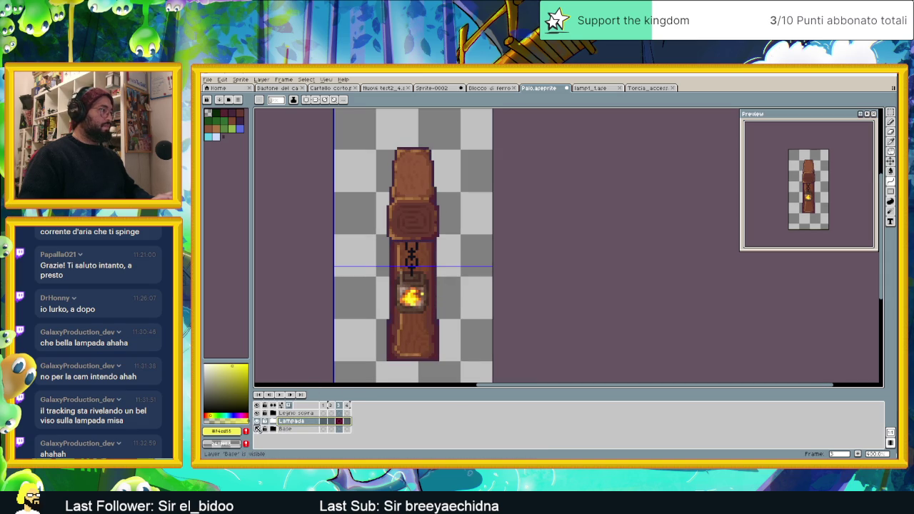
{"action": "left_click", "coordinate": [258, 431]}
{"action": "left_click", "coordinate": [258, 430]}
{"action": "left_click", "coordinate": [258, 431]}
{"action": "left_click", "coordinate": [258, 430]}
{"action": "left_click", "coordinate": [257, 431]}
{"action": "left_click", "coordinate": [258, 431]}
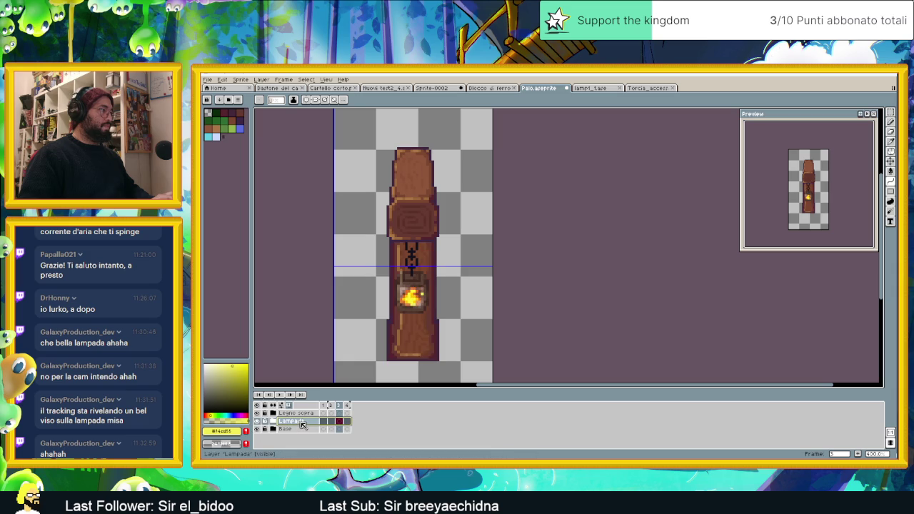
- Raise the Lamp layer's opacity to 100% and play the animation to check the lantern
{"action": "double_click", "coordinate": [299, 422]}
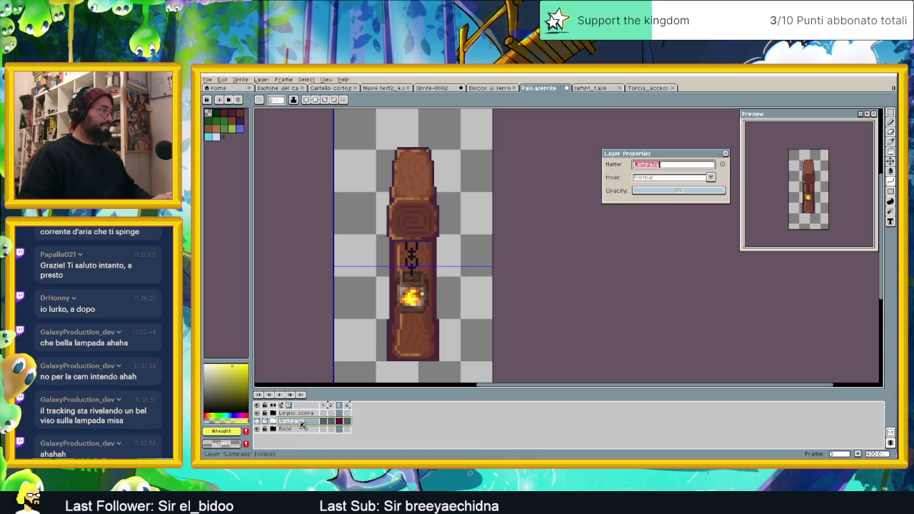
{"action": "left_click", "coordinate": [727, 152]}
{"action": "left_click", "coordinate": [273, 422]}
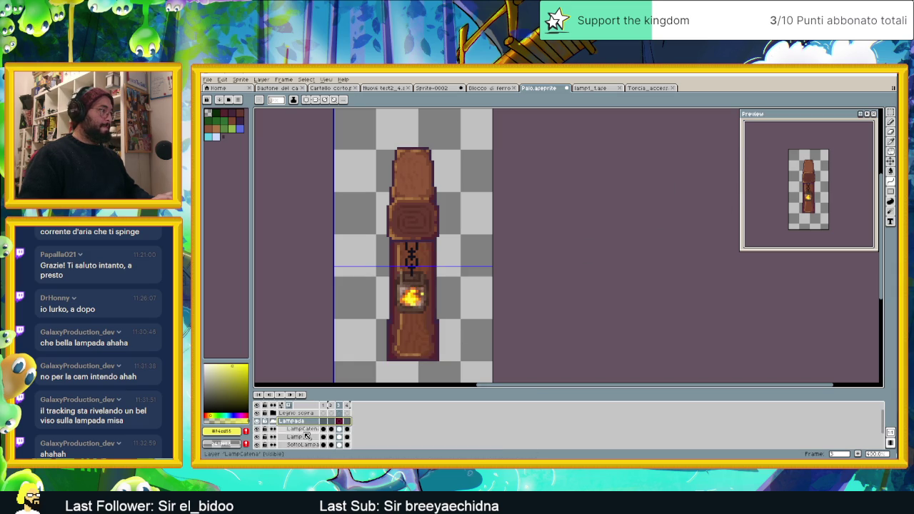
{"action": "double_click", "coordinate": [305, 435]}
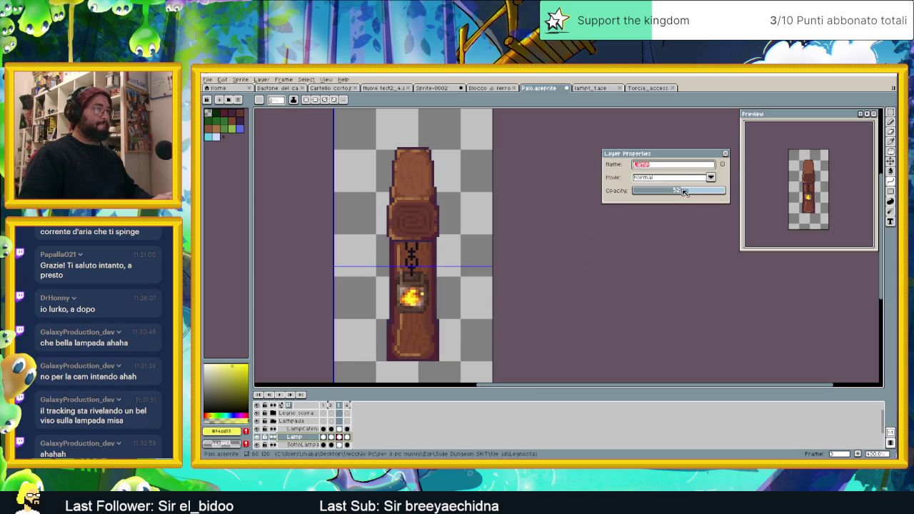
{"action": "left_click_drag", "start_coordinate": [684, 191], "coordinate": [732, 191]}
{"action": "left_click", "coordinate": [726, 154]}
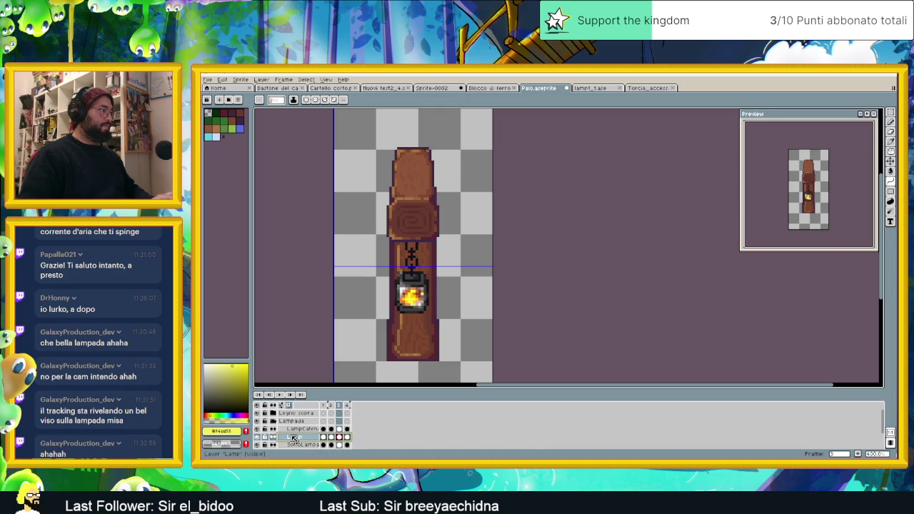
{"action": "left_click", "coordinate": [278, 421]}
{"action": "left_click", "coordinate": [275, 422]}
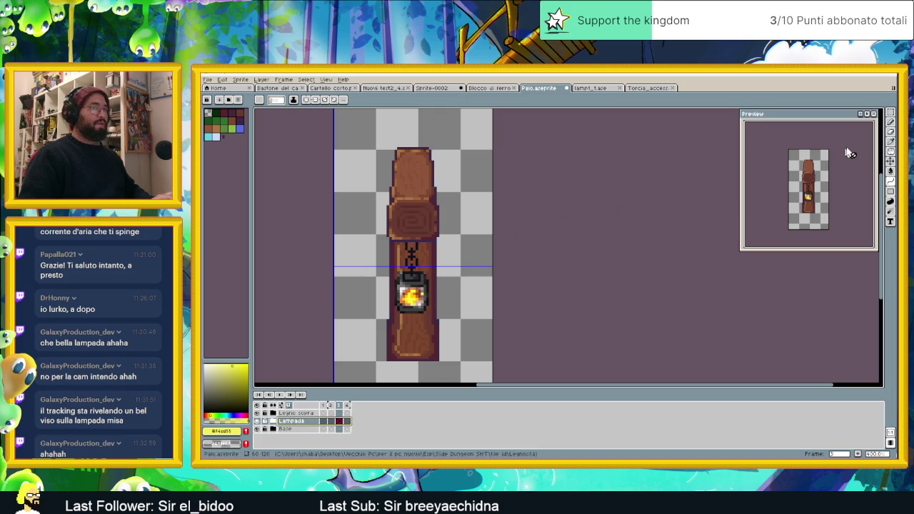
{"action": "left_click", "coordinate": [279, 395]}
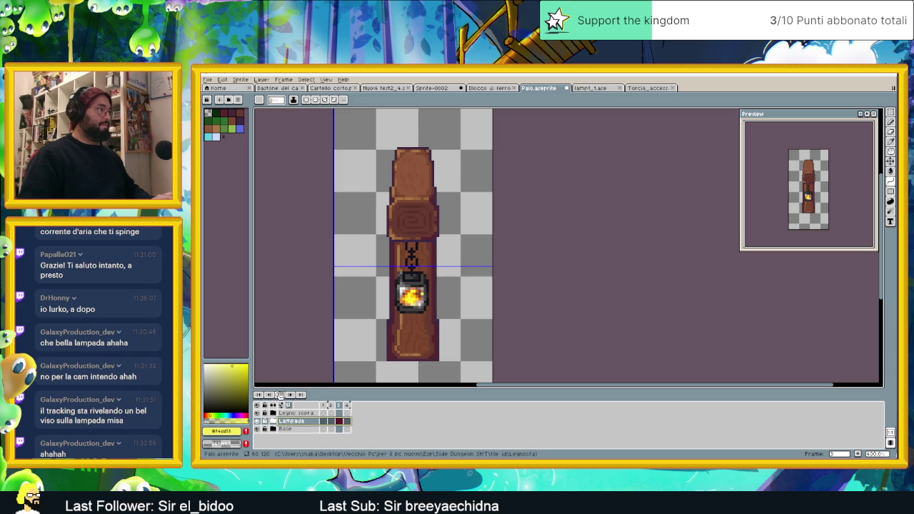
{"action": "scroll", "coordinate": [521, 322], "scroll_direction": "down", "scroll_amount": 2}
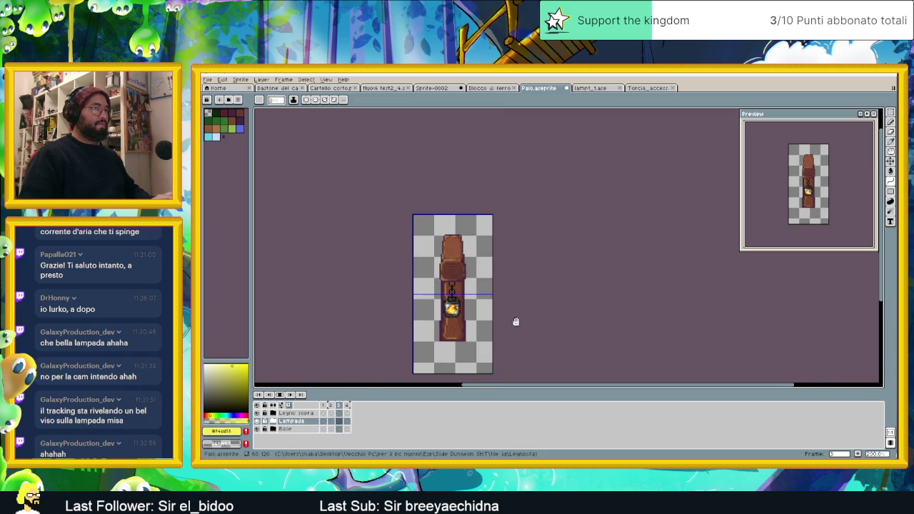
- Expand the Base group and briefly toggle Layer 1's visibility to check it
{"action": "scroll", "coordinate": [513, 322], "scroll_direction": "down", "scroll_amount": 2}
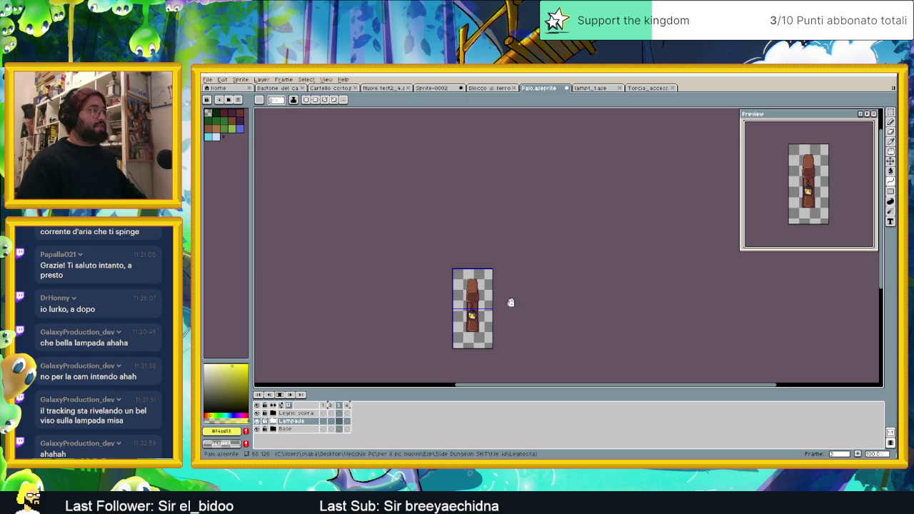
{"action": "scroll", "coordinate": [493, 314], "scroll_direction": "up", "scroll_amount": 1}
{"action": "scroll", "coordinate": [483, 326], "scroll_direction": "up", "scroll_amount": 1}
{"action": "left_click", "coordinate": [309, 430]}
{"action": "left_click", "coordinate": [273, 429]}
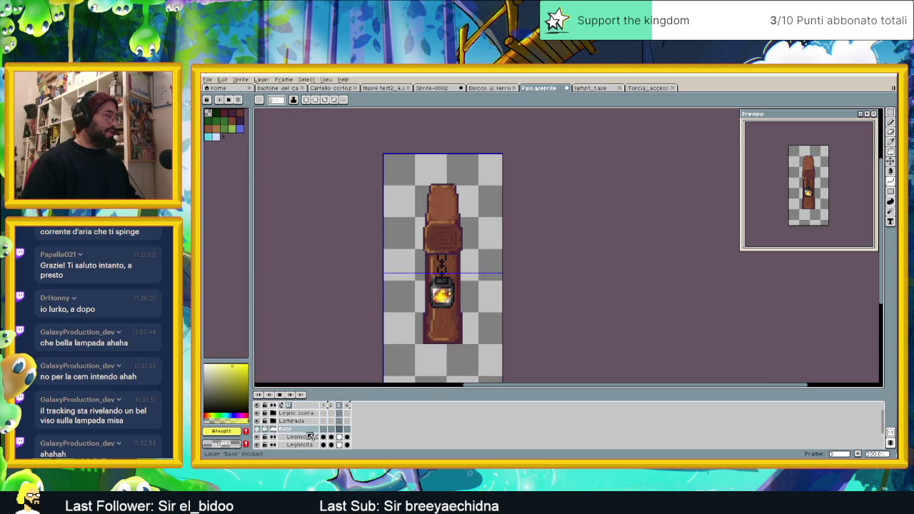
{"action": "scroll", "coordinate": [312, 432], "scroll_direction": "down", "scroll_amount": 3}
{"action": "left_click", "coordinate": [300, 437]}
{"action": "left_click", "coordinate": [257, 437]}
{"action": "left_click", "coordinate": [257, 437]}
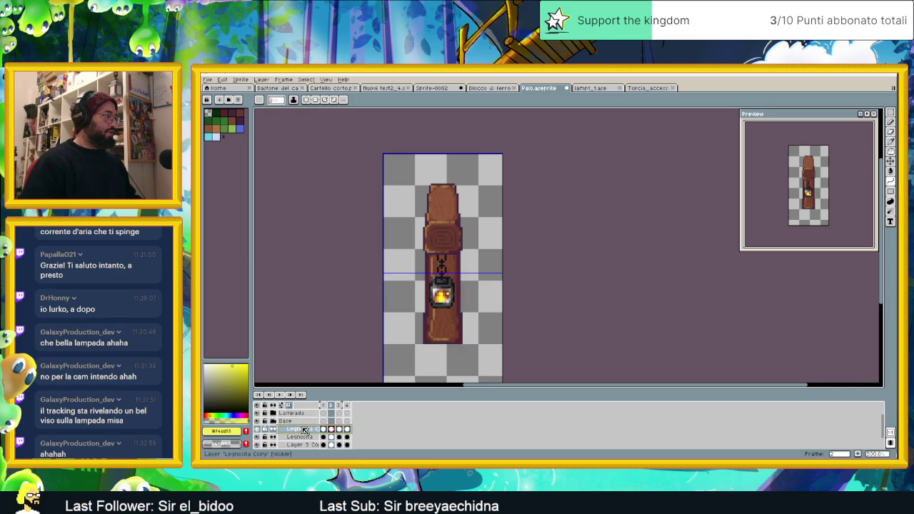
- Add a new empty layer above Legnosita Copy and name it Erbetta
{"action": "right_click", "coordinate": [305, 429]}
{"action": "left_click", "coordinate": [370, 408]}
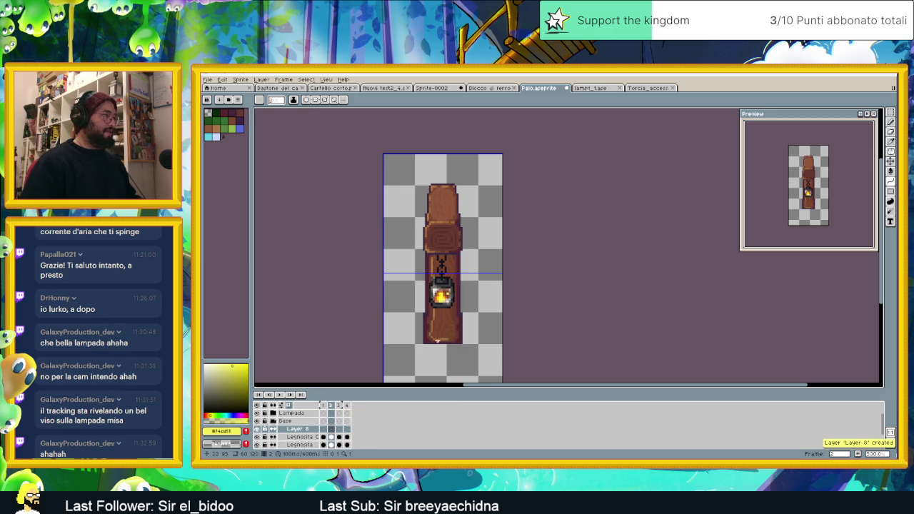
{"action": "double_click", "coordinate": [309, 429]}
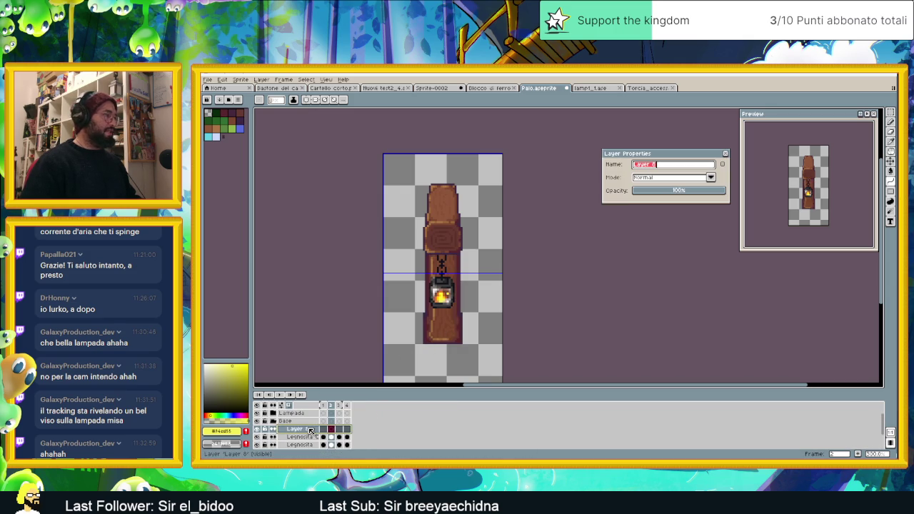
{"action": "type", "text": "Erbetta"}
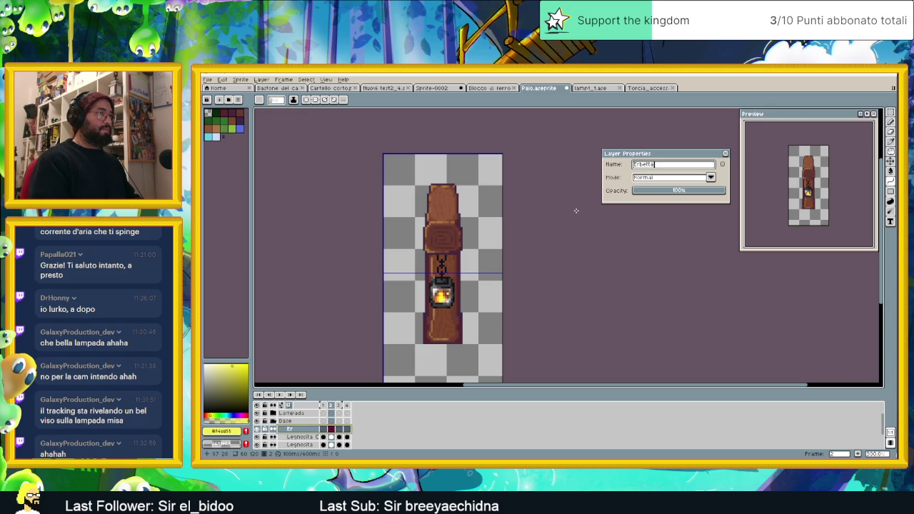
{"action": "key", "text": "Return"}
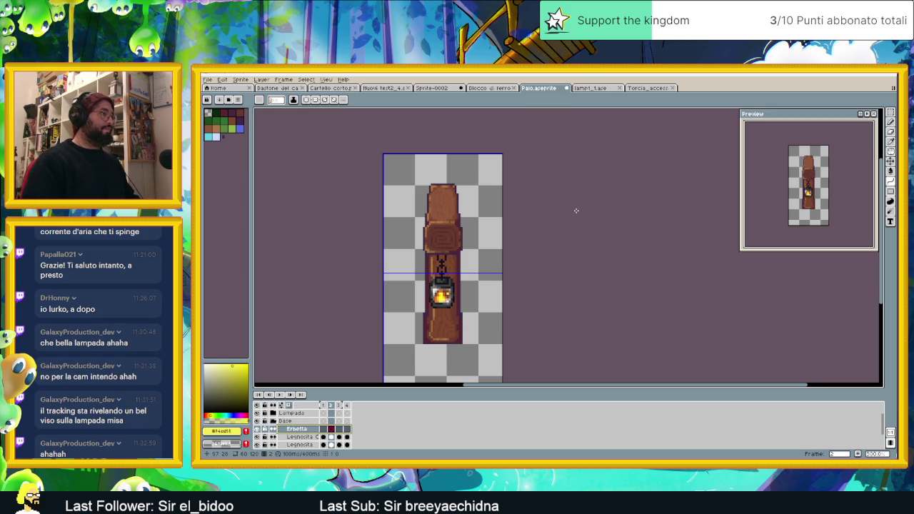
- Select Layer 1 and bring up its layer options
{"action": "scroll", "coordinate": [445, 347], "scroll_direction": "up", "scroll_amount": 1}
{"action": "scroll", "coordinate": [445, 347], "scroll_direction": "up", "scroll_amount": 1}
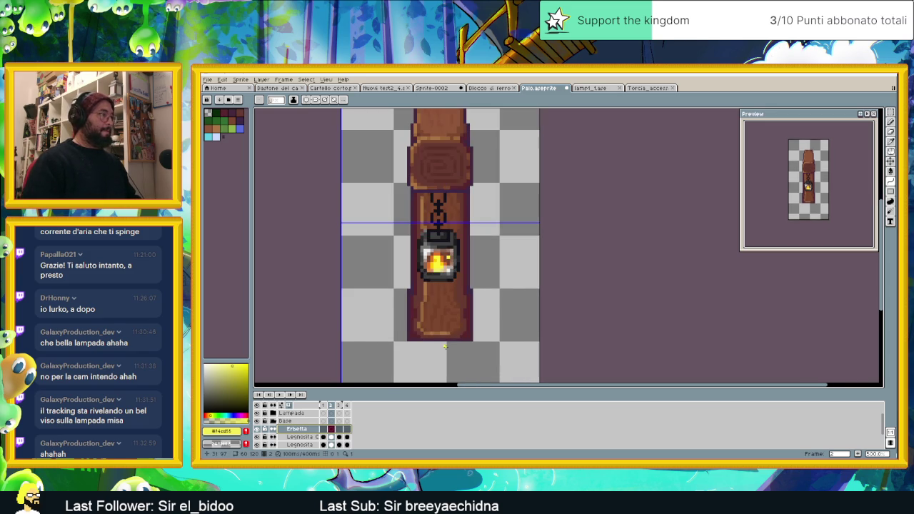
{"action": "scroll", "coordinate": [445, 348], "scroll_direction": "up", "scroll_amount": 1}
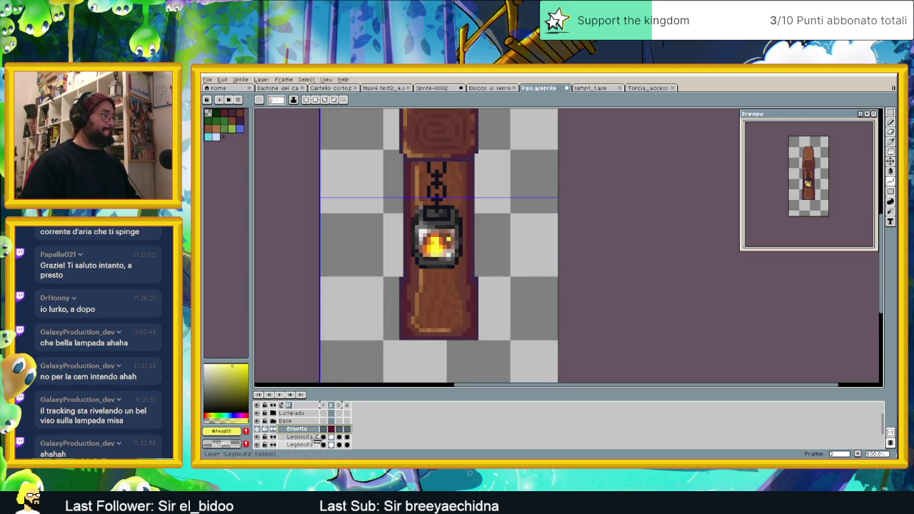
{"action": "scroll", "coordinate": [308, 429], "scroll_direction": "down", "scroll_amount": 3}
{"action": "left_click", "coordinate": [309, 438]}
{"action": "right_click", "coordinate": [309, 441]}
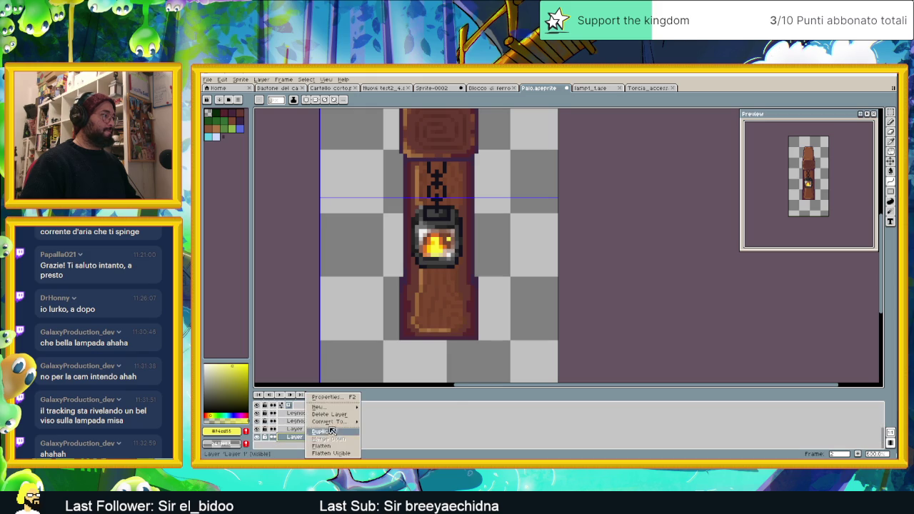
- Add another new layer below Layer 1 and name it Ombra
{"action": "left_click", "coordinate": [336, 413]}
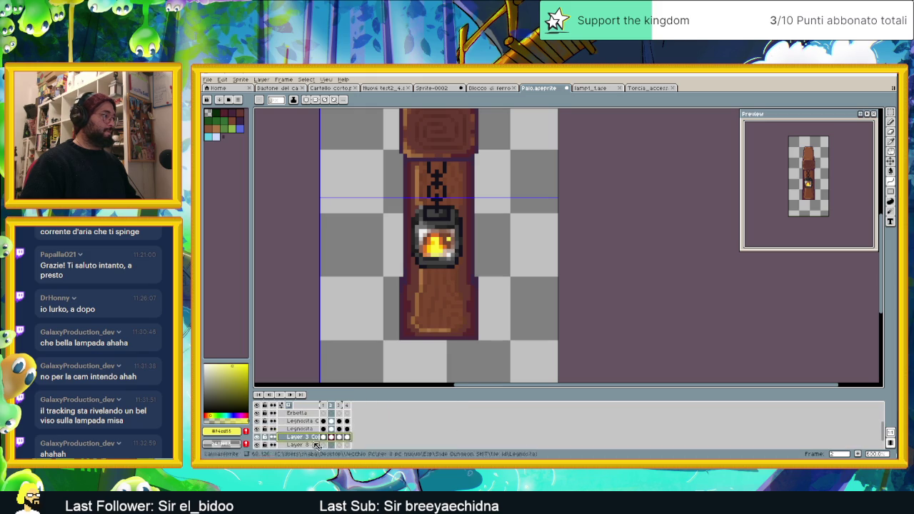
{"action": "scroll", "coordinate": [314, 439], "scroll_direction": "down", "scroll_amount": 2}
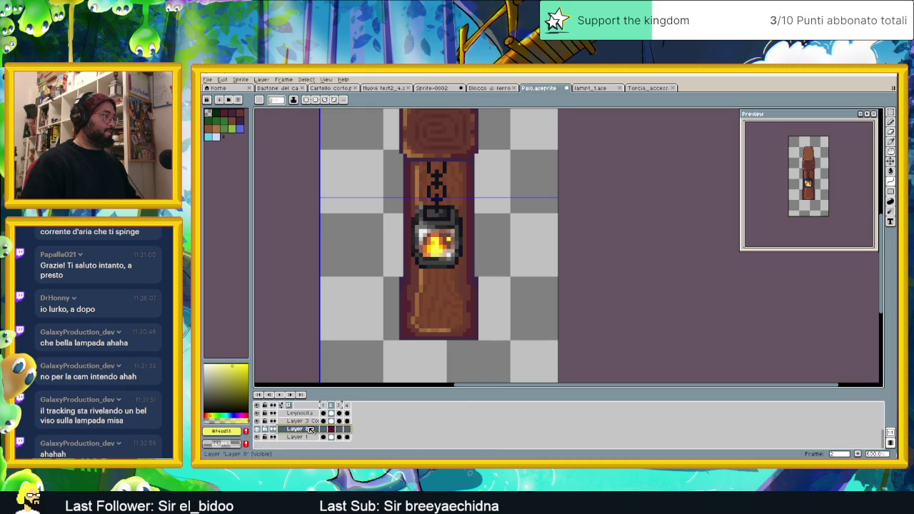
{"action": "left_click_drag", "start_coordinate": [308, 430], "coordinate": [314, 443]}
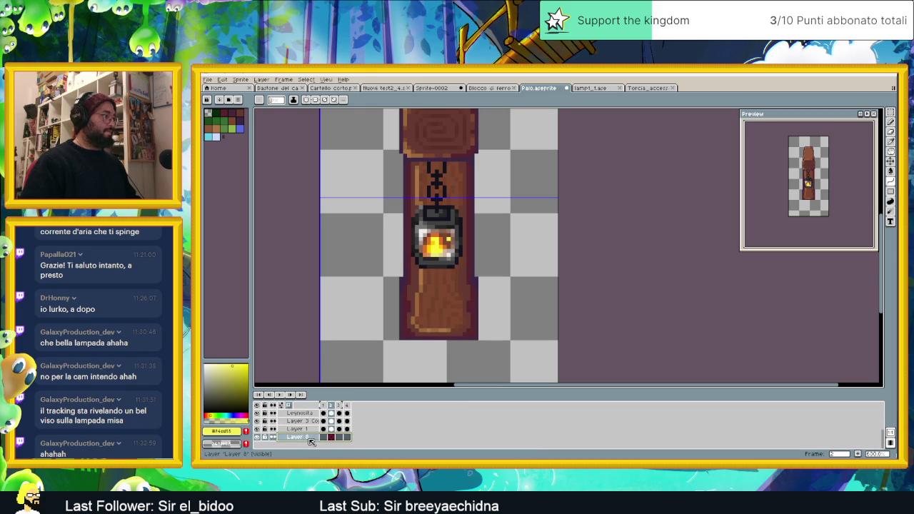
{"action": "double_click", "coordinate": [311, 442]}
{"action": "type", "text": "Omb"}
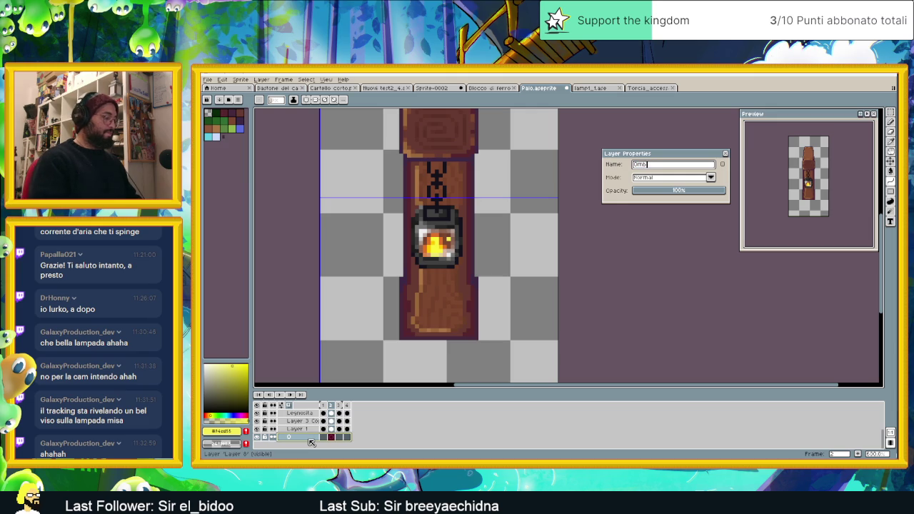
{"action": "type", "text": "ra"}
{"action": "key", "text": "Return"}
- Paste a dark shadow around the lower post on the Ombra layer
{"action": "key", "text": "w"}
{"action": "scroll", "coordinate": [440, 276], "scroll_direction": "up", "scroll_amount": 1}
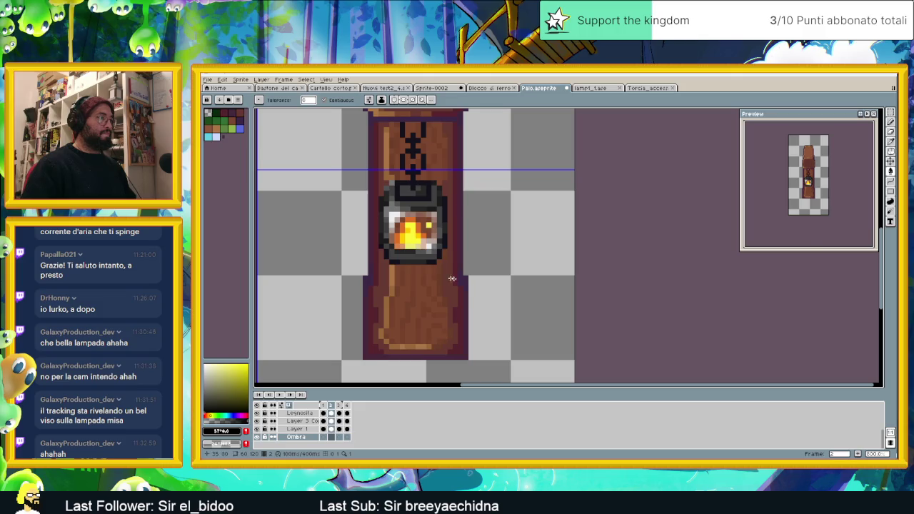
{"action": "key", "text": "ctrl+v"}
{"action": "left_click", "coordinate": [892, 123]}
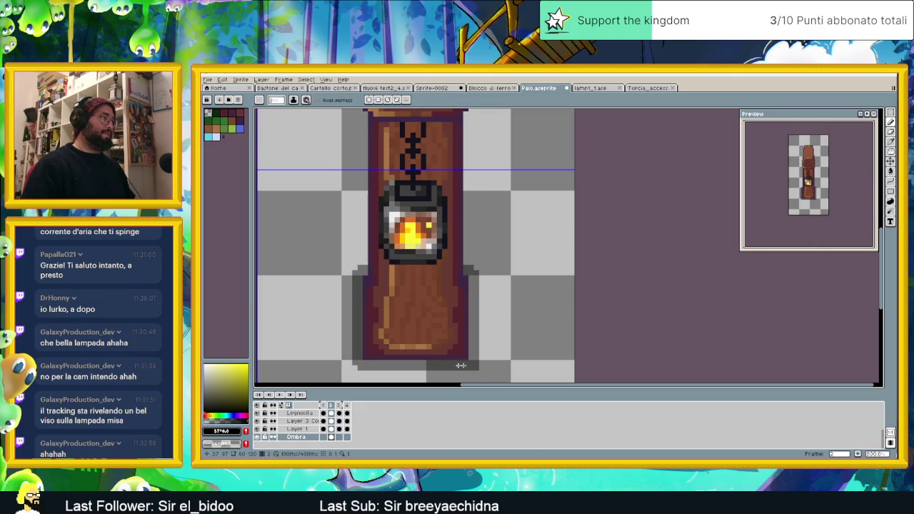
{"action": "scroll", "coordinate": [500, 331], "scroll_direction": "down", "scroll_amount": 1}
{"action": "scroll", "coordinate": [503, 330], "scroll_direction": "down", "scroll_amount": 1}
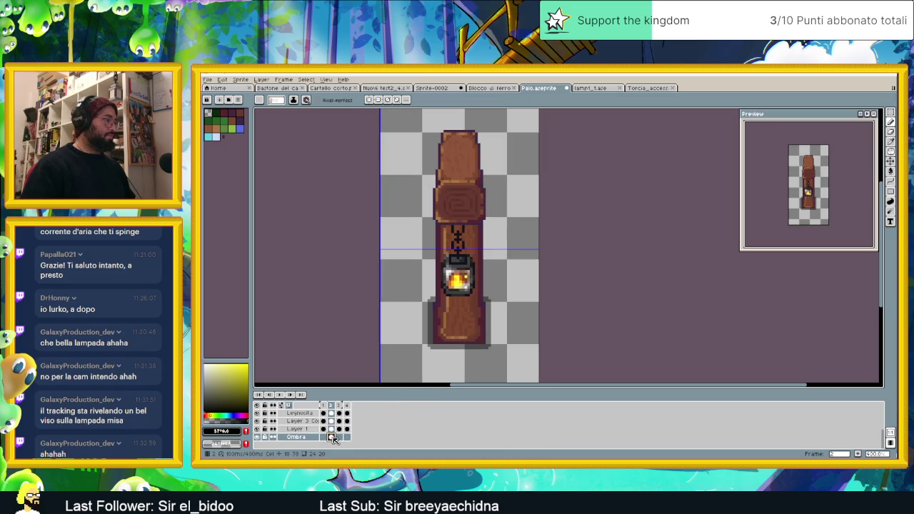
- Link the Ombra shadow cels from frame 1 through frame 4
{"action": "left_click", "coordinate": [324, 437]}
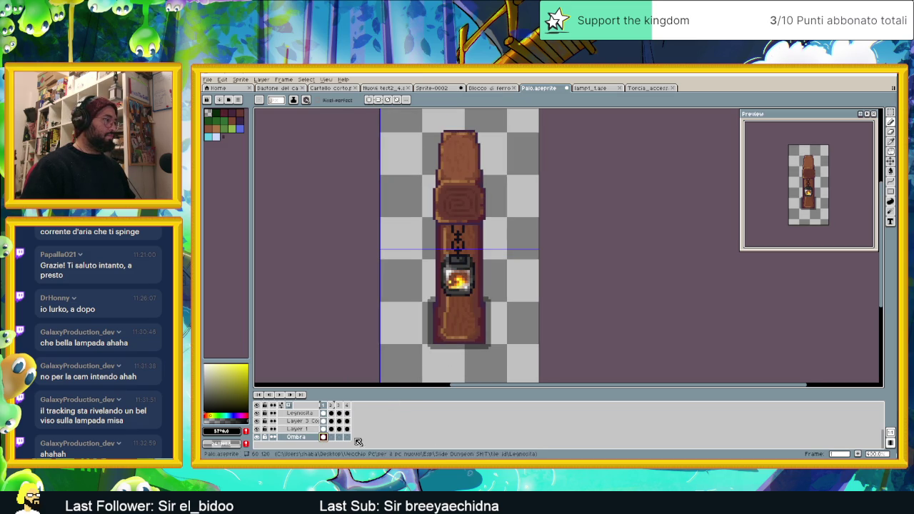
{"action": "right_click", "coordinate": [348, 437]}
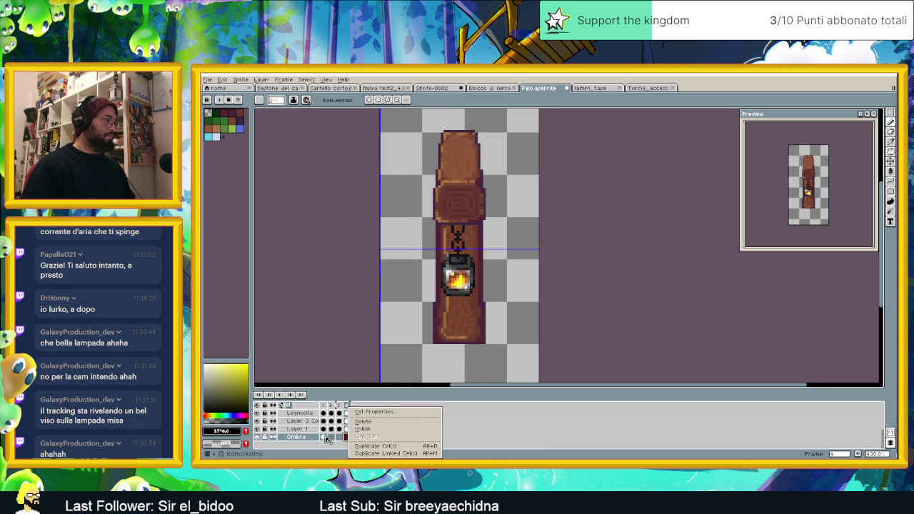
{"action": "left_click", "coordinate": [324, 439]}
{"action": "left_click", "coordinate": [325, 438]}
{"action": "left_click", "coordinate": [347, 438]}
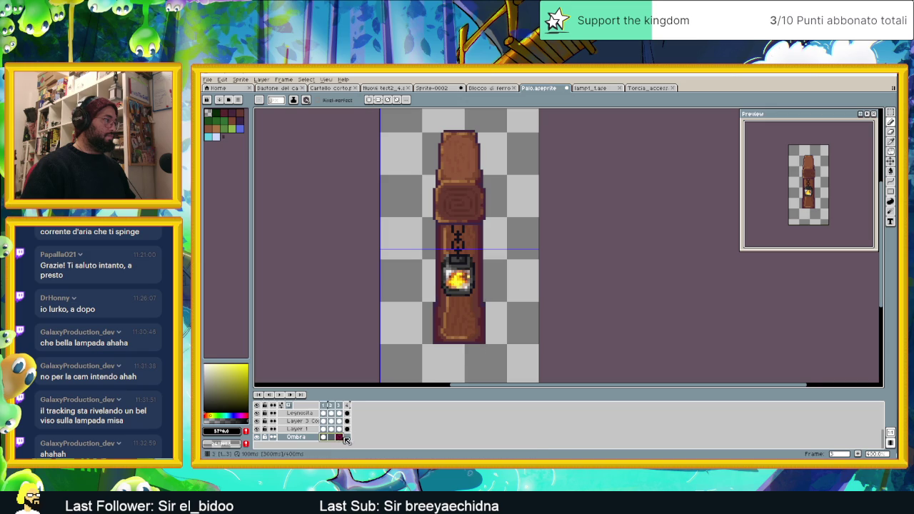
{"action": "right_click", "coordinate": [347, 438]}
{"action": "left_click", "coordinate": [374, 436]}
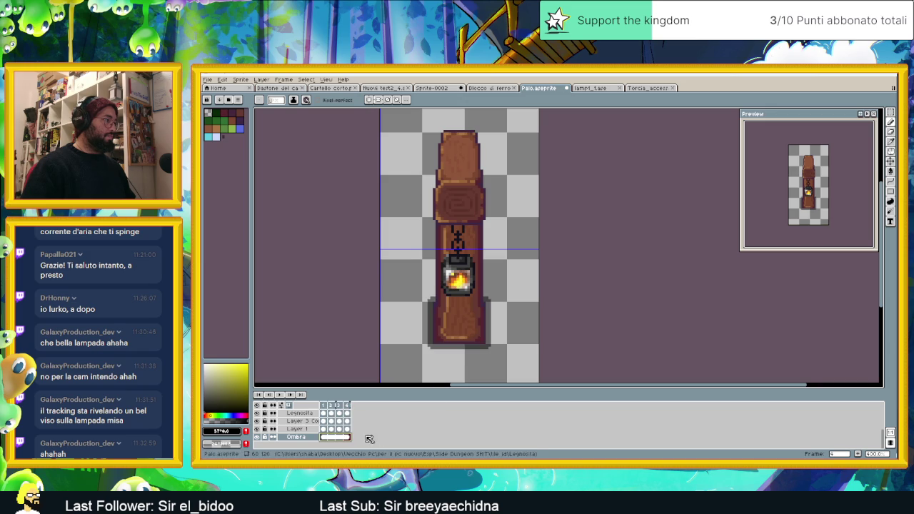
{"action": "scroll", "coordinate": [472, 293], "scroll_direction": "down", "scroll_amount": 1}
{"action": "scroll", "coordinate": [472, 293], "scroll_direction": "down", "scroll_amount": 1}
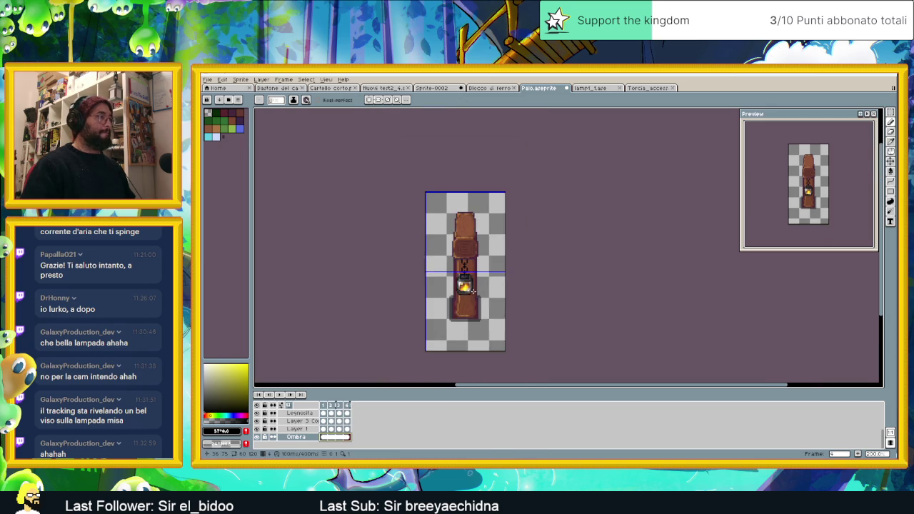
- Select the Erbetta layer's cel in frame 1
{"action": "scroll", "coordinate": [309, 434], "scroll_direction": "up", "scroll_amount": 2}
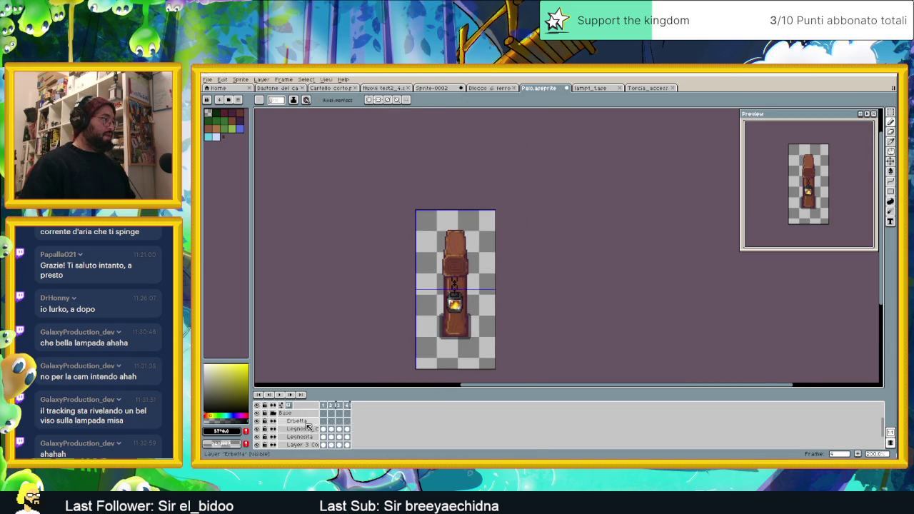
{"action": "left_click", "coordinate": [323, 413]}
{"action": "scroll", "coordinate": [325, 421], "scroll_direction": "up", "scroll_amount": 1}
{"action": "scroll", "coordinate": [484, 318], "scroll_direction": "up", "scroll_amount": 1}
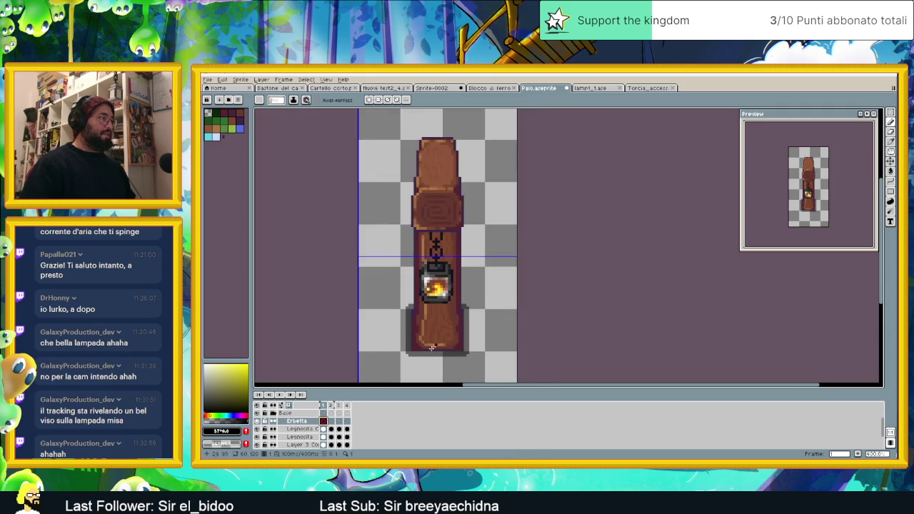
{"action": "scroll", "coordinate": [451, 336], "scroll_direction": "up", "scroll_amount": 1}
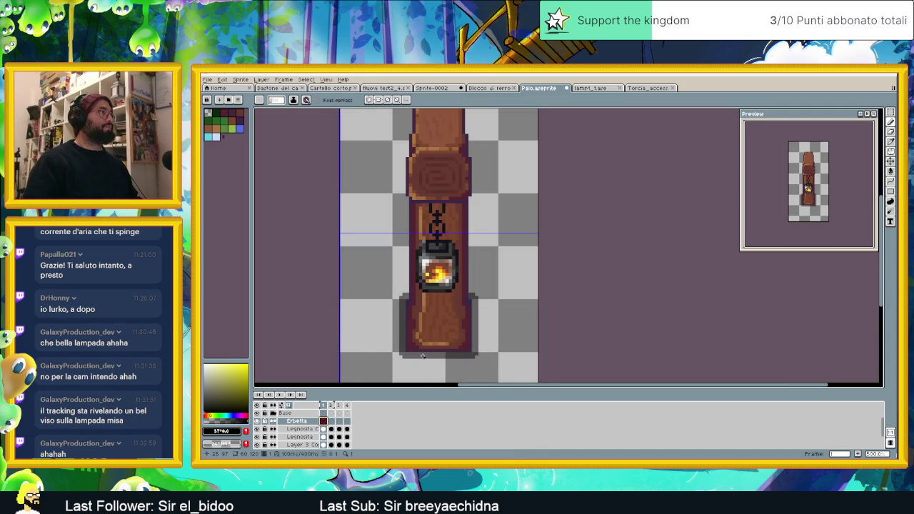
- Look through the other open sprite tabs and close the lantern sprite
{"action": "left_click", "coordinate": [297, 88]}
{"action": "left_click", "coordinate": [318, 88]}
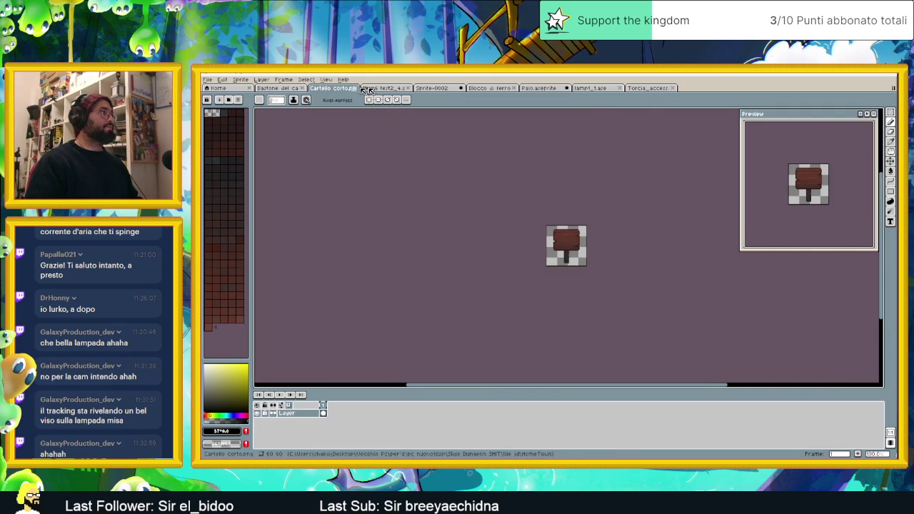
{"action": "left_click", "coordinate": [382, 88]}
{"action": "left_click", "coordinate": [437, 88]}
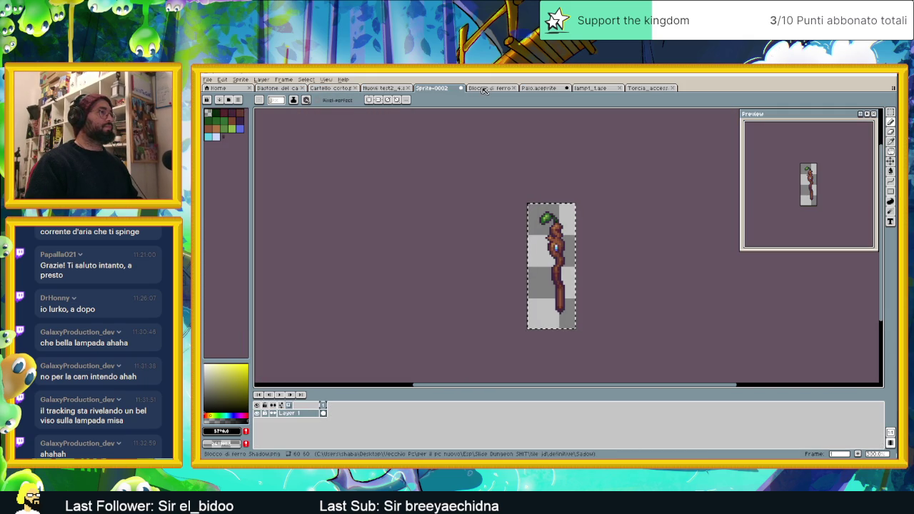
{"action": "left_click", "coordinate": [474, 88]}
{"action": "left_click", "coordinate": [587, 89]}
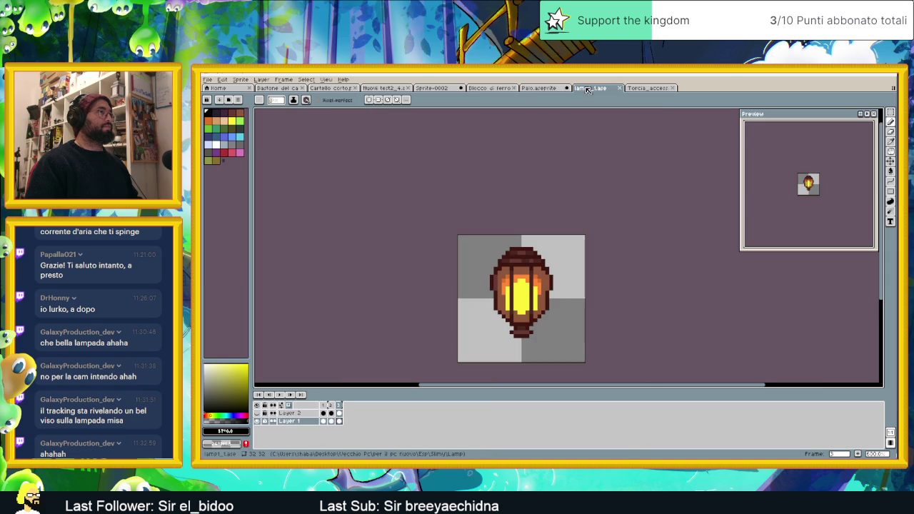
{"action": "left_click", "coordinate": [630, 88]}
{"action": "left_click", "coordinate": [607, 88]}
{"action": "left_click", "coordinate": [622, 88]}
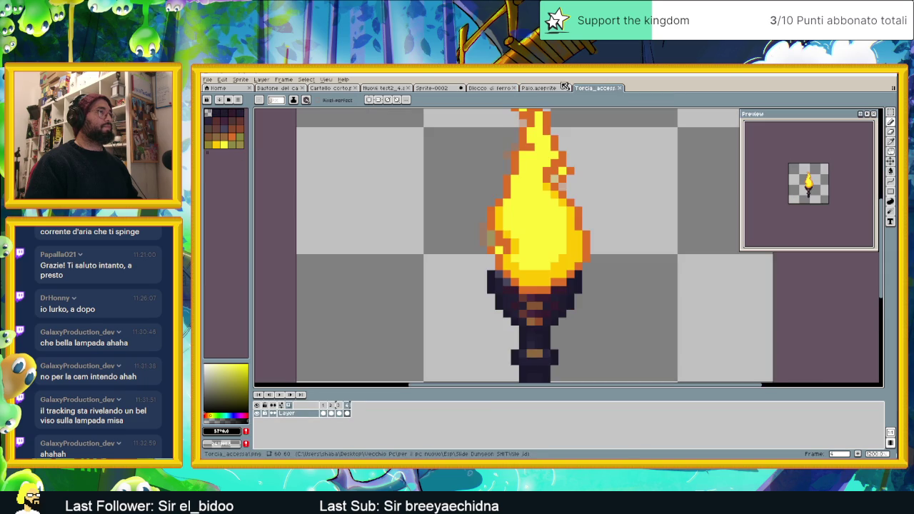
{"action": "left_click", "coordinate": [540, 88]}
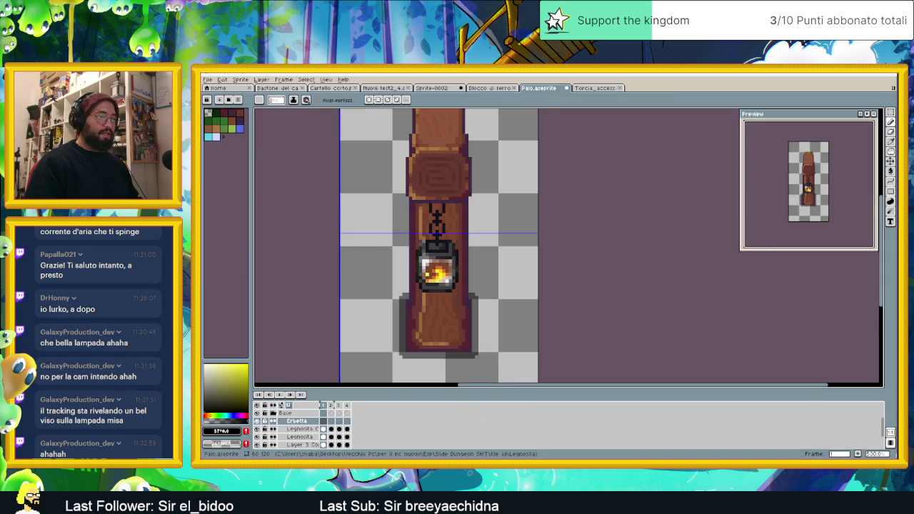
- Reopen Erbetta Tile _no ombra.png, eyedrop a grass green, and return to Palo.aseprite
{"action": "left_click", "coordinate": [207, 80]}
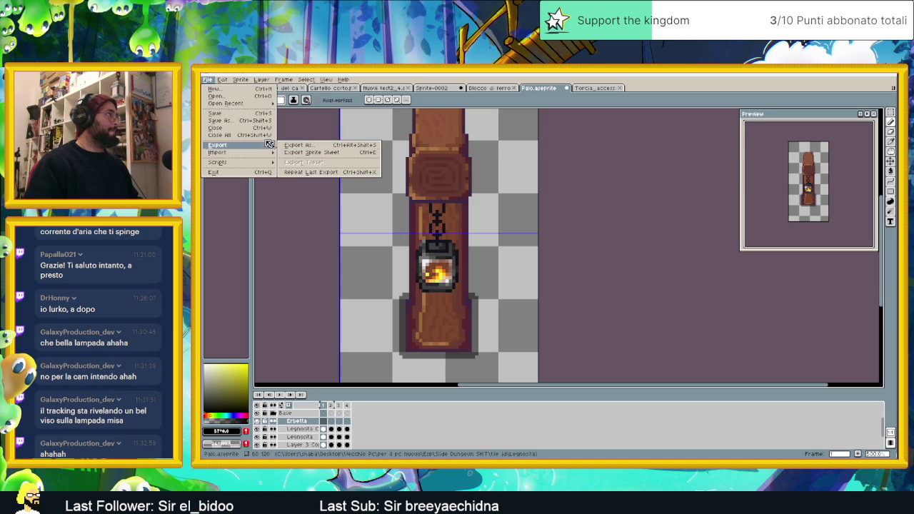
{"action": "mouse_move", "coordinate": [227, 104]}
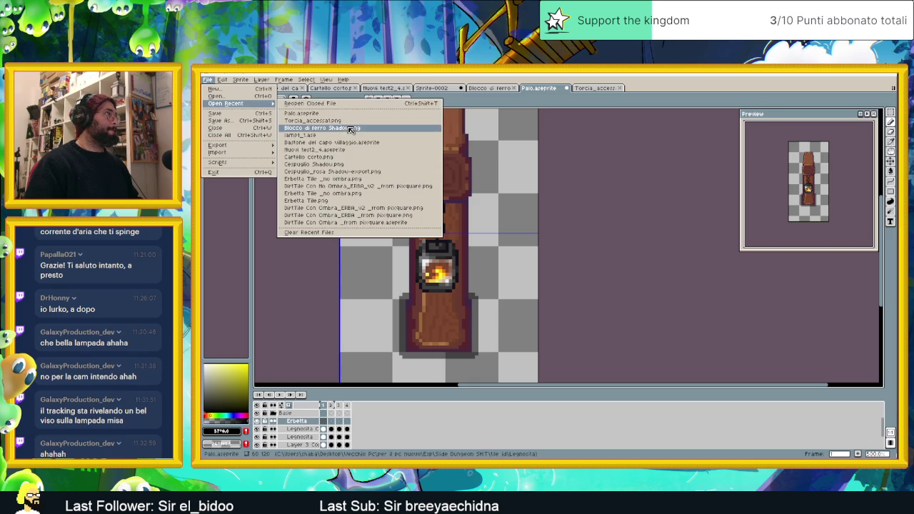
{"action": "left_click", "coordinate": [365, 179]}
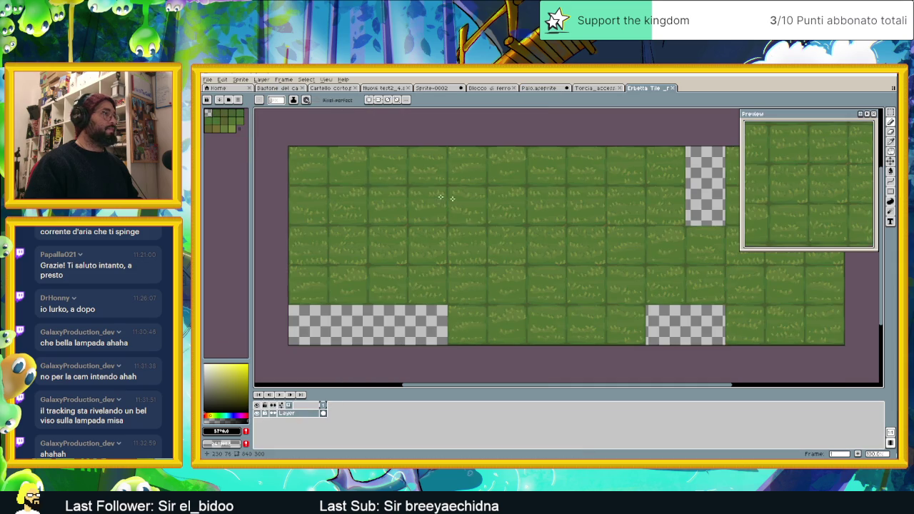
{"action": "scroll", "coordinate": [382, 203], "scroll_direction": "up", "scroll_amount": 2}
{"action": "scroll", "coordinate": [383, 204], "scroll_direction": "up", "scroll_amount": 1}
{"action": "left_click", "coordinate": [383, 204], "text": "alt"}
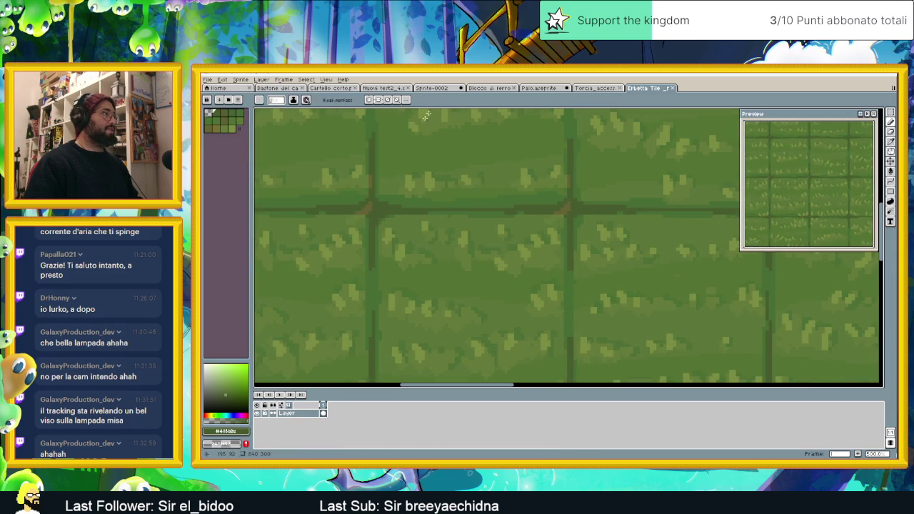
{"action": "left_click", "coordinate": [540, 88]}
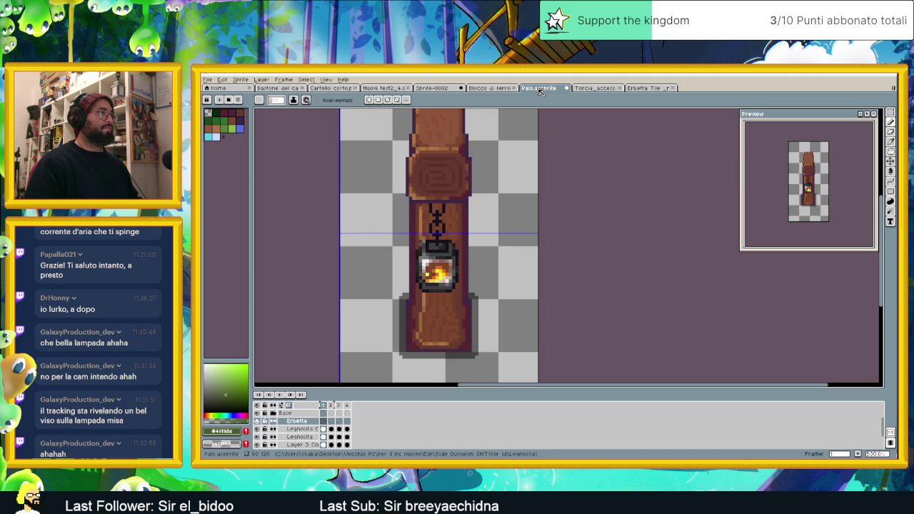
- Paint green grass along the post's bottom, left and right edges
{"action": "scroll", "coordinate": [381, 338], "scroll_direction": "up", "scroll_amount": 2}
{"action": "scroll", "coordinate": [381, 338], "scroll_direction": "up", "scroll_amount": 2}
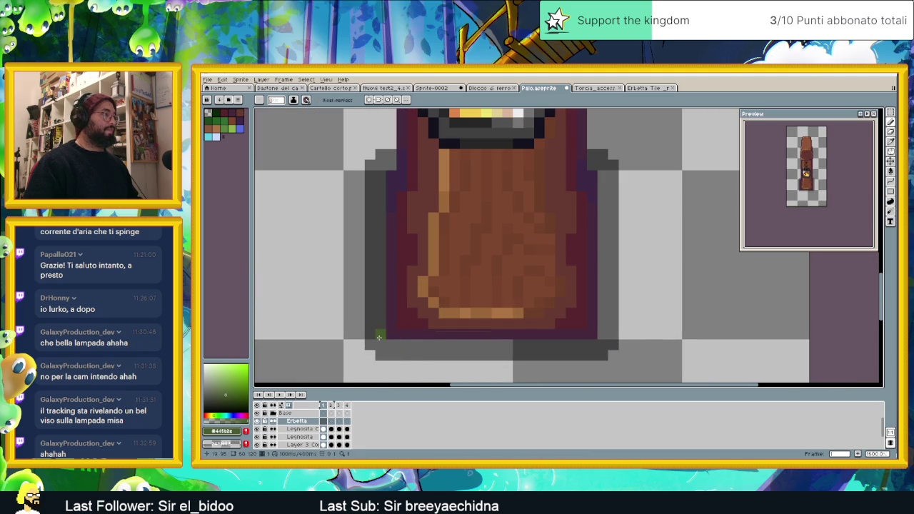
{"action": "left_click", "coordinate": [379, 339]}
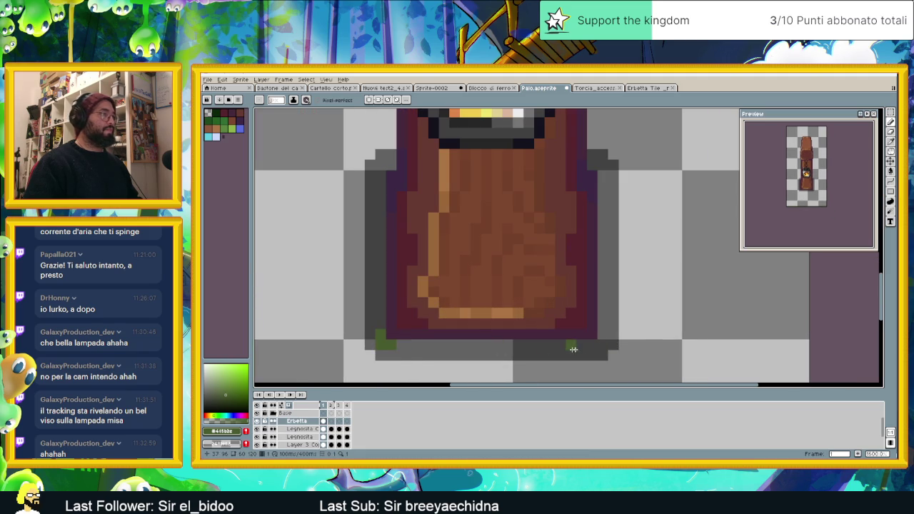
{"action": "left_click", "coordinate": [599, 341]}
{"action": "left_click_drag", "start_coordinate": [596, 344], "coordinate": [426, 347]}
{"action": "left_click", "coordinate": [397, 335]}
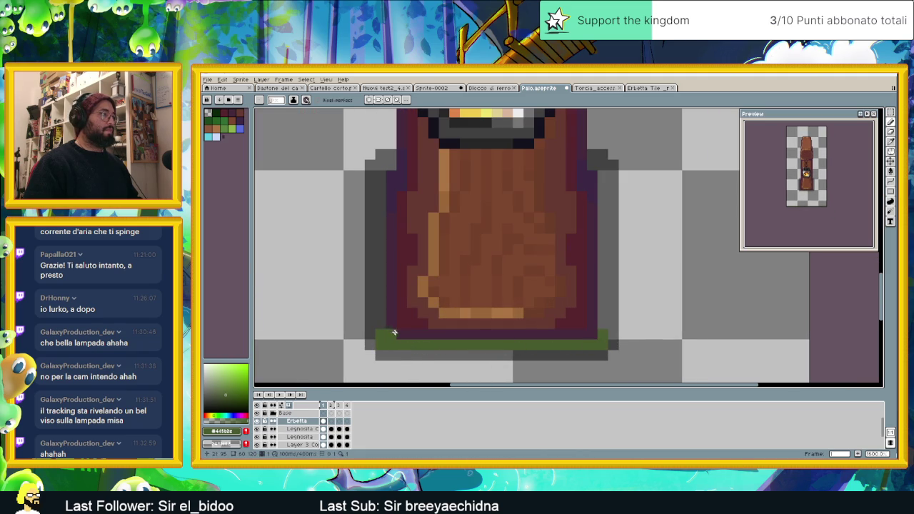
{"action": "mouse_move", "coordinate": [382, 327]}
{"action": "left_mouse_down"}
{"action": "mouse_move", "coordinate": [375, 195]}
{"action": "mouse_move", "coordinate": [383, 179]}
{"action": "left_mouse_up"}
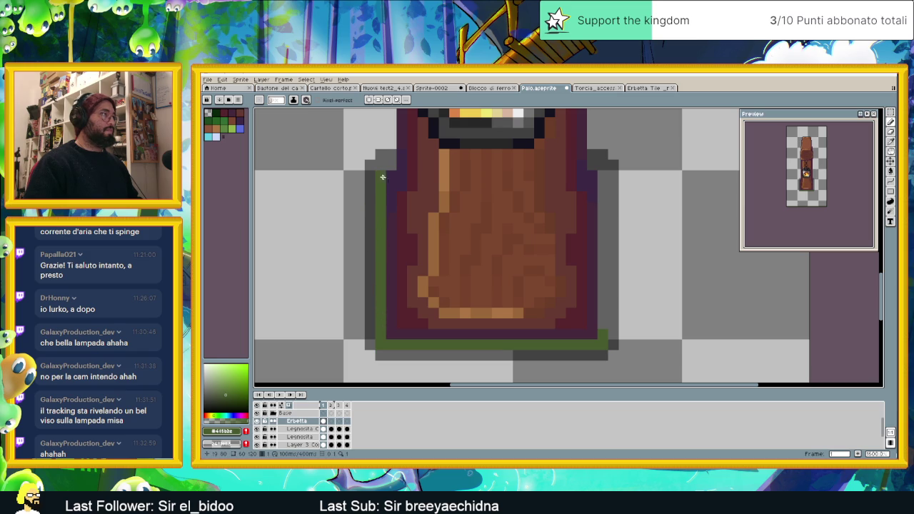
{"action": "left_click_drag", "start_coordinate": [604, 197], "coordinate": [604, 308]}
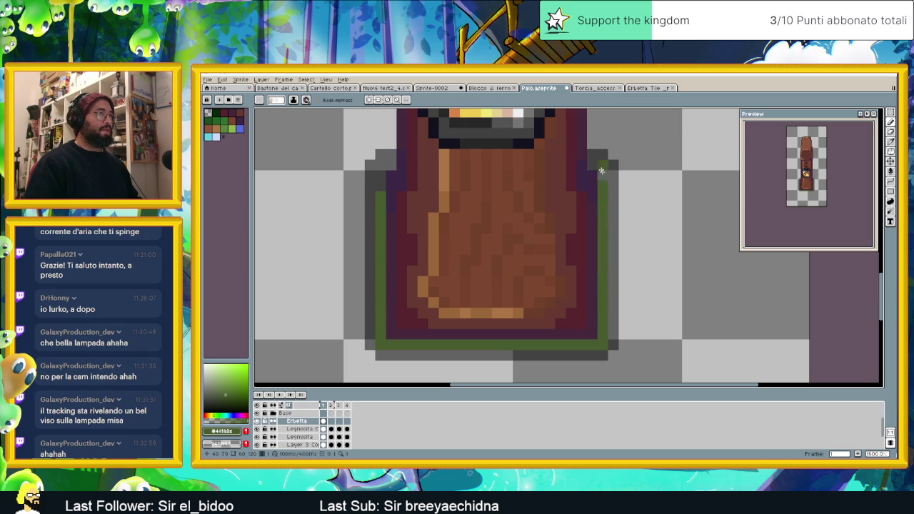
{"action": "scroll", "coordinate": [607, 215], "scroll_direction": "down", "scroll_amount": 1}
{"action": "scroll", "coordinate": [613, 239], "scroll_direction": "down", "scroll_amount": 1}
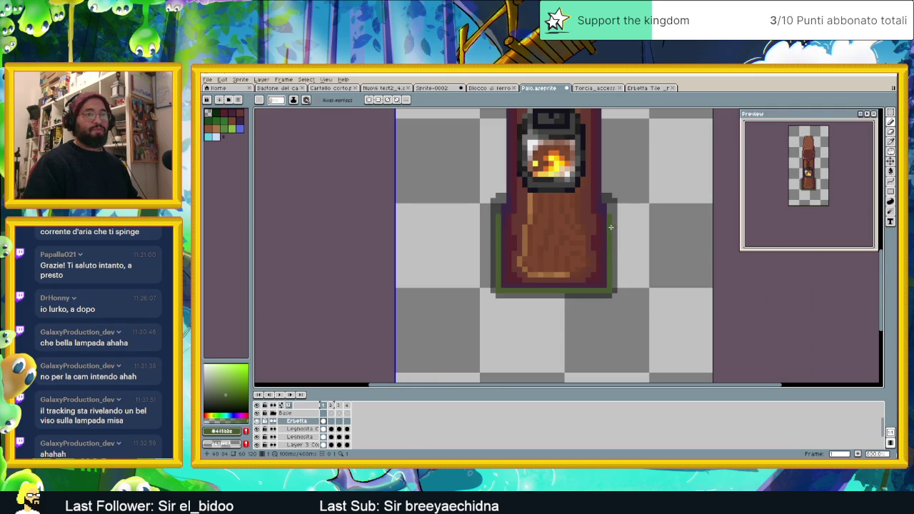
{"action": "scroll", "coordinate": [608, 229], "scroll_direction": "up", "scroll_amount": 1}
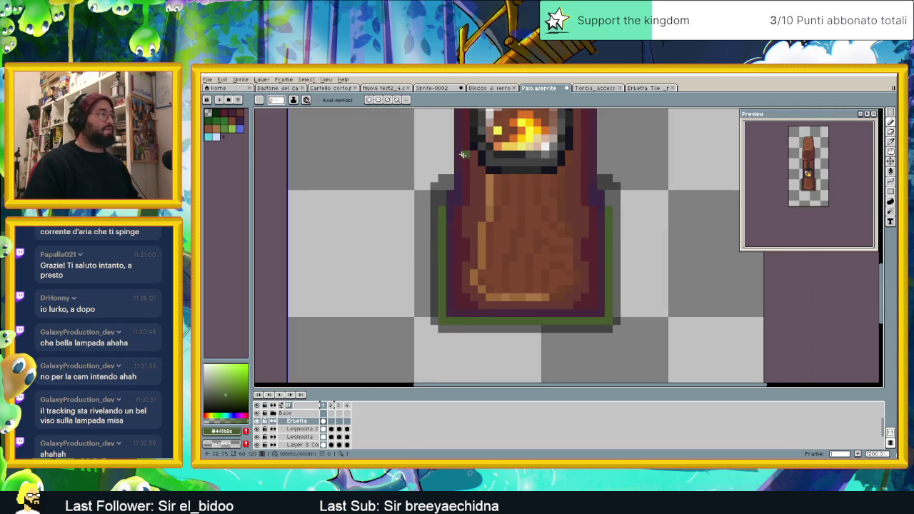
- Check the grass tileset, then add grass blades and tufts at the base and side edges
{"action": "left_click", "coordinate": [651, 88]}
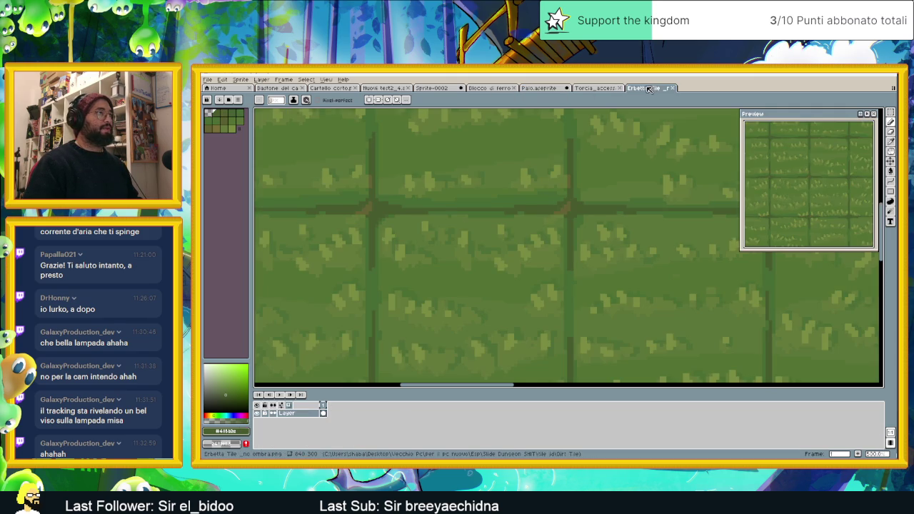
{"action": "left_click", "coordinate": [537, 88]}
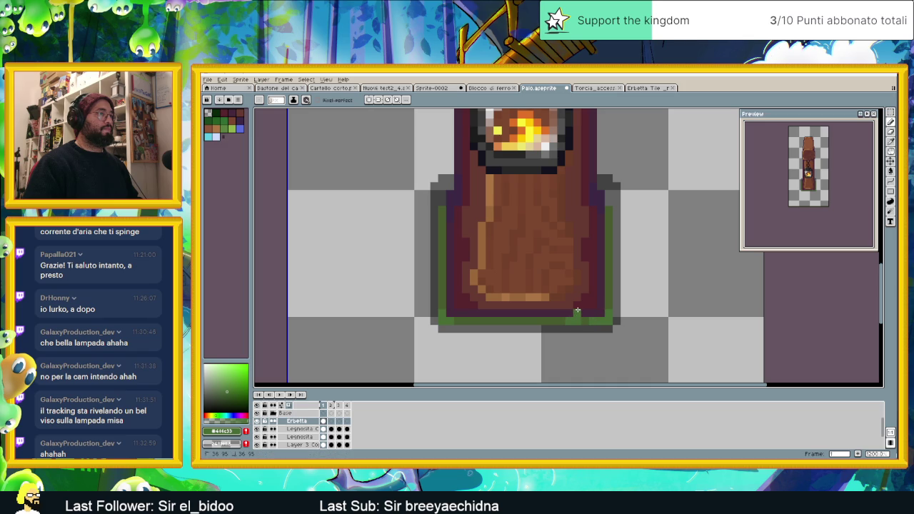
{"action": "left_click_drag", "start_coordinate": [513, 313], "coordinate": [514, 305]}
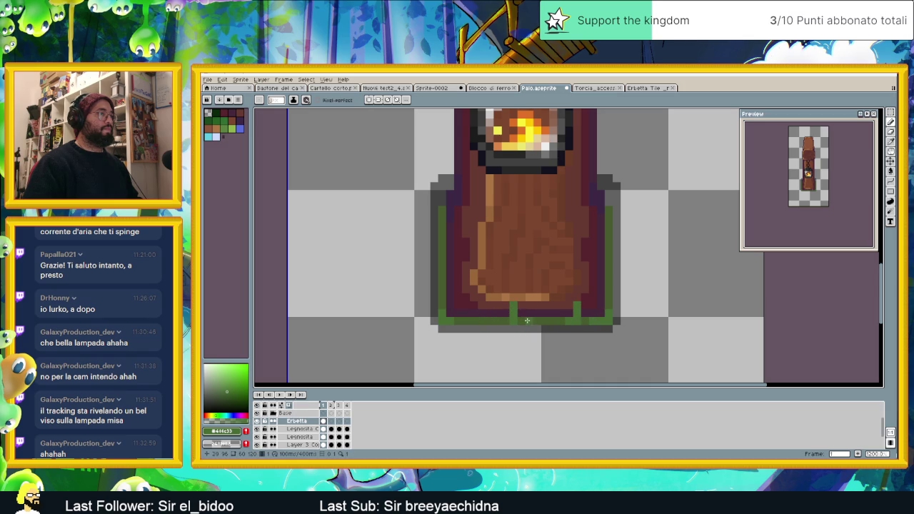
{"action": "left_click", "coordinate": [537, 313]}
{"action": "left_click_drag", "start_coordinate": [449, 289], "coordinate": [450, 300]}
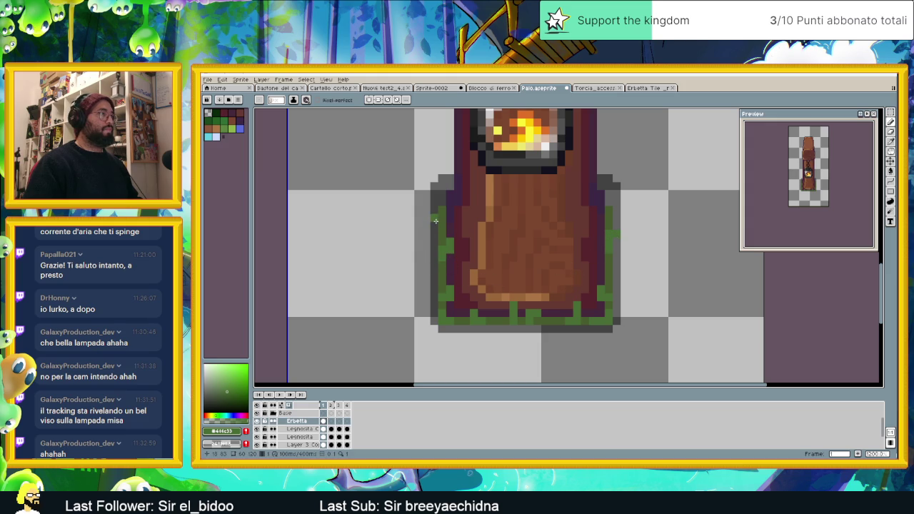
{"action": "left_click_drag", "start_coordinate": [440, 218], "coordinate": [436, 210]}
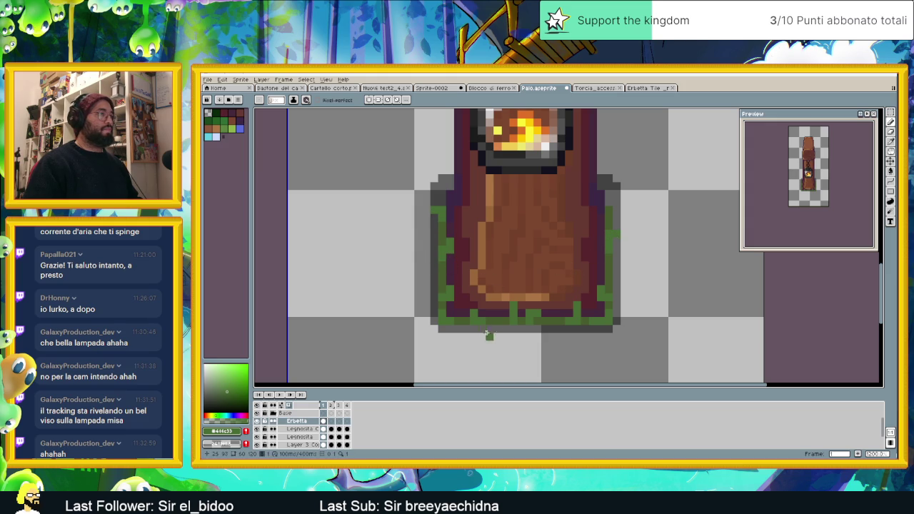
{"action": "left_click_drag", "start_coordinate": [613, 227], "coordinate": [612, 202]}
{"action": "left_click", "coordinate": [611, 235]}
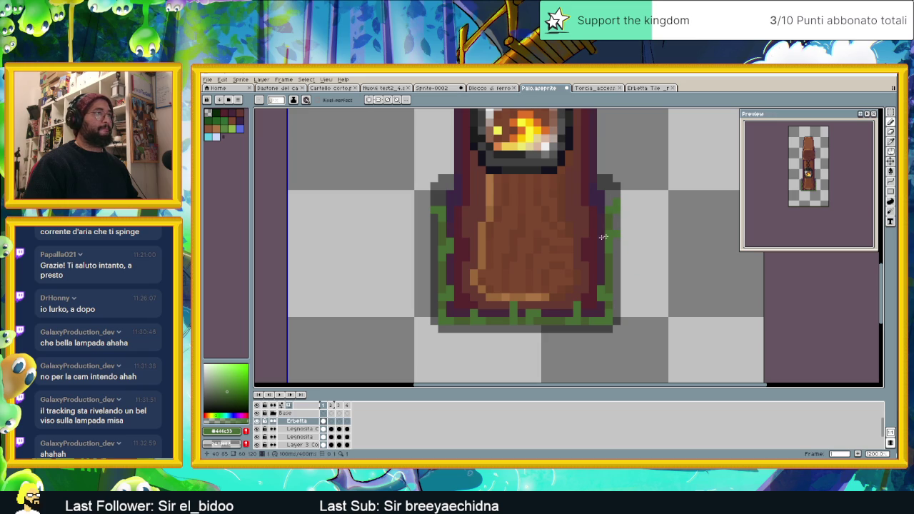
{"action": "scroll", "coordinate": [551, 316], "scroll_direction": "down", "scroll_amount": 3}
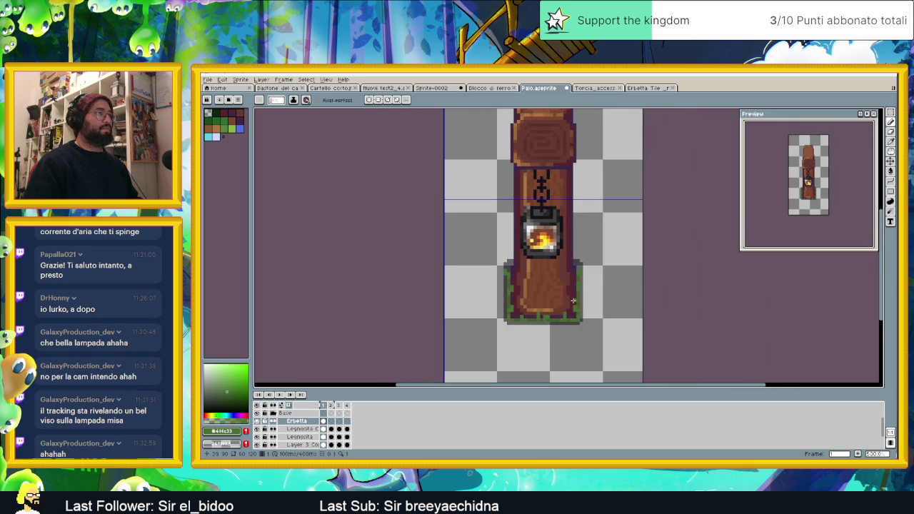
{"action": "scroll", "coordinate": [570, 308], "scroll_direction": "up", "scroll_amount": 1}
{"action": "scroll", "coordinate": [551, 309], "scroll_direction": "up", "scroll_amount": 1}
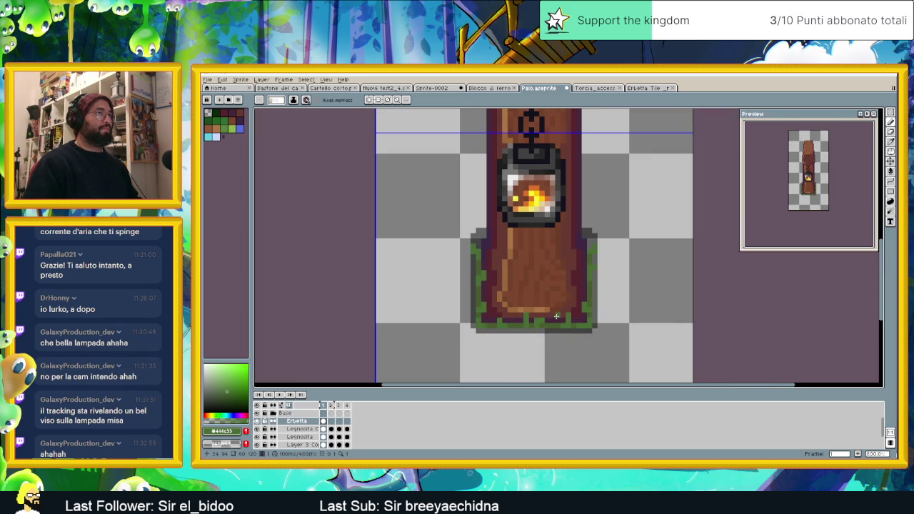
- Recheck the Erbetta Tile tab and scatter extra grass pixels along the bottom and left borders
{"action": "left_click", "coordinate": [646, 88]}
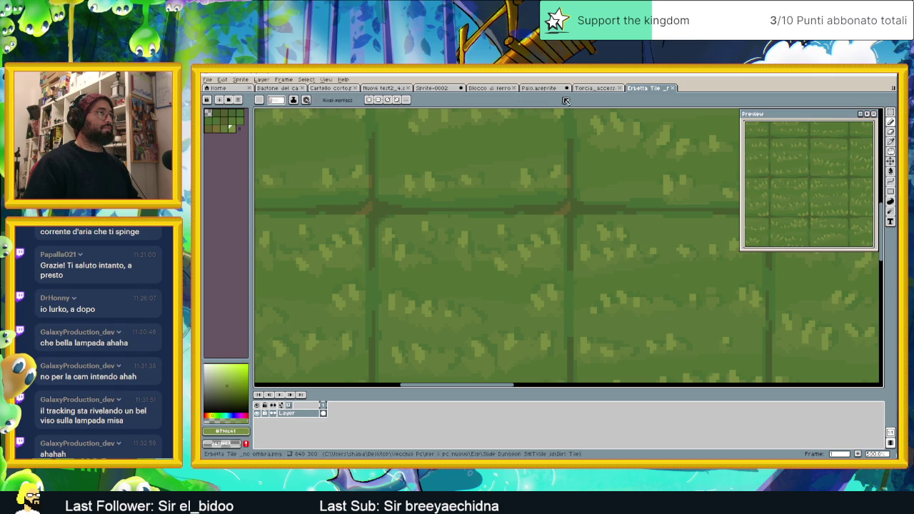
{"action": "left_click", "coordinate": [543, 87]}
{"action": "scroll", "coordinate": [479, 259], "scroll_direction": "up", "scroll_amount": 2}
{"action": "left_click", "coordinate": [481, 256]}
{"action": "left_click", "coordinate": [459, 204]}
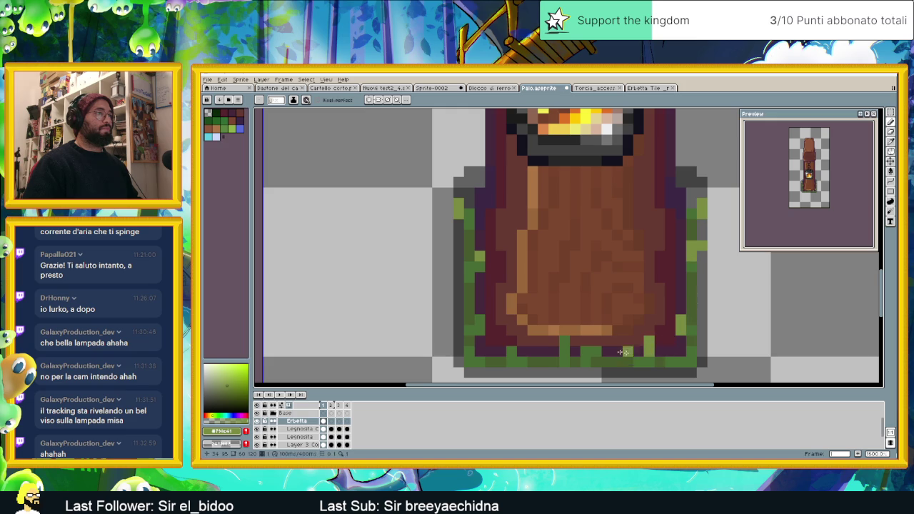
{"action": "left_click", "coordinate": [591, 349]}
{"action": "left_click", "coordinate": [518, 349]}
{"action": "left_click", "coordinate": [481, 319]}
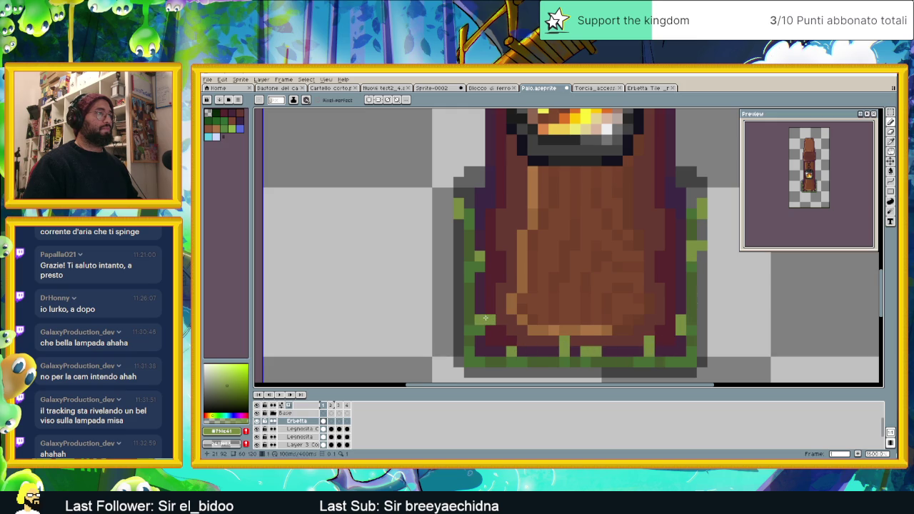
{"action": "scroll", "coordinate": [481, 328], "scroll_direction": "down", "scroll_amount": 2}
{"action": "scroll", "coordinate": [550, 318], "scroll_direction": "down", "scroll_amount": 1}
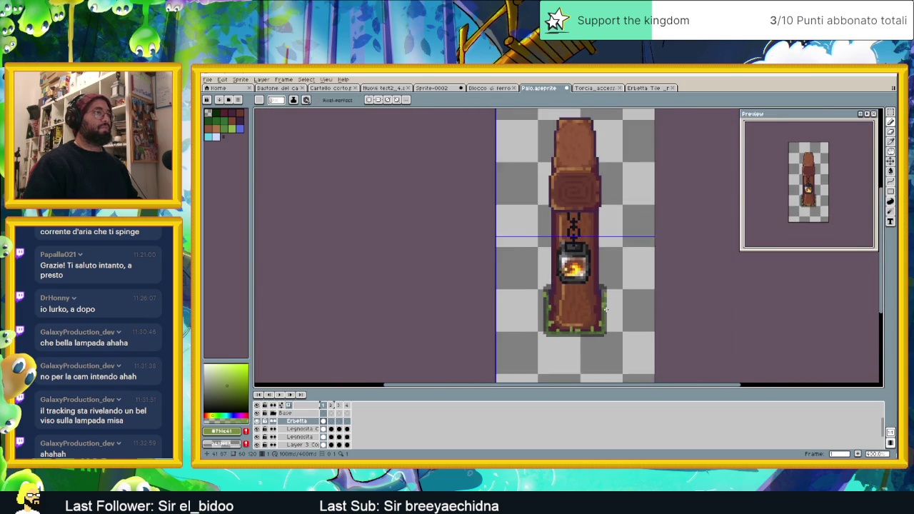
{"action": "scroll", "coordinate": [586, 316], "scroll_direction": "down", "scroll_amount": 1}
{"action": "scroll", "coordinate": [613, 315], "scroll_direction": "down", "scroll_amount": 1}
- Add a final grass stroke, save Palo.aseprite, and briefly toggle the Erbetta layer to check it
{"action": "left_click_drag", "start_coordinate": [613, 315], "coordinate": [566, 307]}
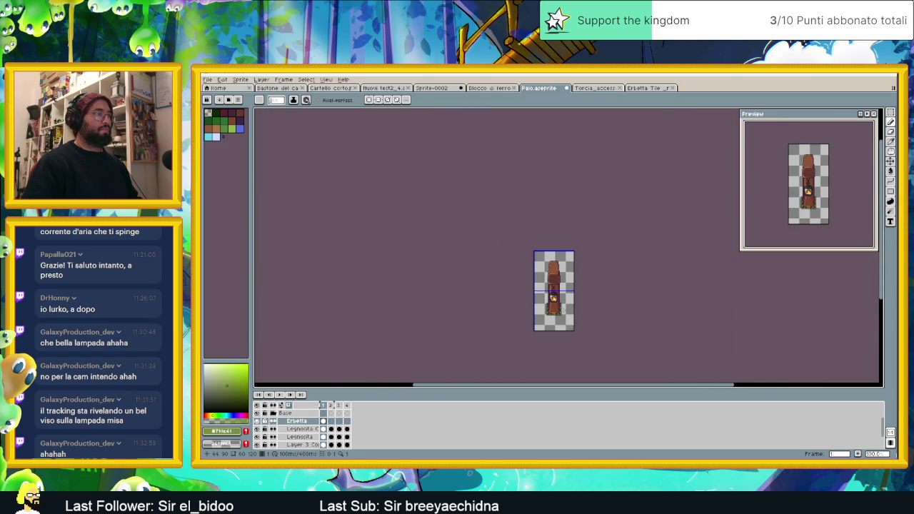
{"action": "scroll", "coordinate": [563, 313], "scroll_direction": "up", "scroll_amount": 1}
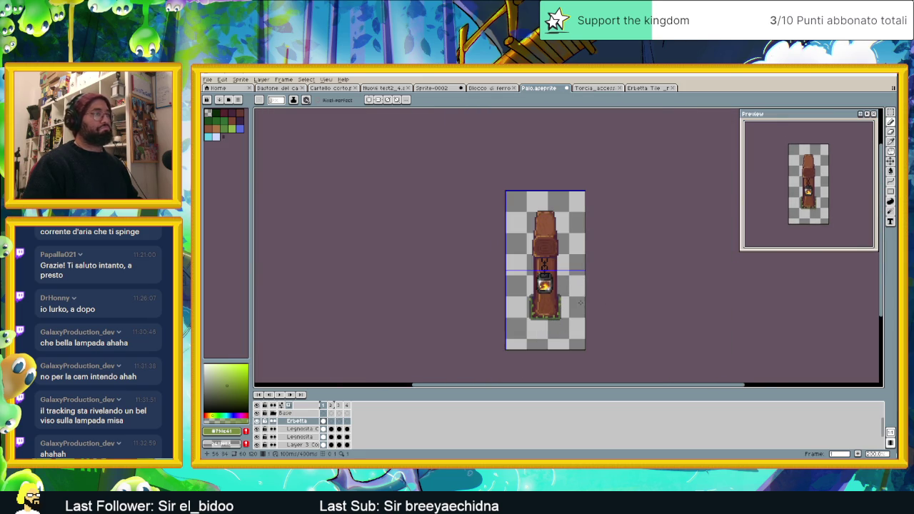
{"action": "key", "text": "ctrl+s"}
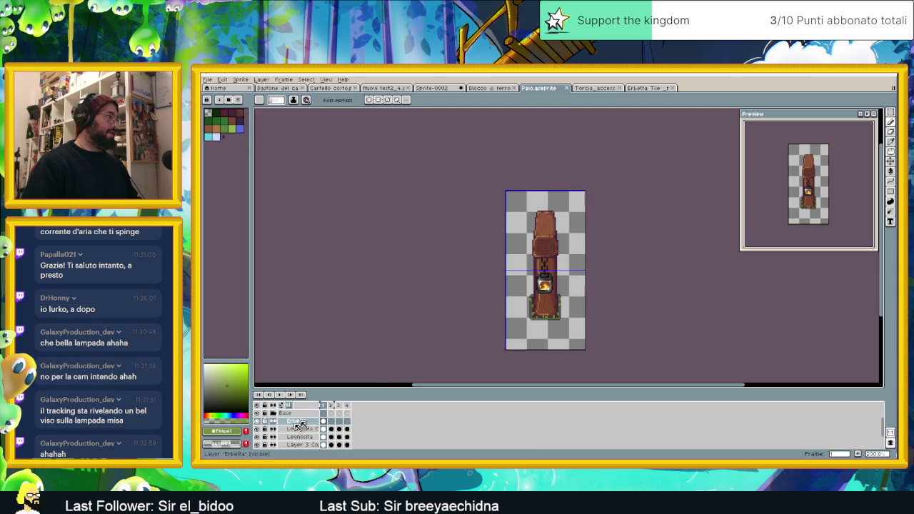
{"action": "left_click", "coordinate": [259, 421]}
{"action": "left_click", "coordinate": [259, 421]}
{"action": "scroll", "coordinate": [294, 427], "scroll_direction": "up", "scroll_amount": 2}
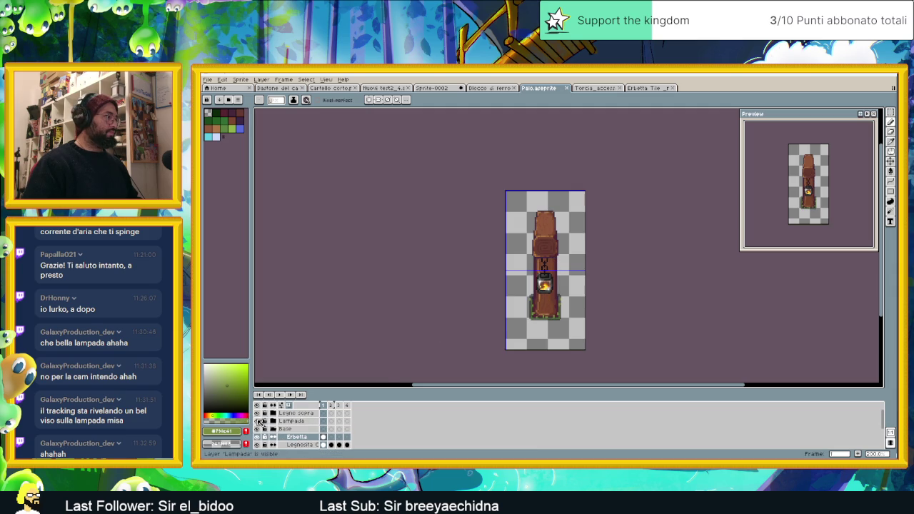
- Toggle the Legno sopra layer on and off to compare, leaving it hidden
{"action": "left_click", "coordinate": [258, 414]}
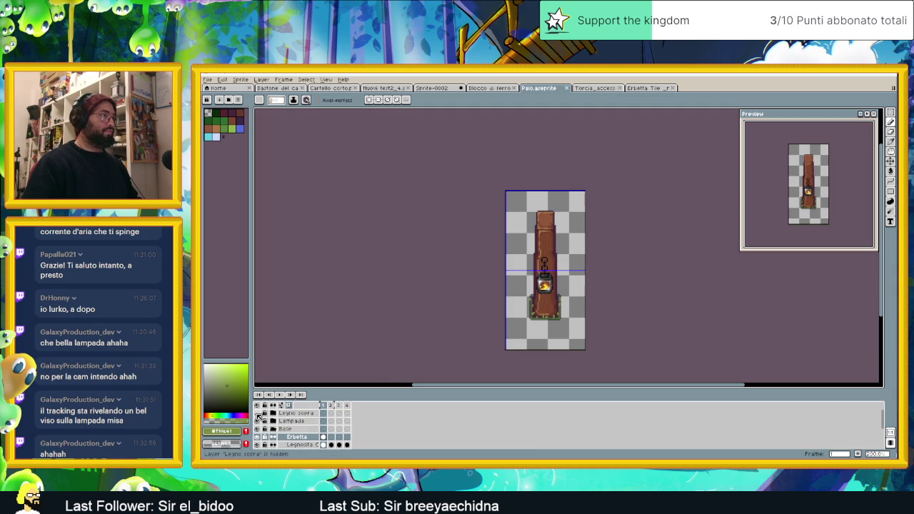
{"action": "left_click", "coordinate": [258, 413]}
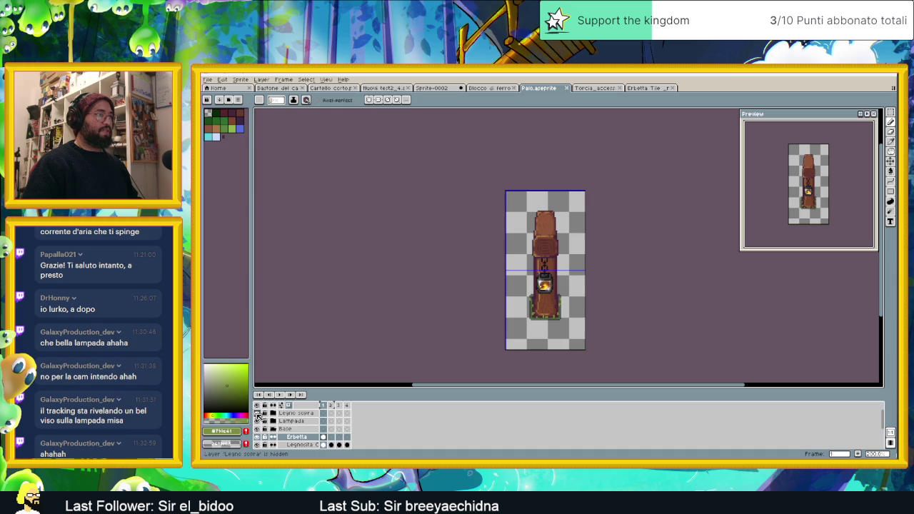
{"action": "left_click", "coordinate": [258, 413]}
{"action": "left_click", "coordinate": [257, 414]}
{"action": "left_click", "coordinate": [258, 413]}
{"action": "left_click", "coordinate": [258, 414]}
{"action": "left_click", "coordinate": [258, 414]}
{"action": "left_click", "coordinate": [258, 414]}
{"action": "left_click", "coordinate": [258, 414]}
{"action": "left_click", "coordinate": [258, 413]}
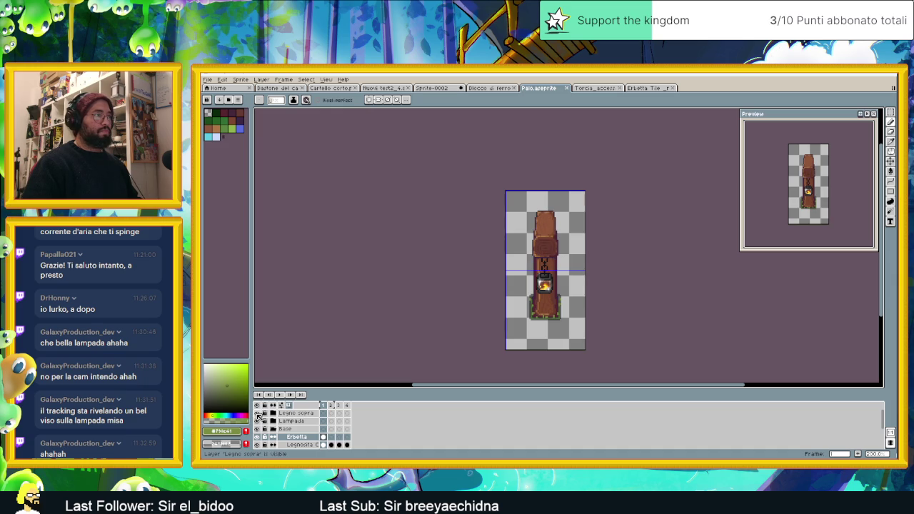
{"action": "left_click", "coordinate": [258, 413]}
{"action": "left_click", "coordinate": [258, 414]}
{"action": "left_click", "coordinate": [258, 414]}
{"action": "left_click", "coordinate": [258, 413]}
{"action": "left_click", "coordinate": [258, 414]}
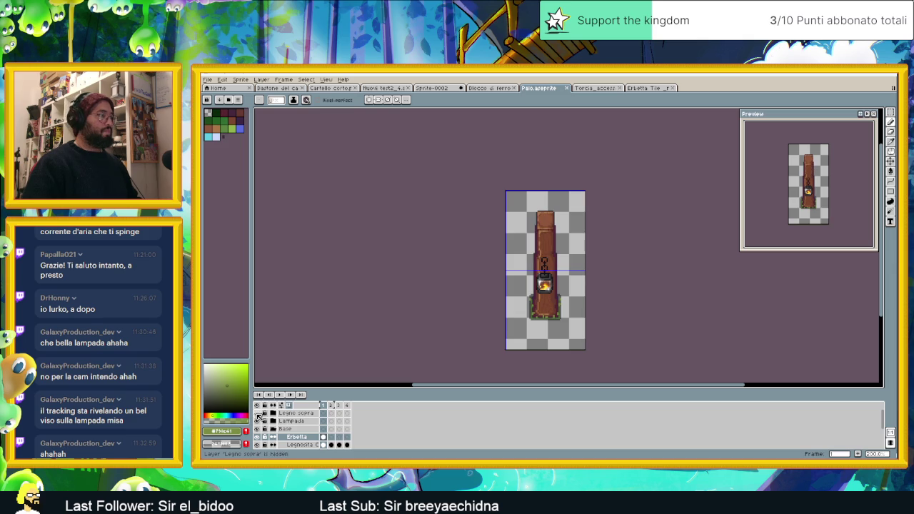
- Hide the Lampada layer and select the Base layer's frame 1 cel
{"action": "left_click", "coordinate": [258, 421]}
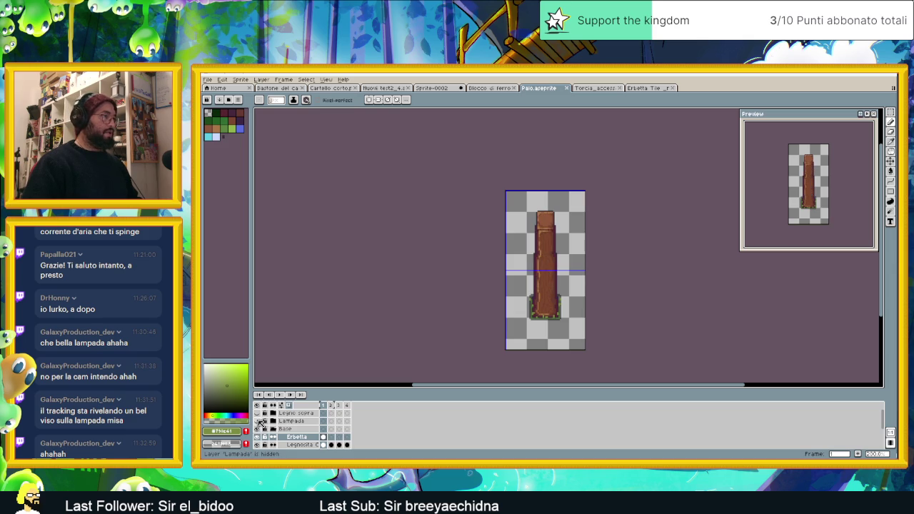
{"action": "left_click", "coordinate": [260, 430]}
{"action": "left_click", "coordinate": [259, 431]}
{"action": "left_click", "coordinate": [283, 430]}
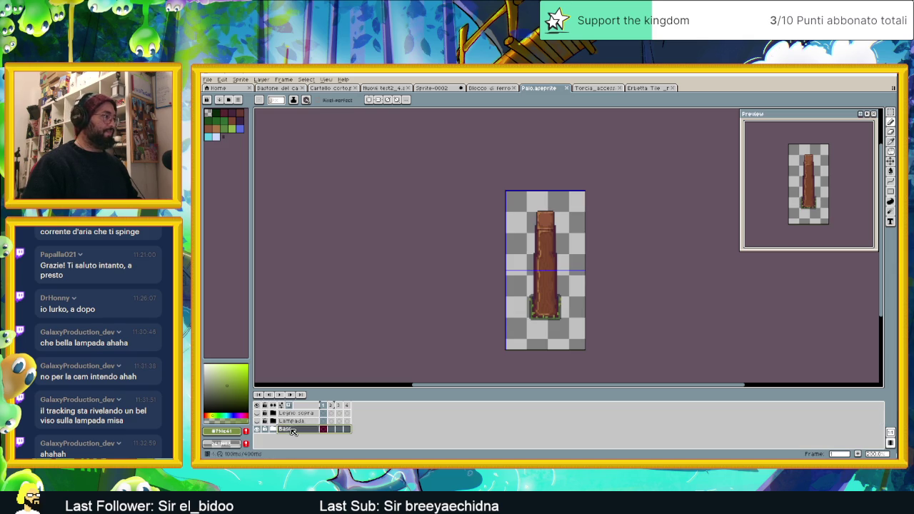
{"action": "left_click", "coordinate": [323, 429]}
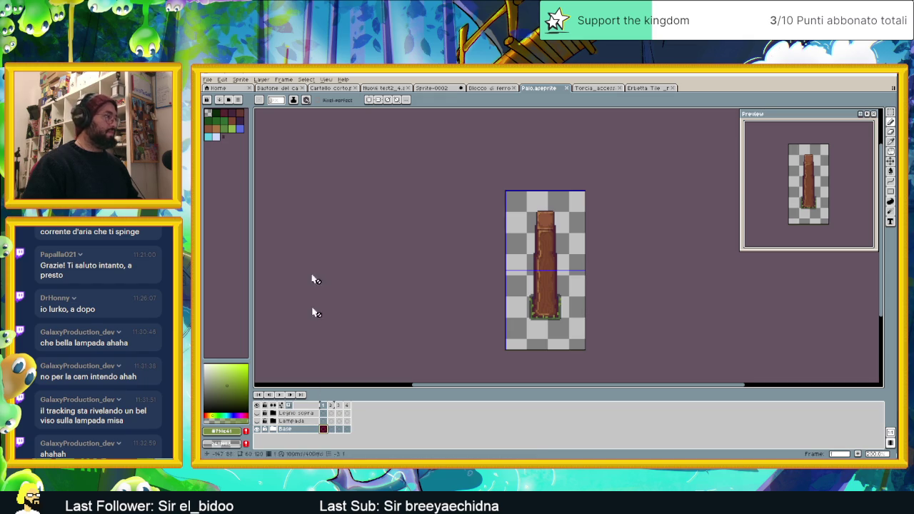
- Export only the selected frame as Palo.png in PNG format
{"action": "left_click", "coordinate": [212, 80]}
{"action": "mouse_move", "coordinate": [218, 145]}
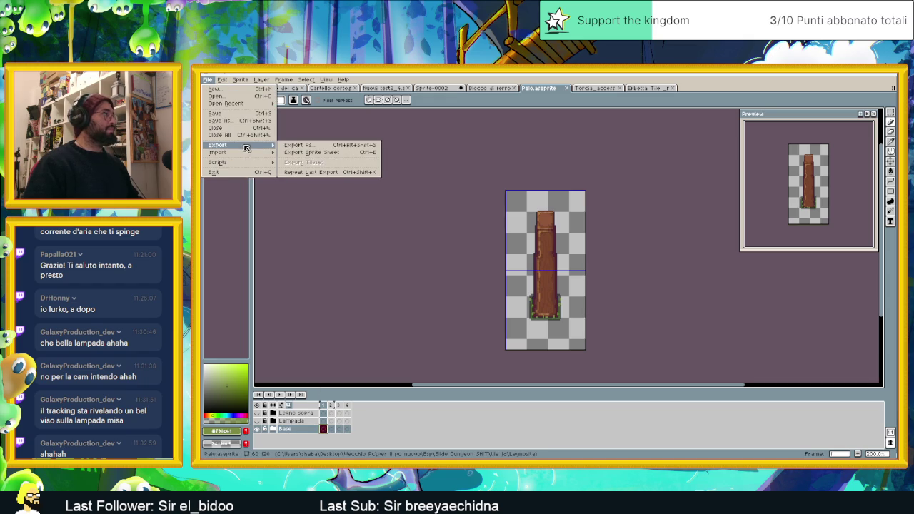
{"action": "left_click", "coordinate": [319, 149]}
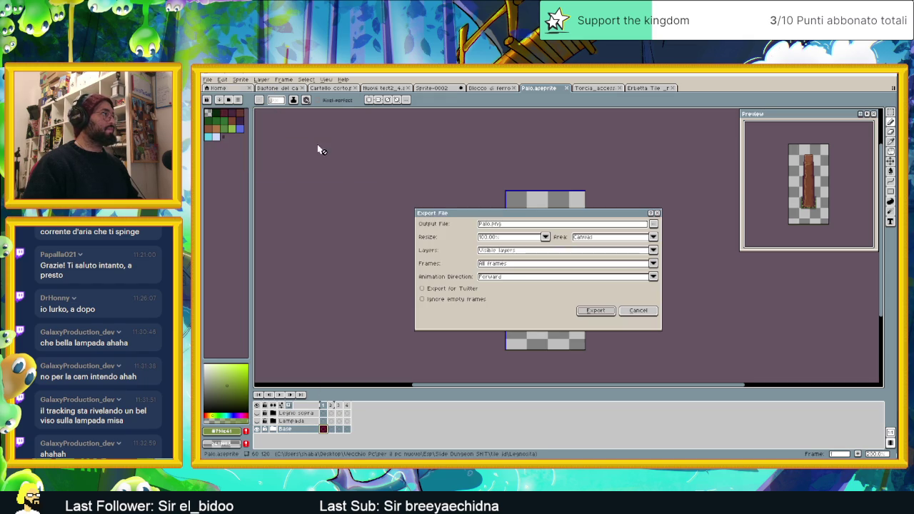
{"action": "left_click", "coordinate": [508, 264]}
{"action": "left_click", "coordinate": [506, 281]}
{"action": "left_click_drag", "start_coordinate": [506, 225], "coordinate": [482, 225]}
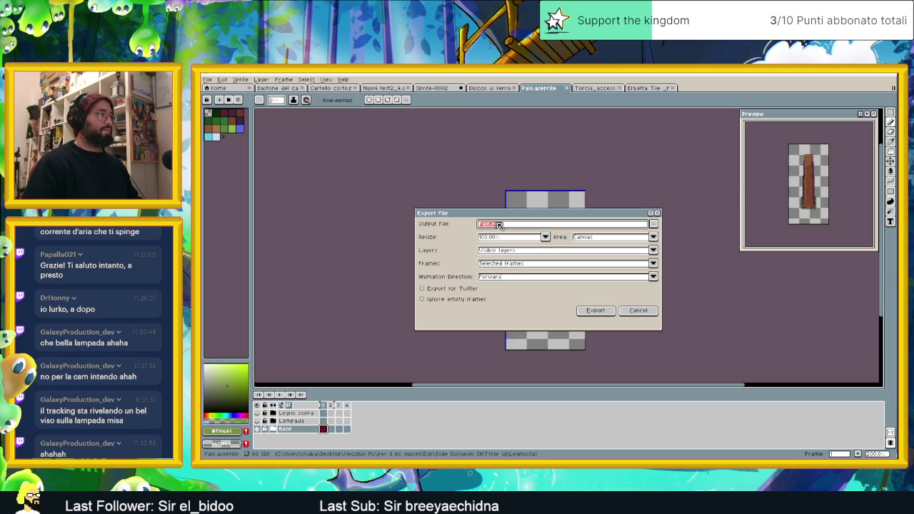
{"action": "left_click", "coordinate": [655, 224]}
{"action": "left_click", "coordinate": [583, 235]}
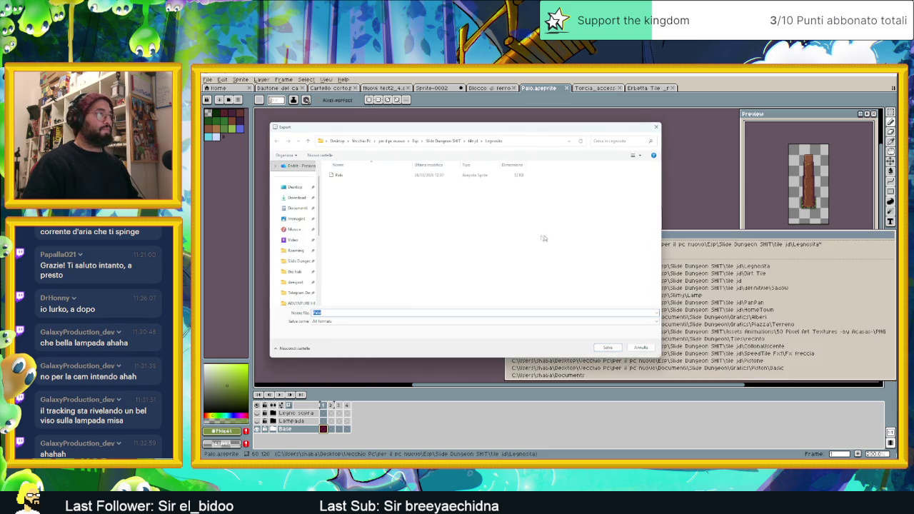
{"action": "left_click", "coordinate": [420, 321]}
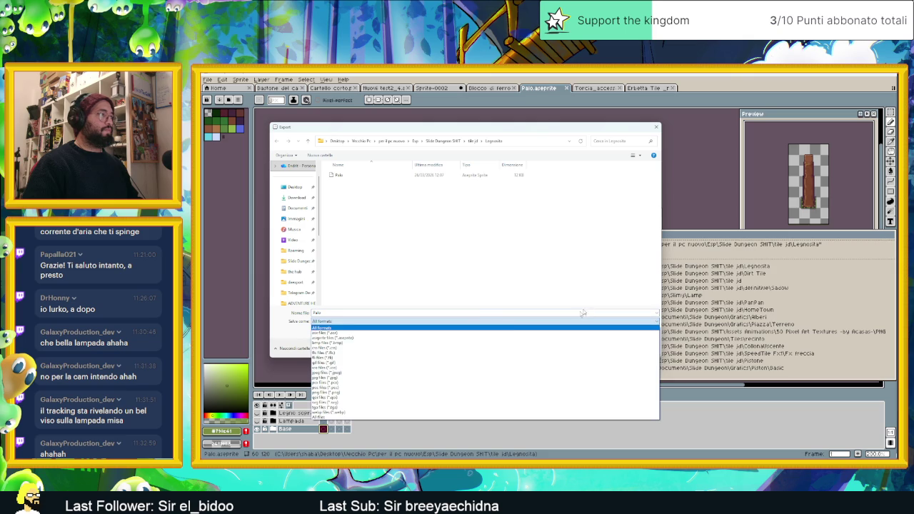
{"action": "left_click", "coordinate": [367, 393]}
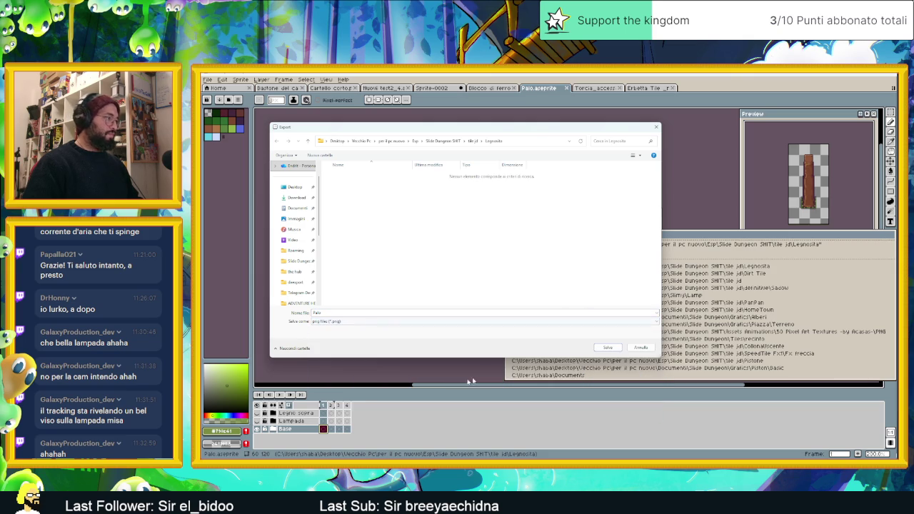
{"action": "left_click", "coordinate": [615, 348]}
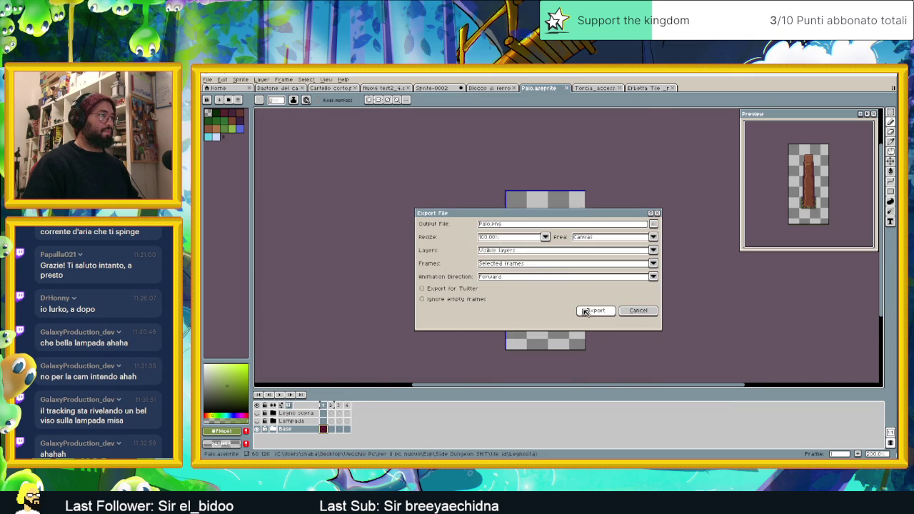
{"action": "left_click", "coordinate": [590, 315]}
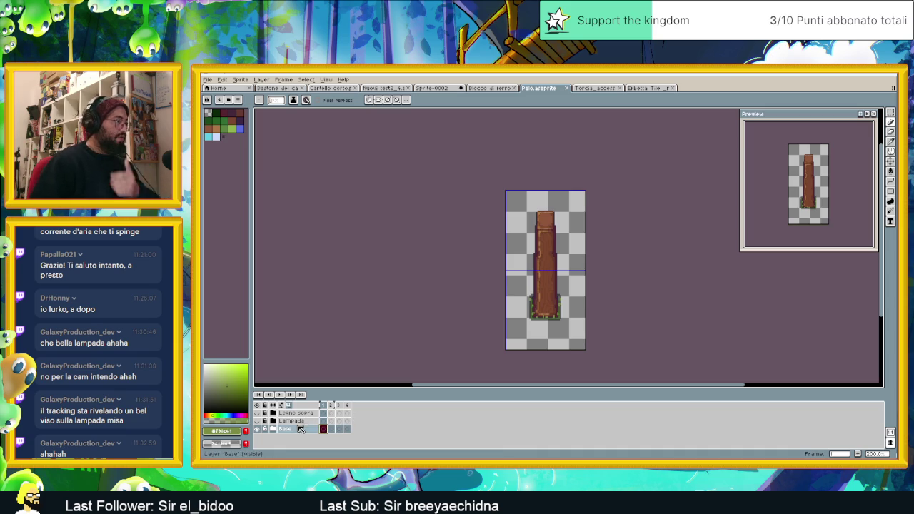
- Show only the Legno sopra top piece and export it as Palo_legnoSopra.png
{"action": "left_click", "coordinate": [259, 430]}
{"action": "left_click", "coordinate": [258, 415]}
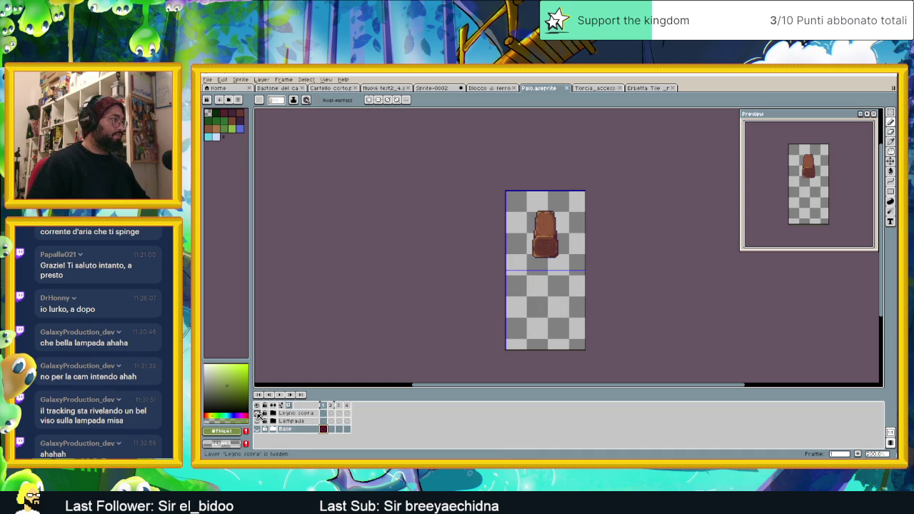
{"action": "left_click", "coordinate": [207, 79]}
{"action": "mouse_move", "coordinate": [218, 145]}
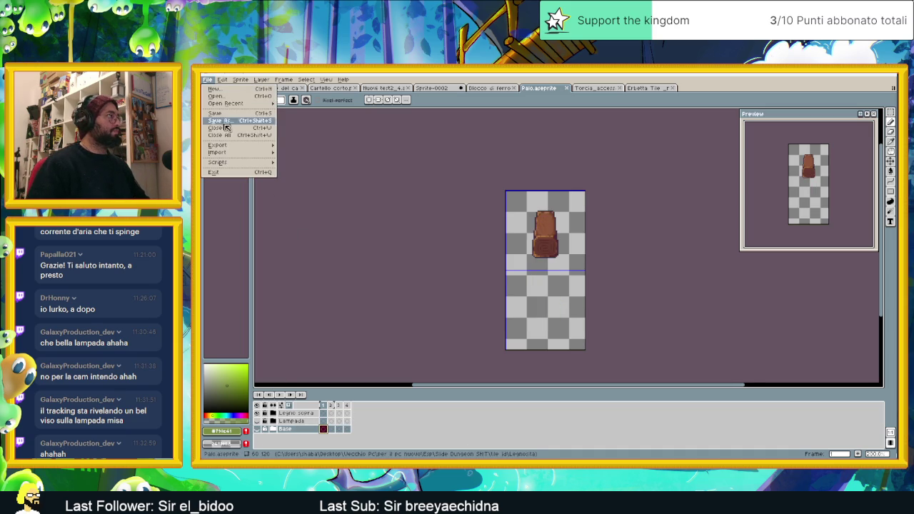
{"action": "left_click", "coordinate": [304, 145]}
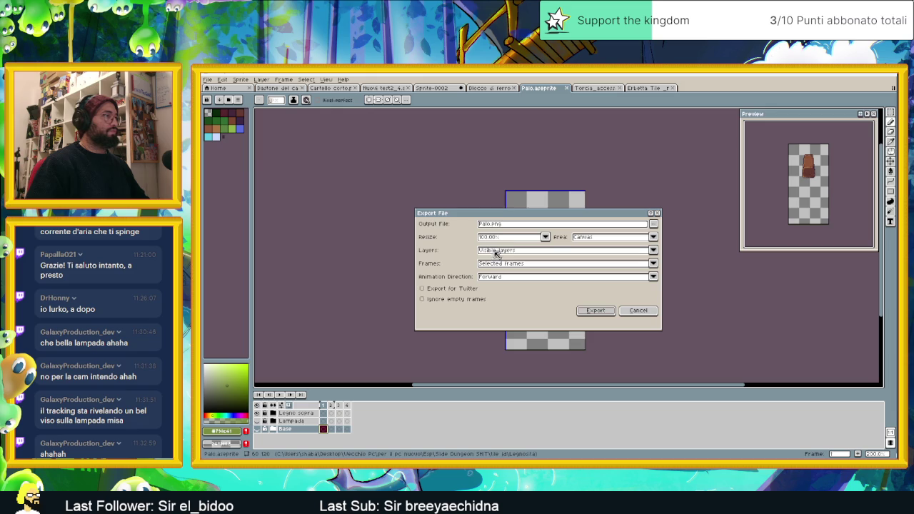
{"action": "left_click_drag", "start_coordinate": [488, 223], "coordinate": [492, 225]}
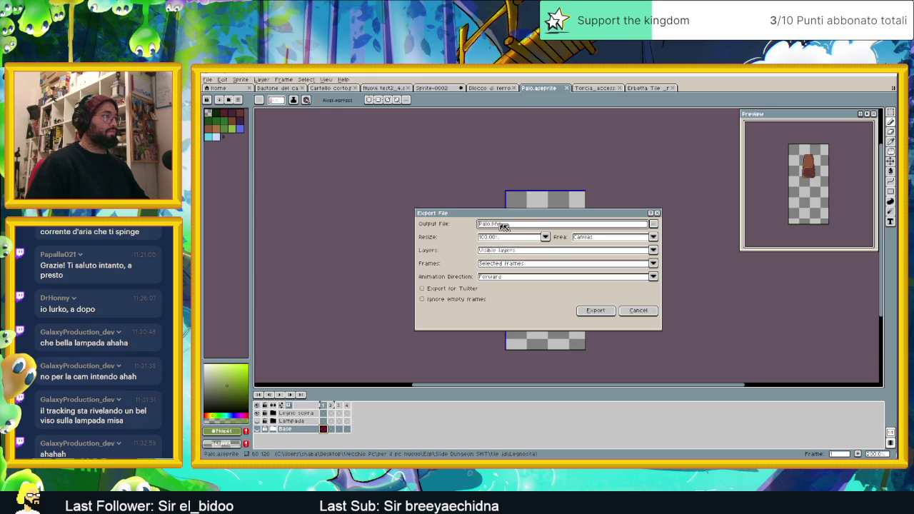
{"action": "type", "text": "o_"}
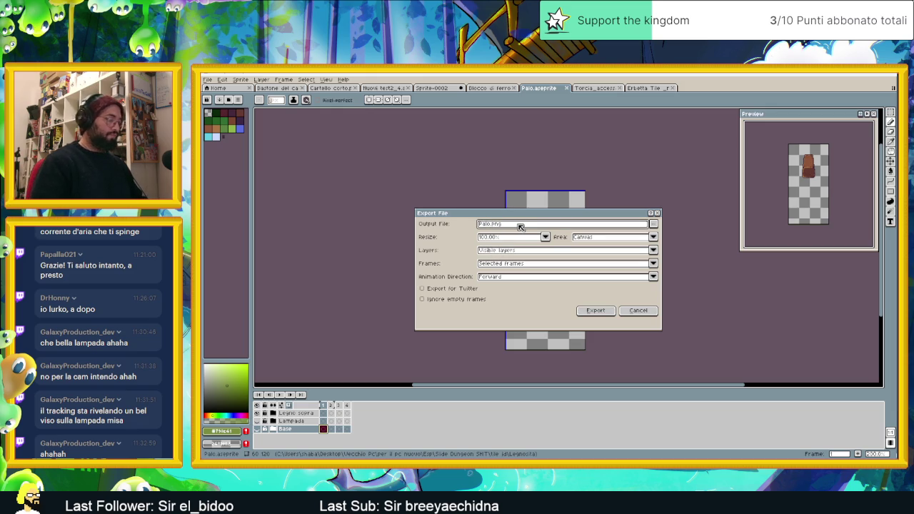
{"action": "type", "text": "legnoSopra"}
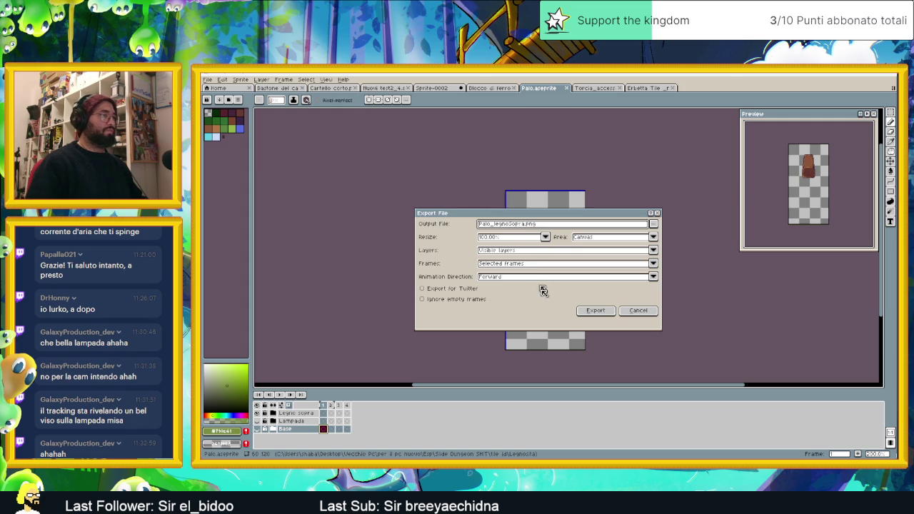
{"action": "left_click", "coordinate": [595, 310]}
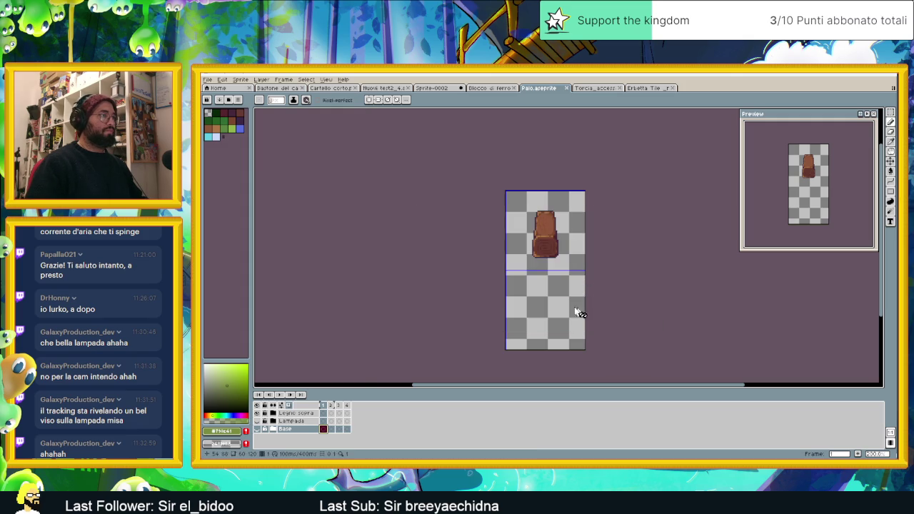
- Hide the wooden post, show the lantern, and begin an all-frames PNG export, then cancel it
{"action": "left_click", "coordinate": [257, 413]}
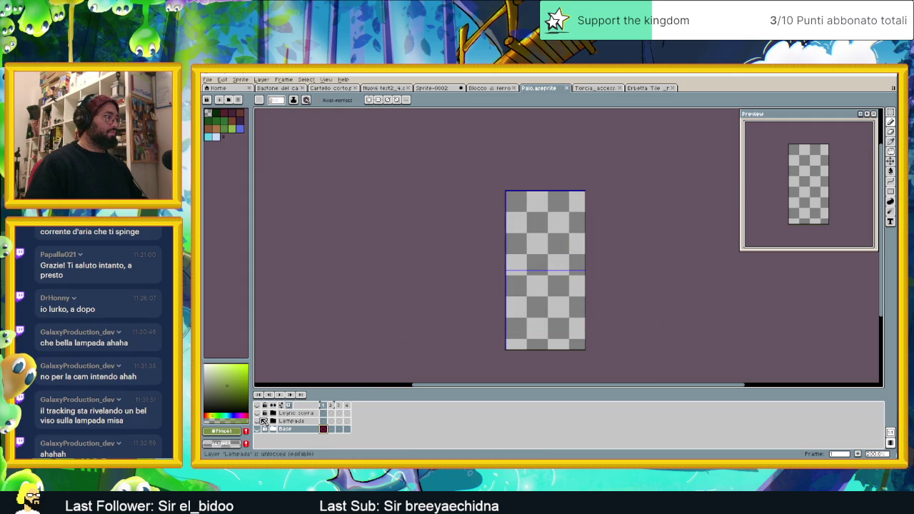
{"action": "left_click", "coordinate": [257, 421]}
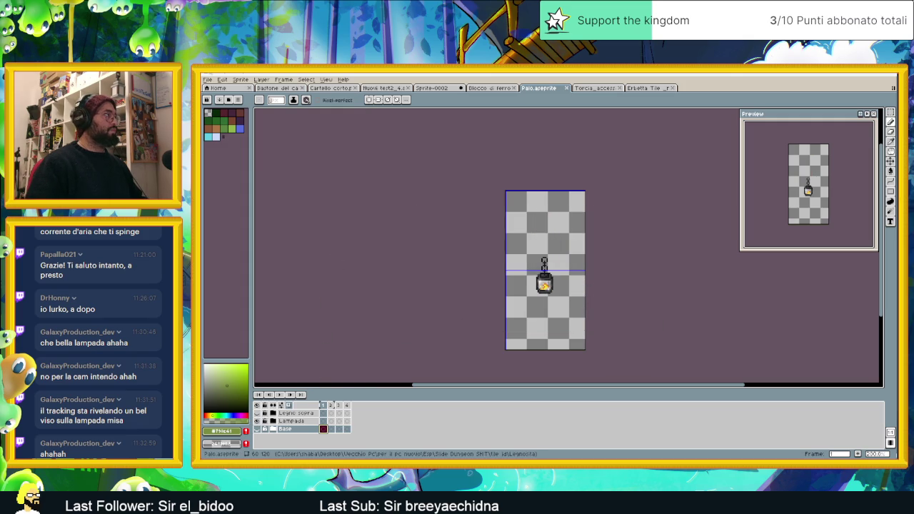
{"action": "left_click", "coordinate": [221, 80]}
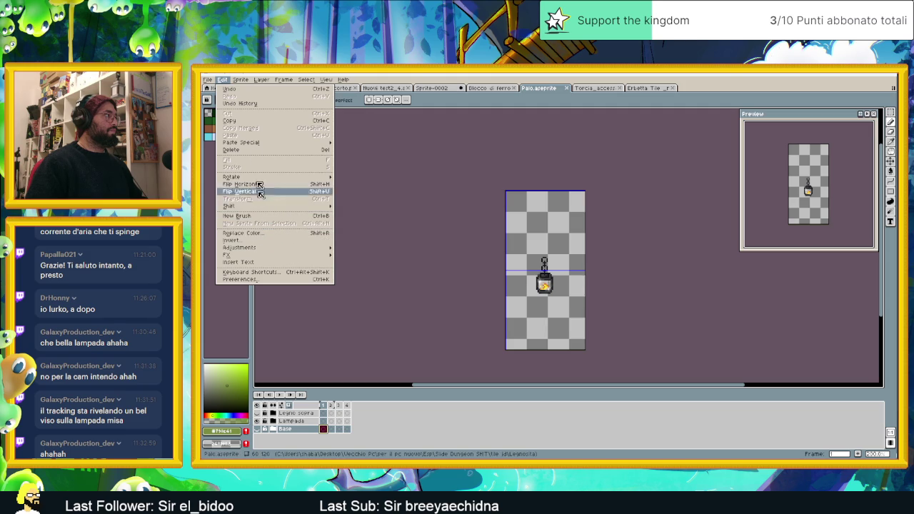
{"action": "mouse_move", "coordinate": [218, 145]}
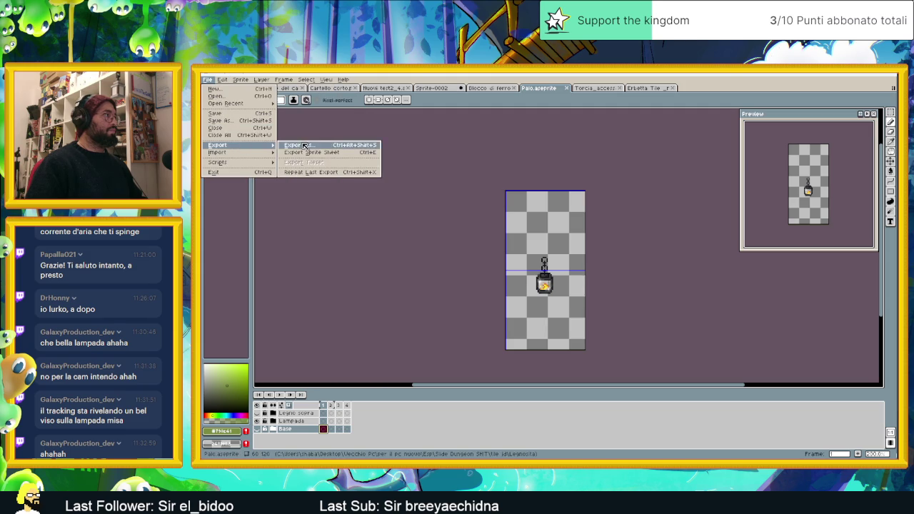
{"action": "left_click", "coordinate": [305, 147]}
{"action": "left_click", "coordinate": [512, 264]}
{"action": "left_click", "coordinate": [523, 275]}
{"action": "left_click", "coordinate": [522, 224]}
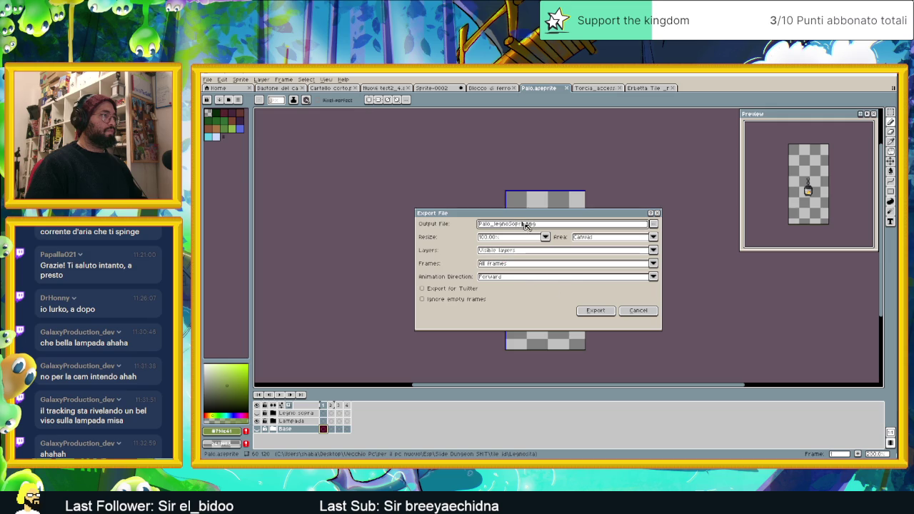
{"action": "left_click_drag", "start_coordinate": [526, 224], "coordinate": [465, 227]}
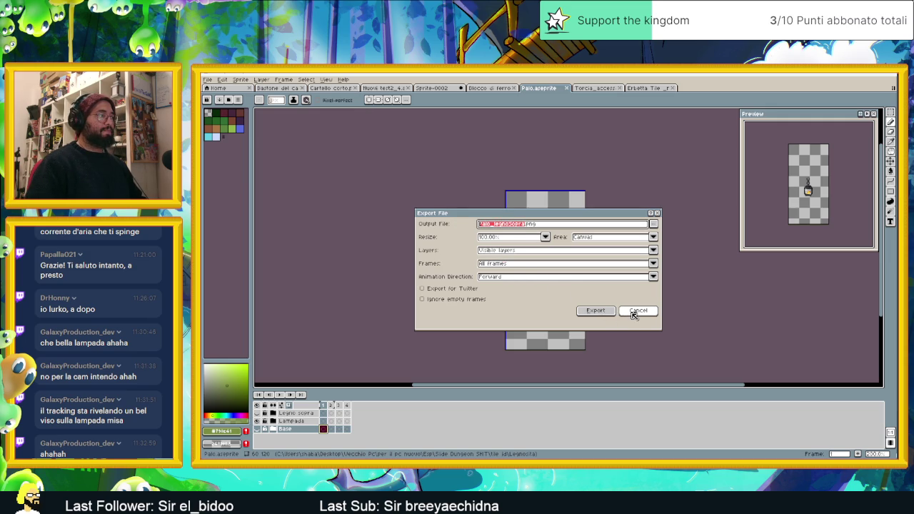
{"action": "left_click", "coordinate": [633, 315]}
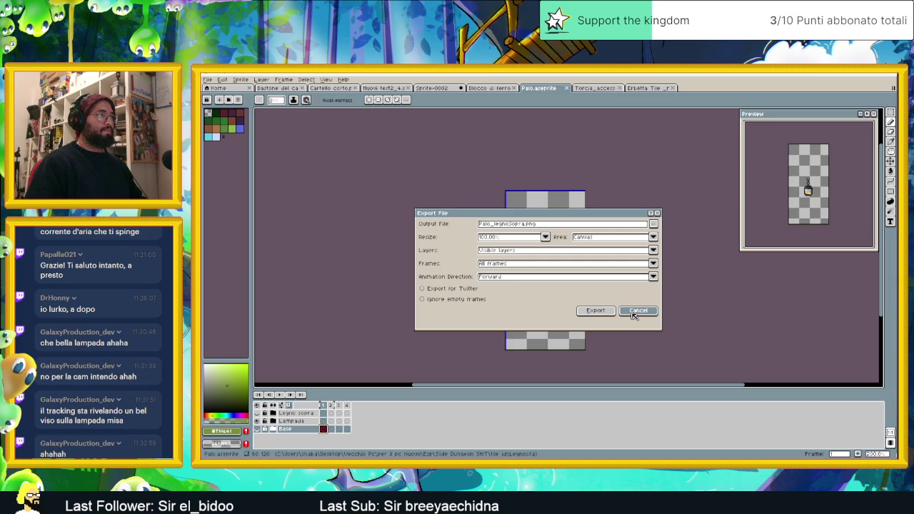
- Export all lantern frames as 'Lampada ad olio animata.png', then hide the LampCatena chain layer
{"action": "left_click", "coordinate": [275, 421]}
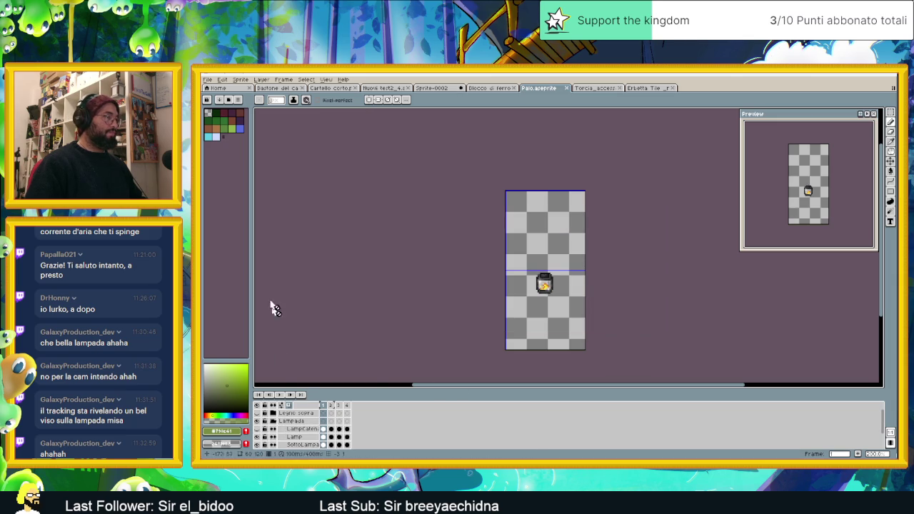
{"action": "left_click", "coordinate": [208, 80]}
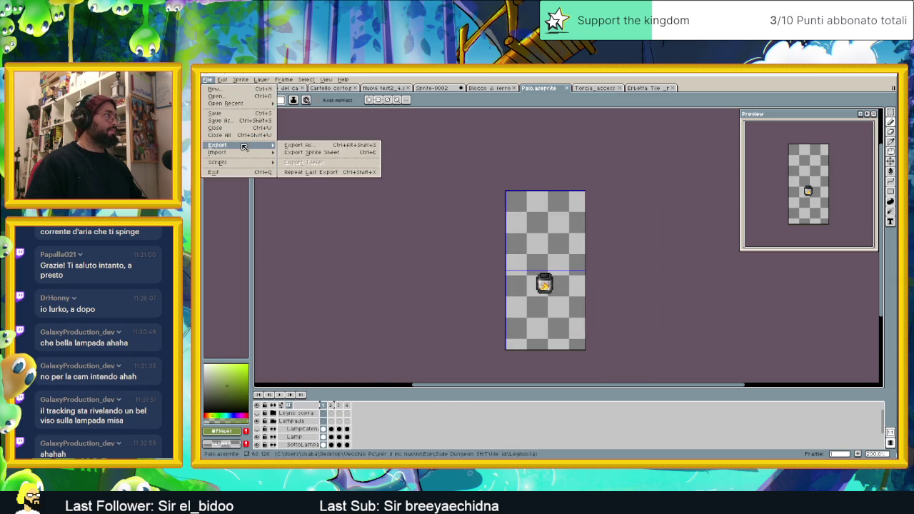
{"action": "left_click", "coordinate": [300, 150]}
{"action": "left_click", "coordinate": [526, 264]}
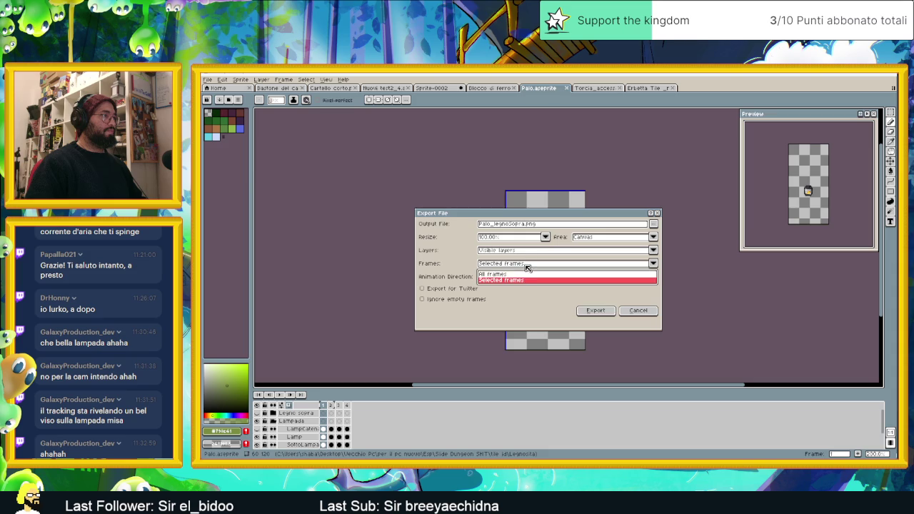
{"action": "left_click", "coordinate": [525, 275]}
{"action": "left_click", "coordinate": [526, 225]}
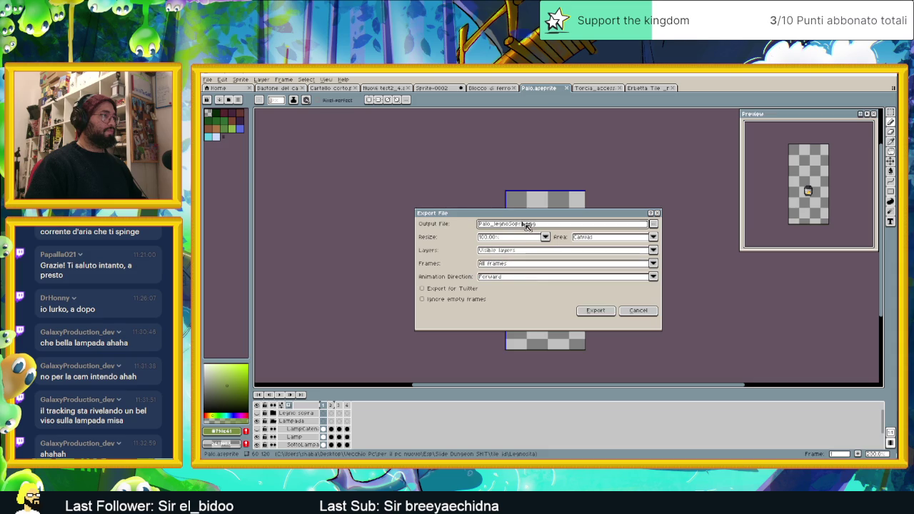
{"action": "left_click_drag", "start_coordinate": [526, 225], "coordinate": [496, 226]}
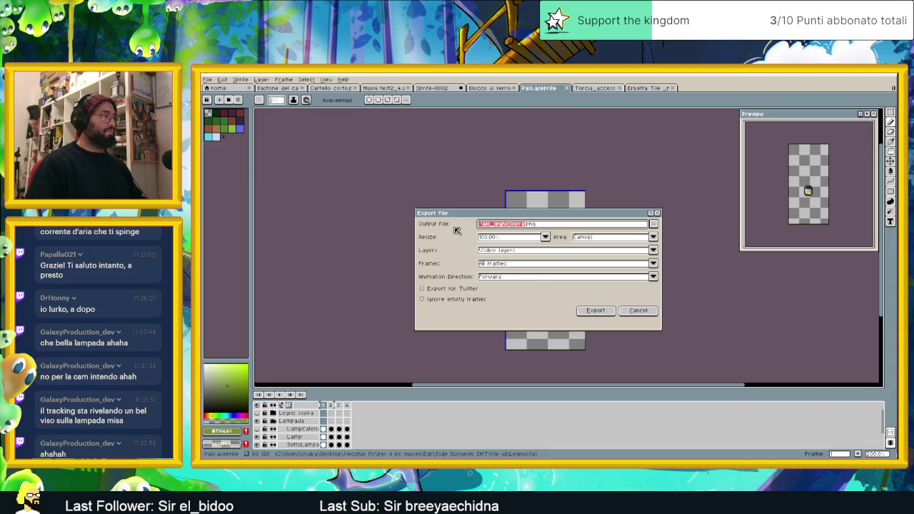
{"action": "type", "text": "Lampada ad olio anim"}
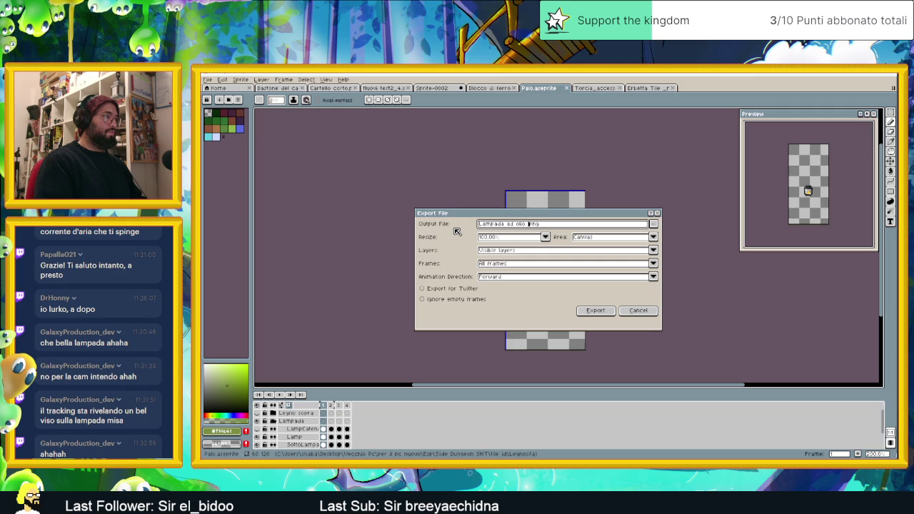
{"action": "left_click", "coordinate": [597, 311]}
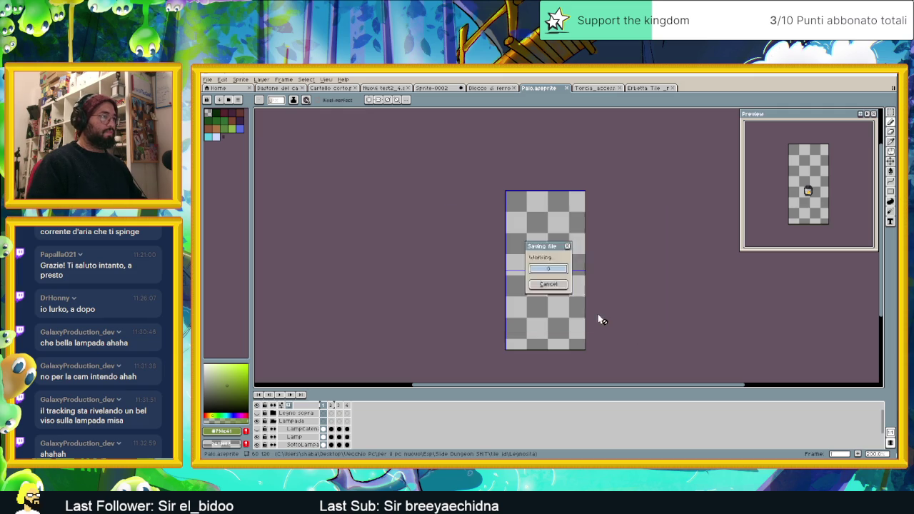
{"action": "left_click", "coordinate": [258, 428]}
- Re-show the LampCatena chain, export all frames as CatenaLampada.png, and minimise Aseprite
{"action": "left_click", "coordinate": [258, 429]}
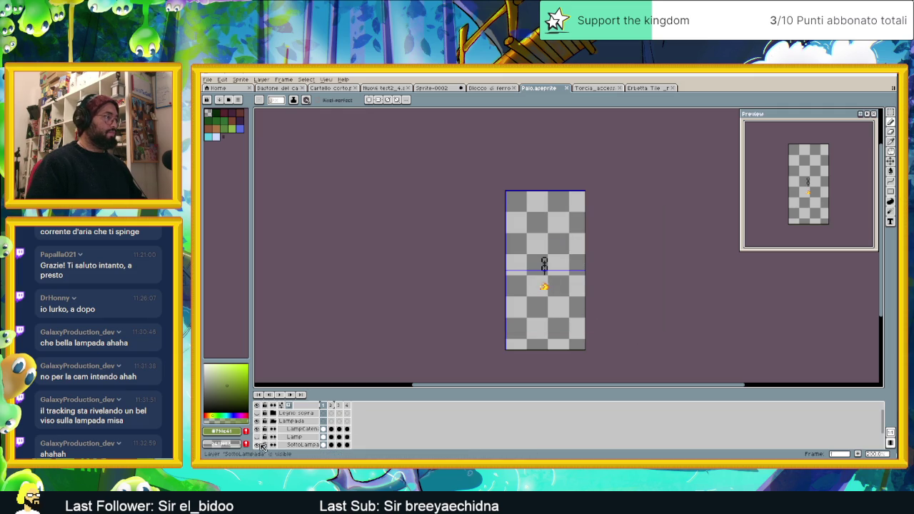
{"action": "scroll", "coordinate": [262, 445], "scroll_direction": "down", "scroll_amount": 2}
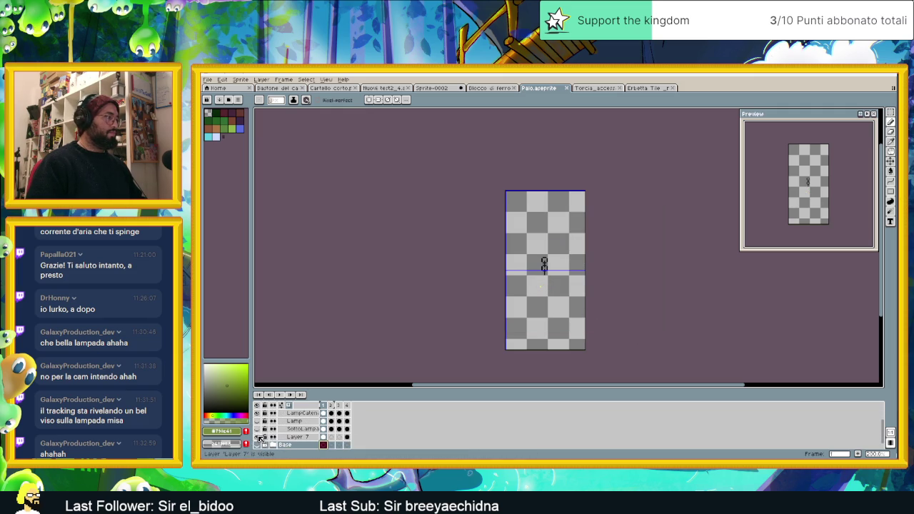
{"action": "left_click", "coordinate": [207, 79]}
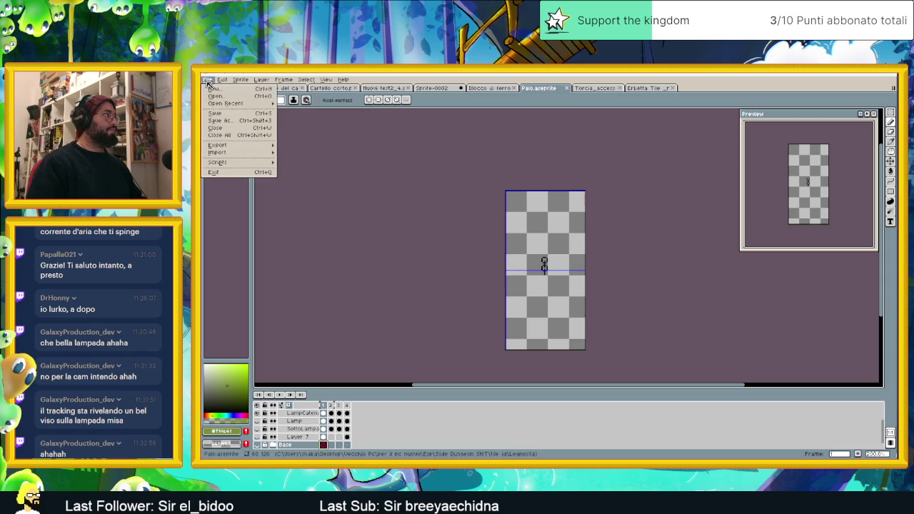
{"action": "mouse_move", "coordinate": [218, 145]}
{"action": "left_click", "coordinate": [303, 148]}
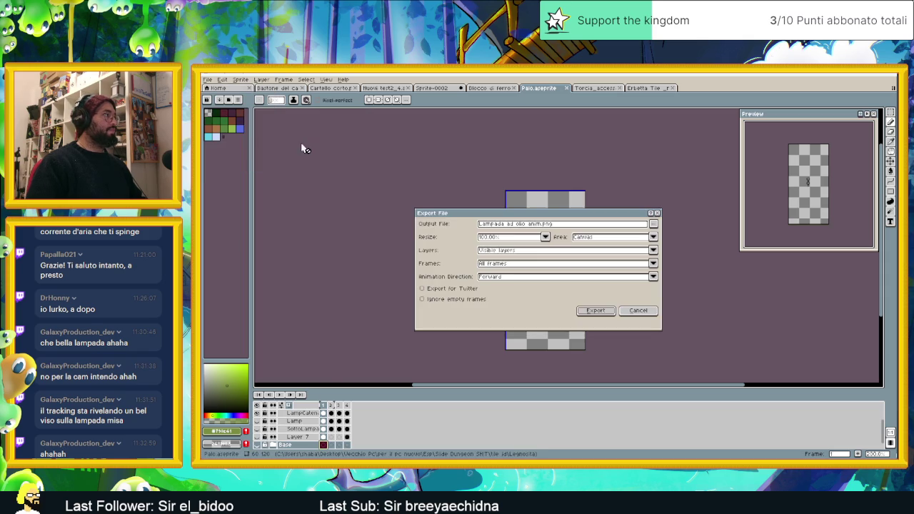
{"action": "left_click", "coordinate": [542, 225]}
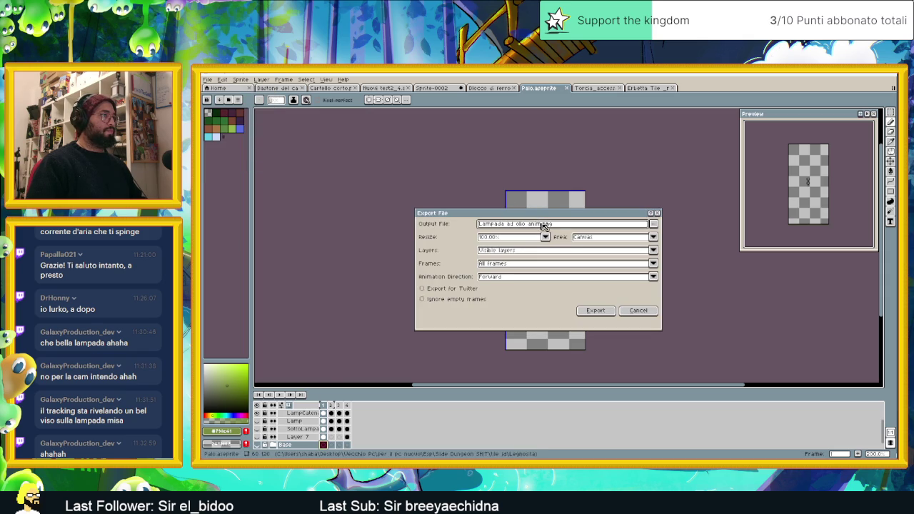
{"action": "left_click_drag", "start_coordinate": [543, 226], "coordinate": [480, 226]}
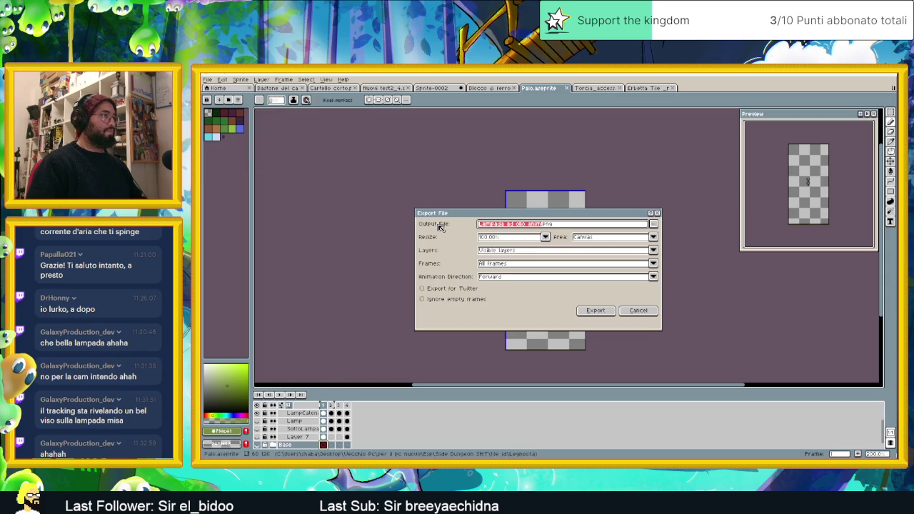
{"action": "type", "text": "Catena"}
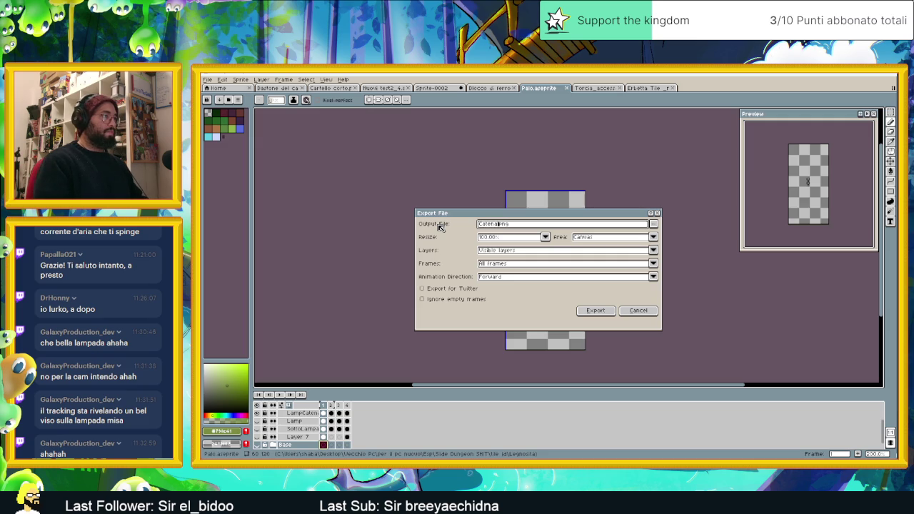
{"action": "type", "text": "da"}
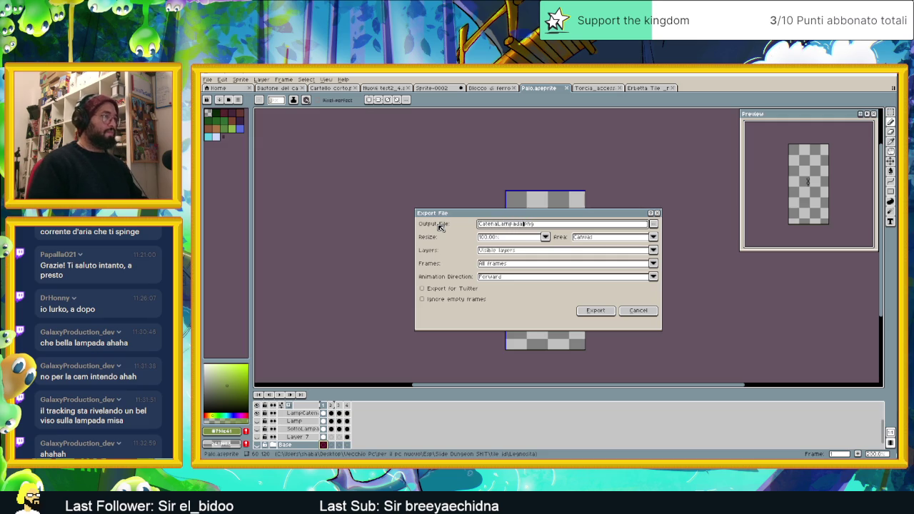
{"action": "left_click", "coordinate": [594, 313]}
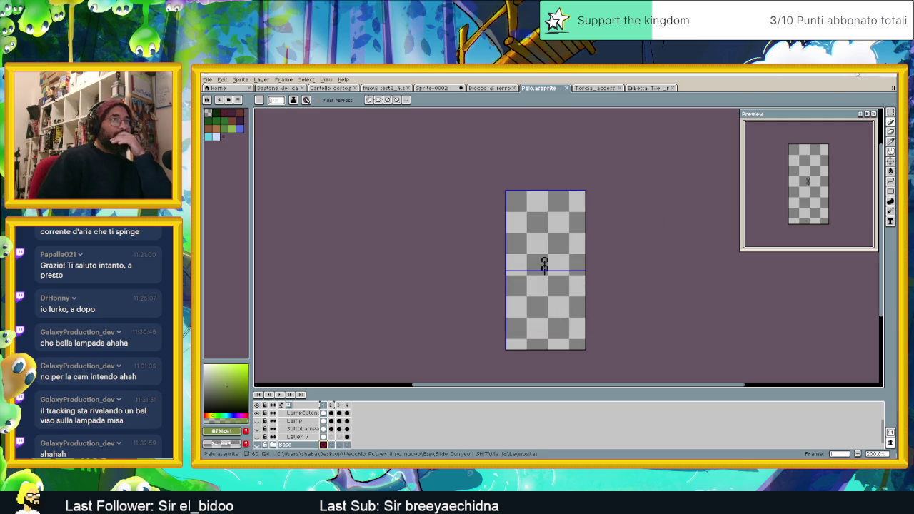
{"action": "left_click", "coordinate": [836, 82]}
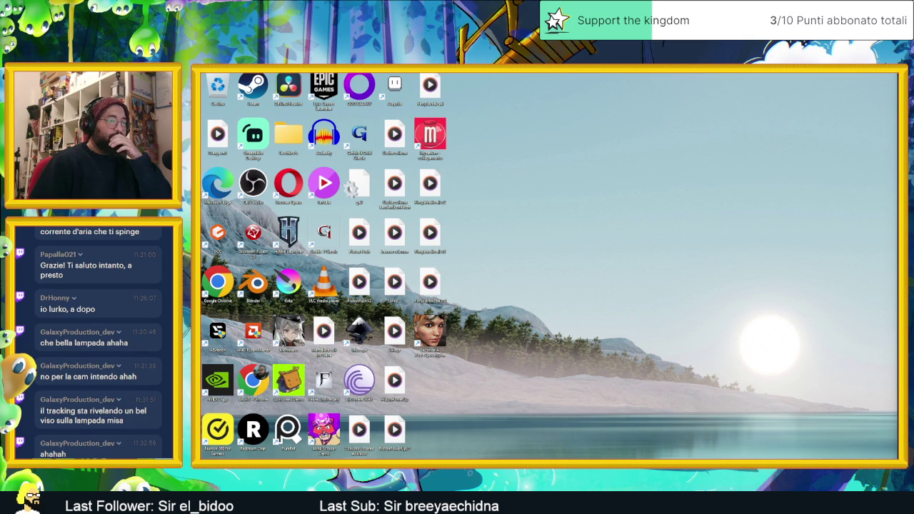
- Open the Legnosita folder in File Explorer, preview Palo.png, and close the preview
{"action": "key", "text": "alt+Tab"}
{"action": "key", "text": "alt+Up"}
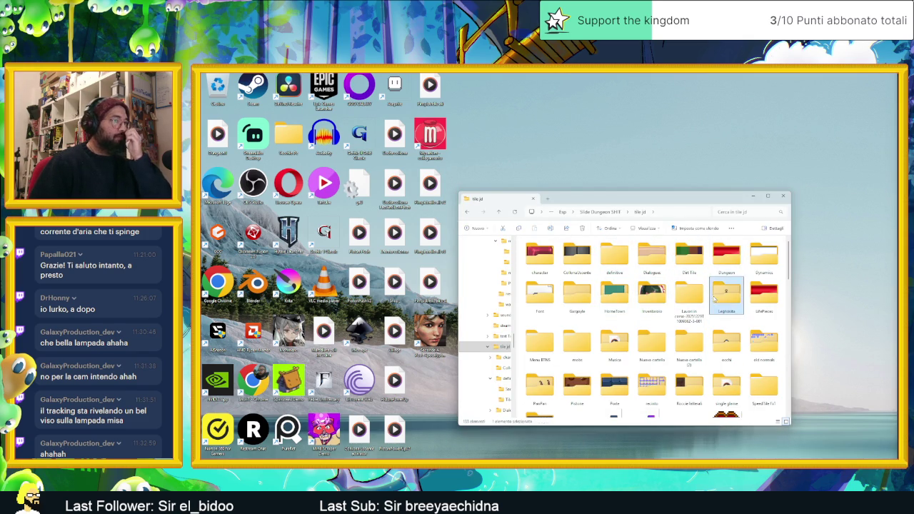
{"action": "double_click", "coordinate": [716, 298]}
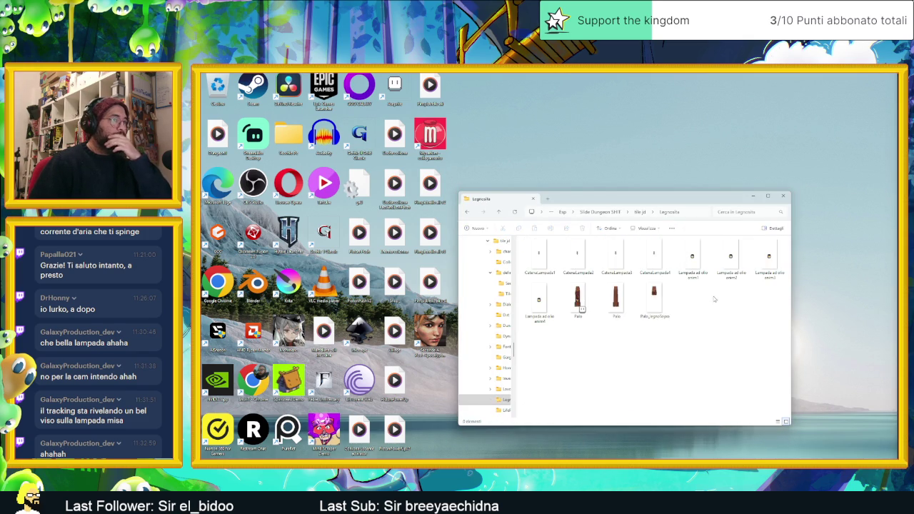
{"action": "left_click", "coordinate": [623, 311]}
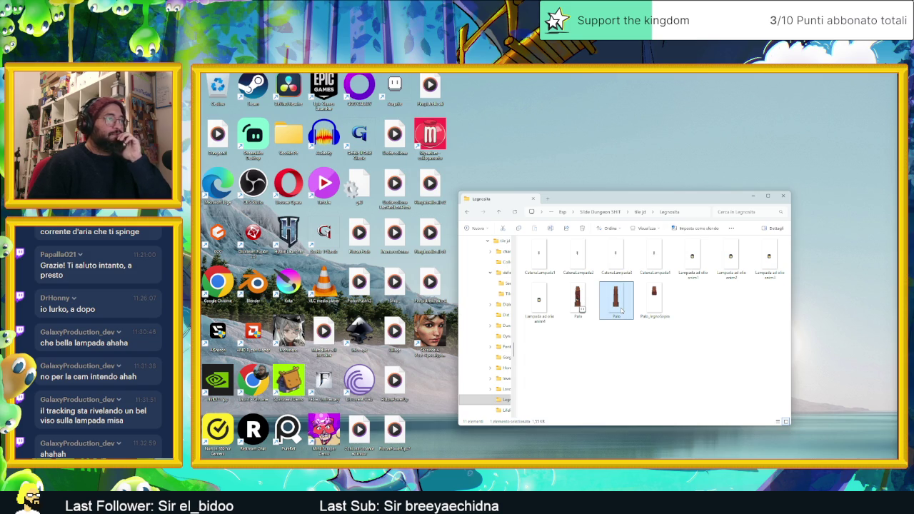
{"action": "left_click", "coordinate": [652, 304]}
{"action": "left_click", "coordinate": [625, 303]}
{"action": "double_click", "coordinate": [628, 303]}
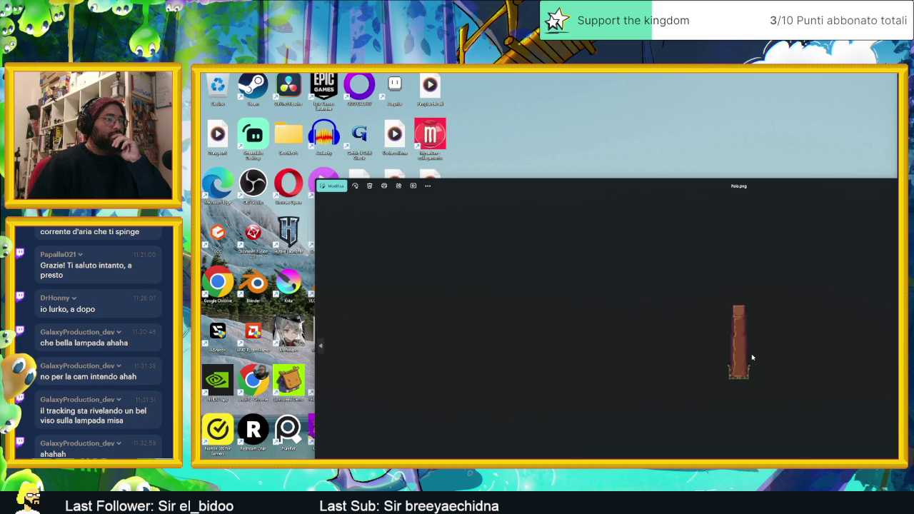
{"action": "key", "text": "alt+F4"}
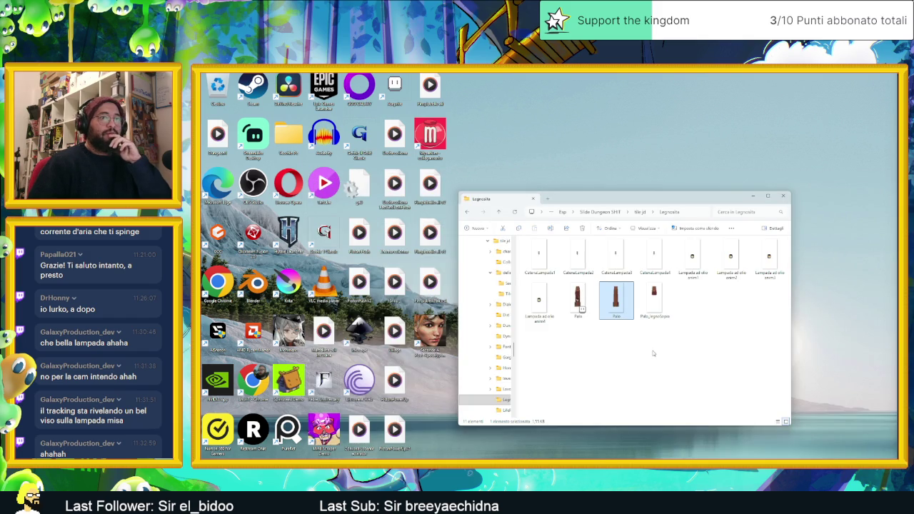
- Reposition the Explorer window, select Palo_legnoSopra, and return to the Godot editor
{"action": "left_click_drag", "start_coordinate": [678, 199], "coordinate": [571, 193]}
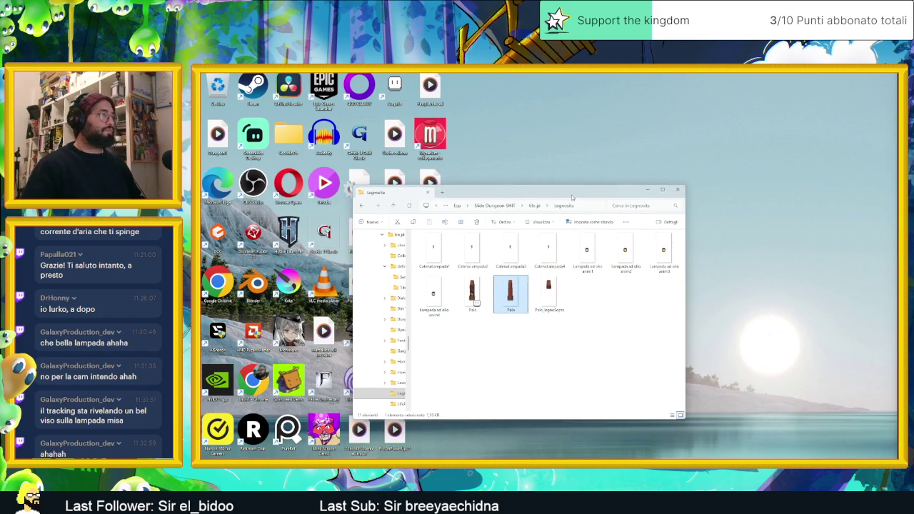
{"action": "left_click", "coordinate": [572, 325]}
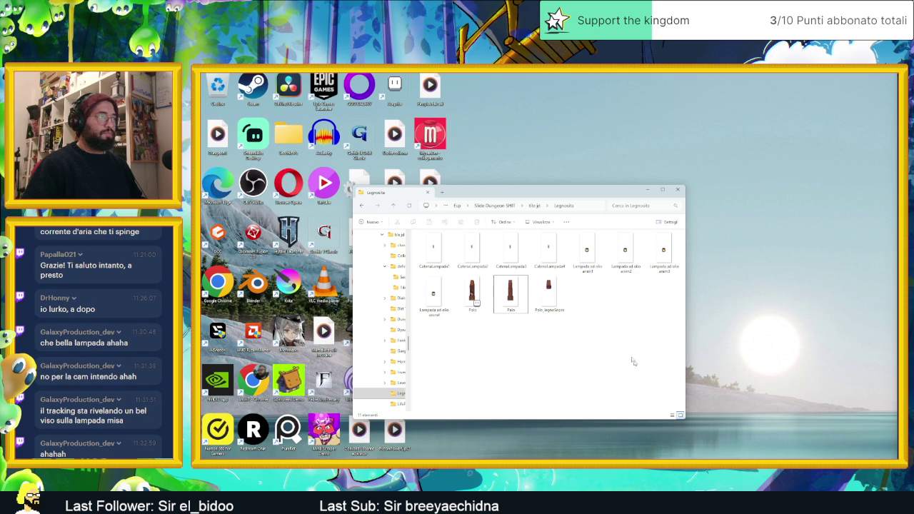
{"action": "left_click", "coordinate": [552, 297]}
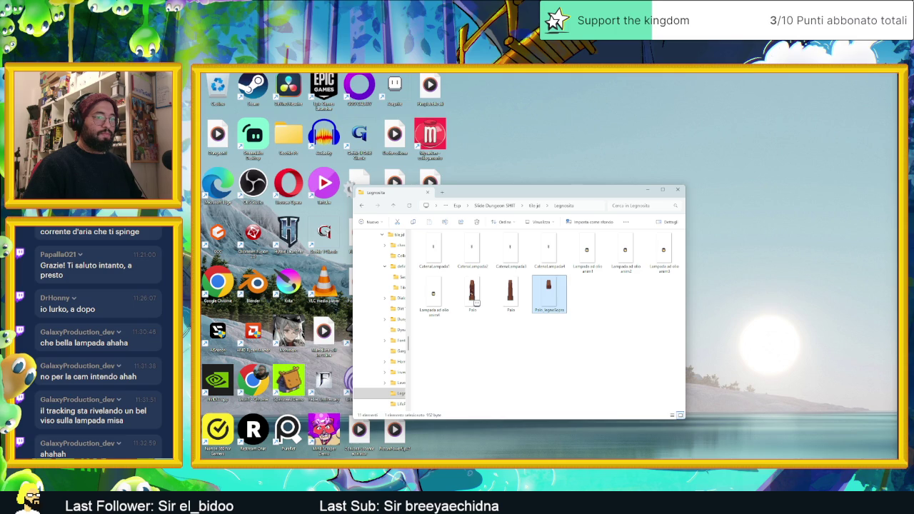
{"action": "key", "text": "alt+Tab"}
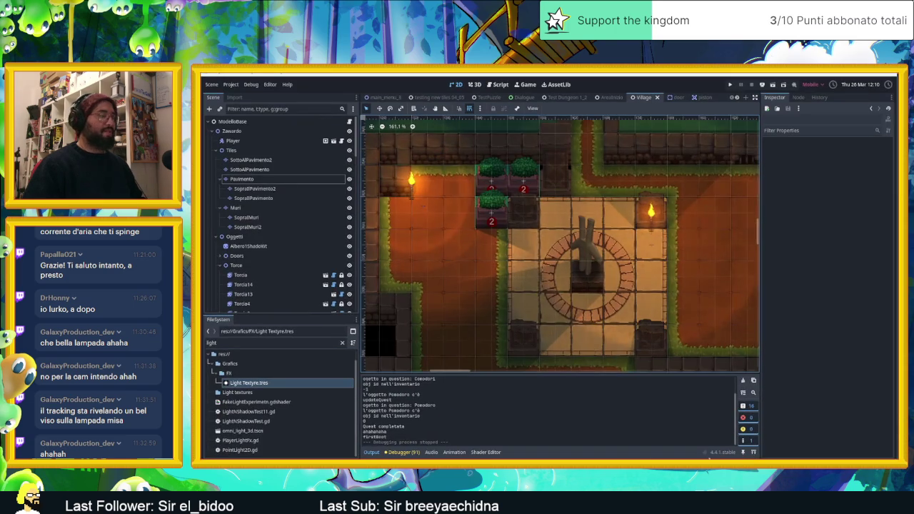
- Clear the light filter from Godot's FileSystem dock
{"action": "scroll", "coordinate": [559, 284], "scroll_direction": "down", "scroll_amount": 2}
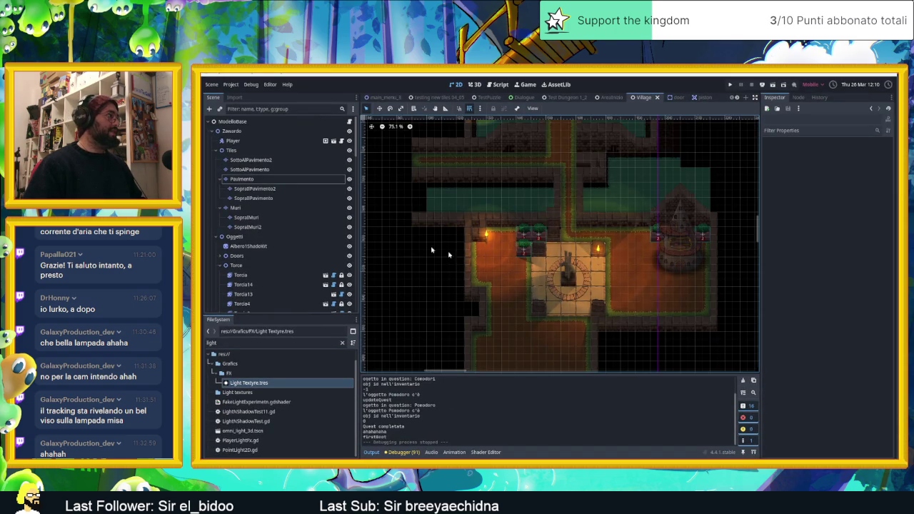
{"action": "mouse_move", "coordinate": [228, 386]}
{"action": "left_mouse_down"}
{"action": "mouse_move", "coordinate": [219, 392]}
{"action": "mouse_move", "coordinate": [244, 384]}
{"action": "left_mouse_up"}
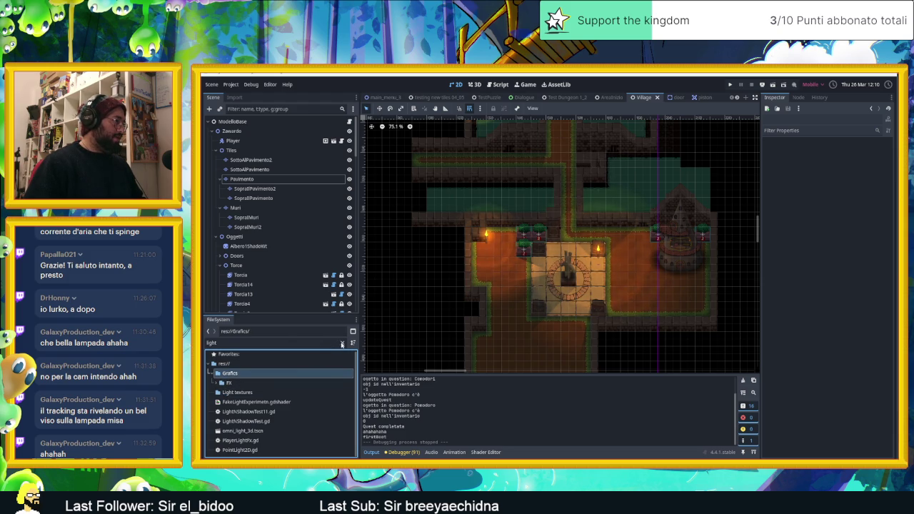
{"action": "left_click", "coordinate": [342, 343]}
{"action": "scroll", "coordinate": [245, 425], "scroll_direction": "down", "scroll_amount": 2}
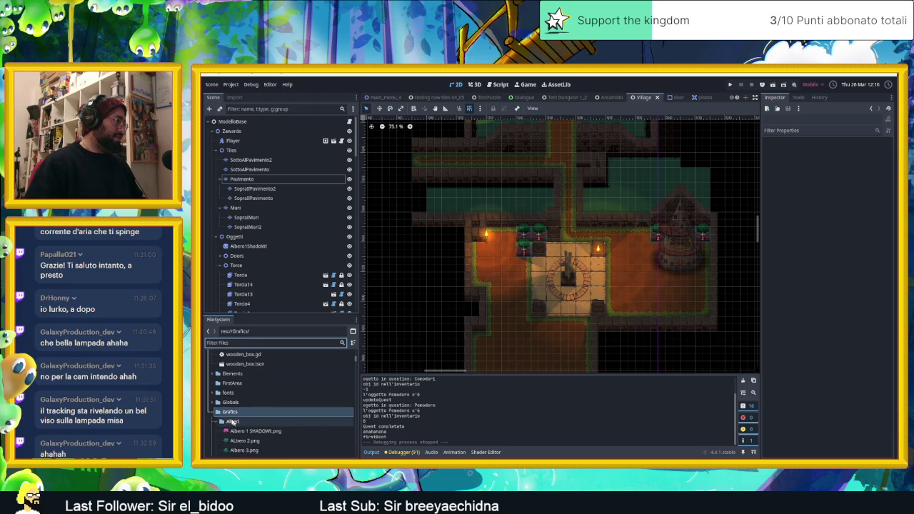
- Create a new Legnosita folder inside res://Grafics
{"action": "right_click", "coordinate": [229, 413]}
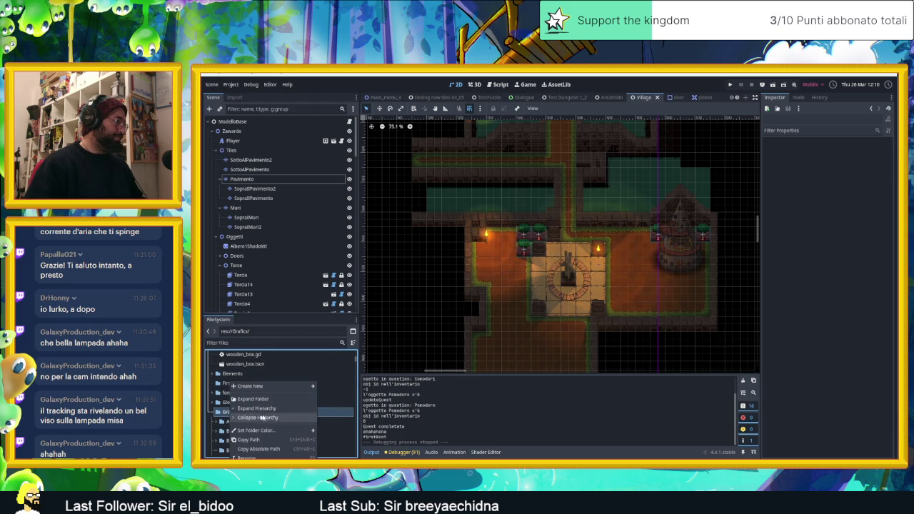
{"action": "left_click", "coordinate": [333, 389]}
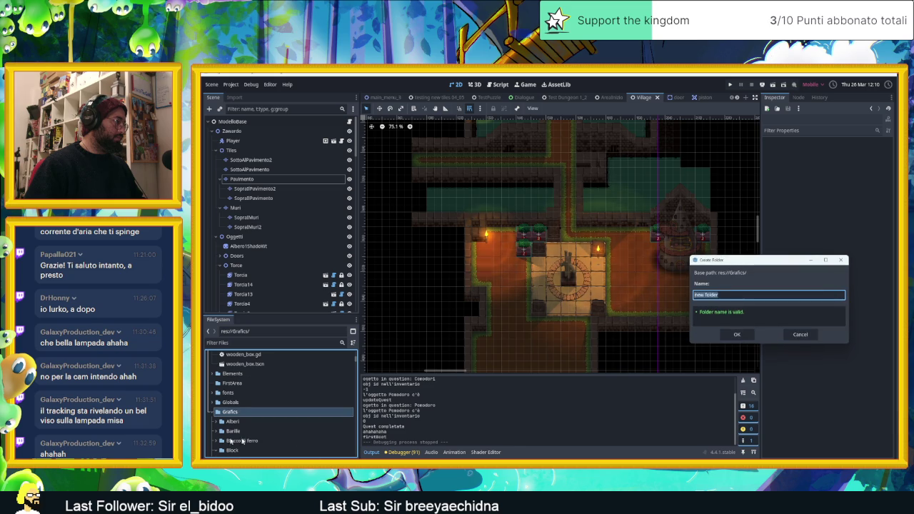
{"action": "type", "text": "Al"}
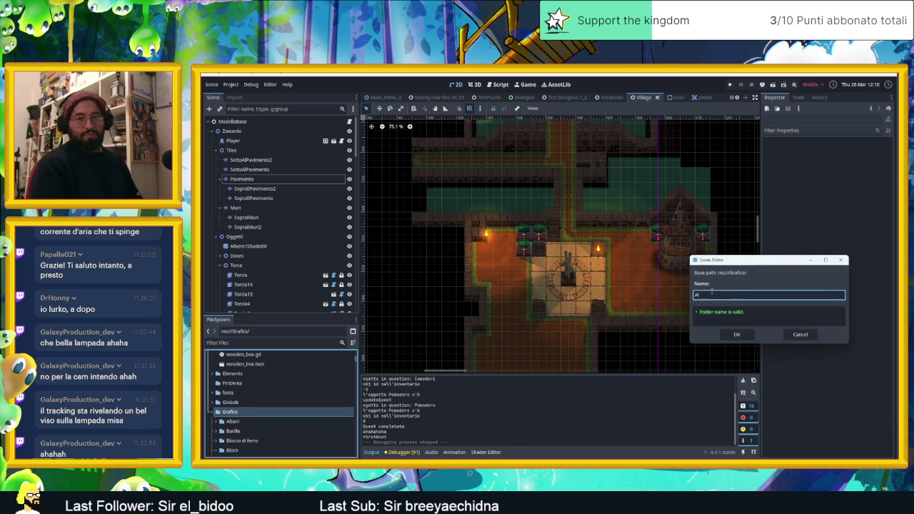
{"action": "key", "text": "BackSpace"}
{"action": "key", "text": "BackSpace"}
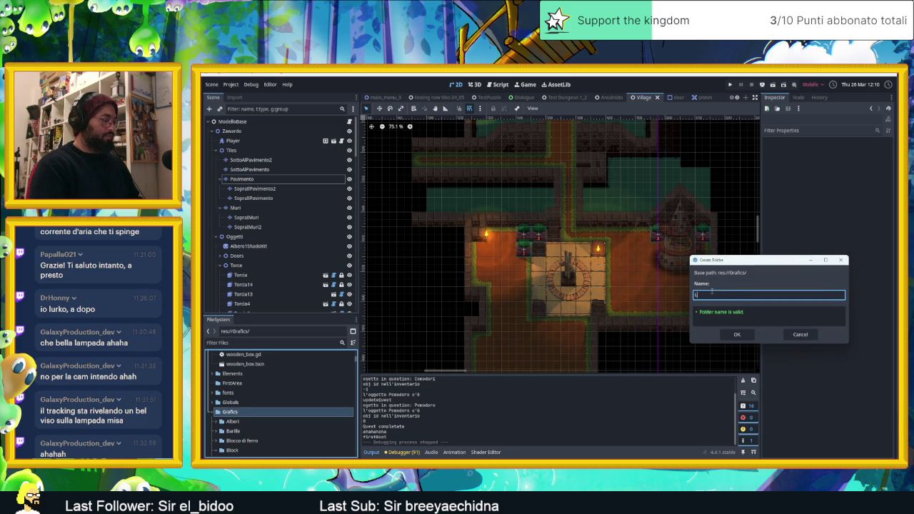
{"action": "type", "text": "Legnosita"}
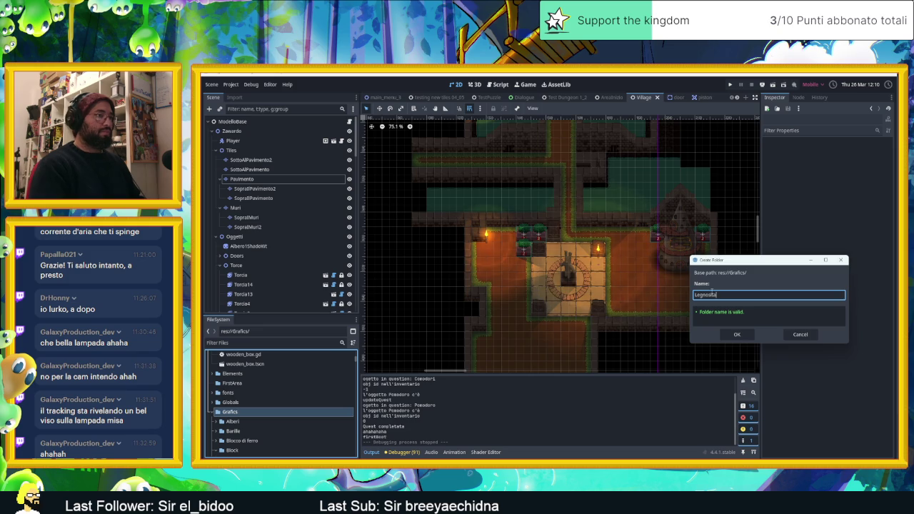
{"action": "key", "text": "Return"}
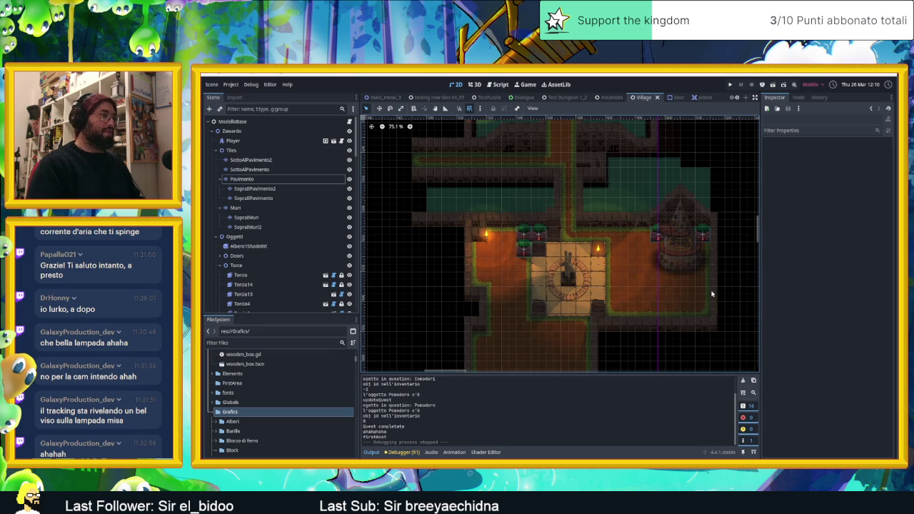
- Open the Legnosita folder in the system file manager
{"action": "scroll", "coordinate": [235, 418], "scroll_direction": "down", "scroll_amount": 2}
{"action": "scroll", "coordinate": [246, 421], "scroll_direction": "down", "scroll_amount": 2}
{"action": "scroll", "coordinate": [257, 425], "scroll_direction": "down", "scroll_amount": 2}
{"action": "scroll", "coordinate": [260, 425], "scroll_direction": "down", "scroll_amount": 2}
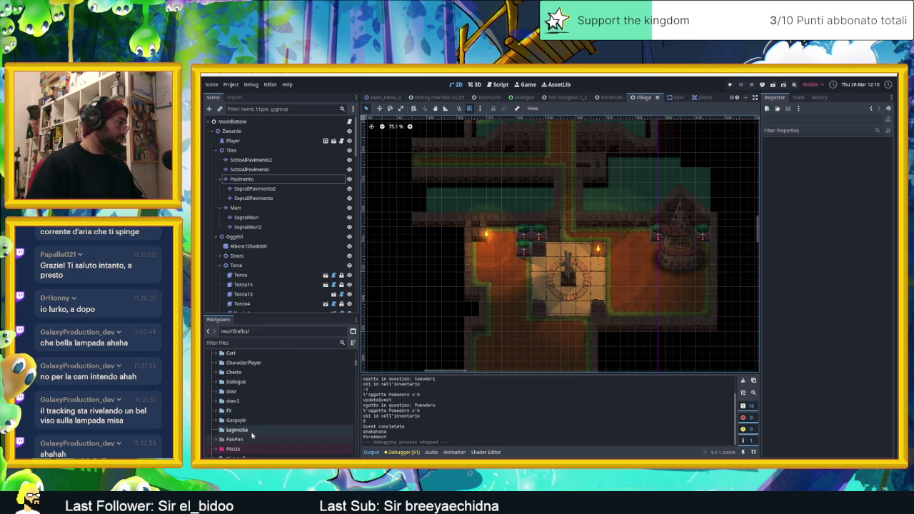
{"action": "right_click", "coordinate": [227, 431]}
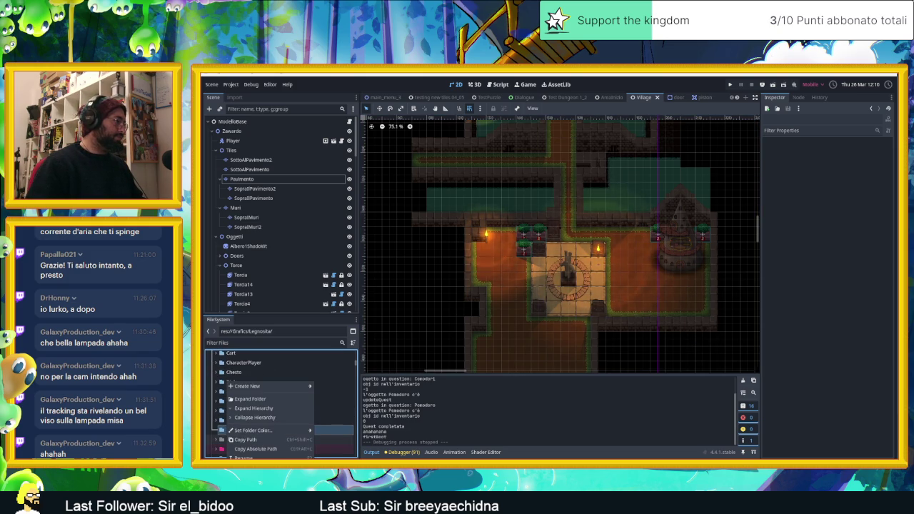
{"action": "left_click", "coordinate": [254, 493]}
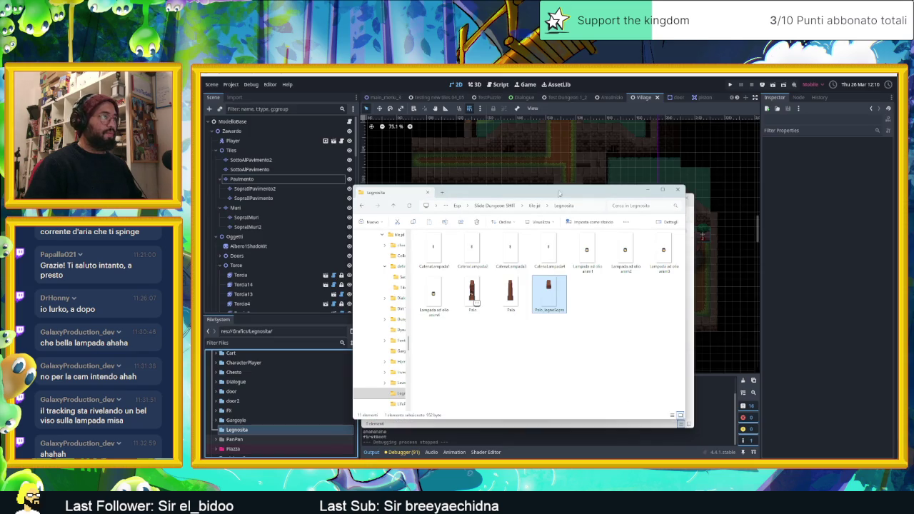
- Copy the Palo, Palo_legnoSopra, lantern-frame and CatenaLampada PNGs into the project's Legnosita folder
{"action": "left_click_drag", "start_coordinate": [569, 193], "coordinate": [890, 194]}
{"action": "left_click_drag", "start_coordinate": [896, 342], "coordinate": [822, 279]}
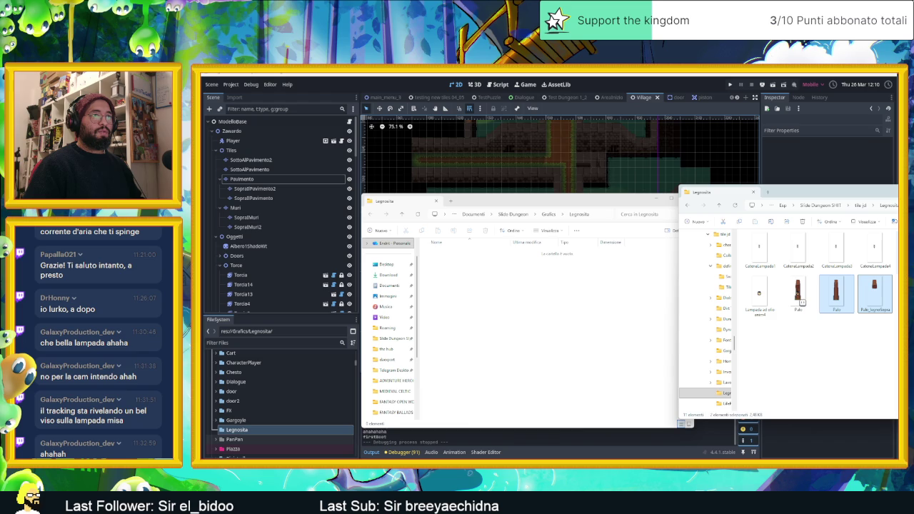
{"action": "left_click", "coordinate": [760, 294], "text": "ctrl"}
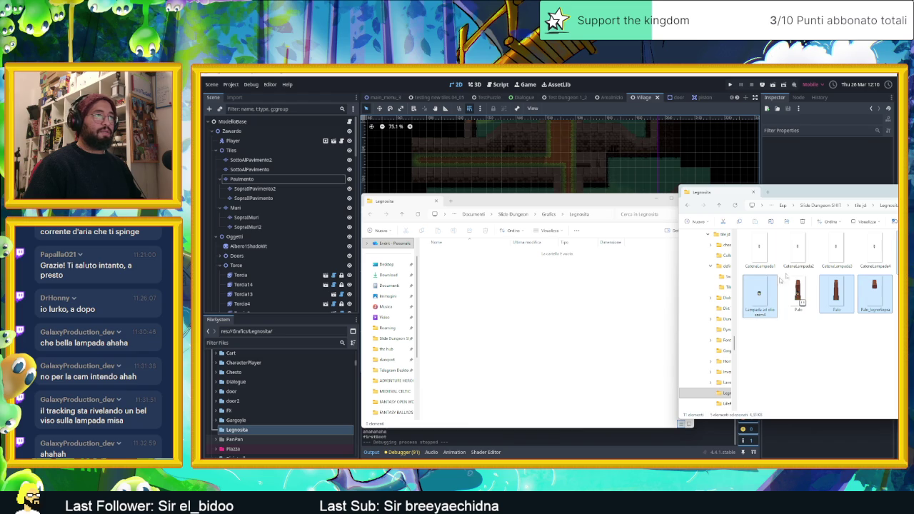
{"action": "left_click", "coordinate": [760, 250], "text": "ctrl"}
{"action": "left_click_drag", "start_coordinate": [759, 250], "coordinate": [532, 341]}
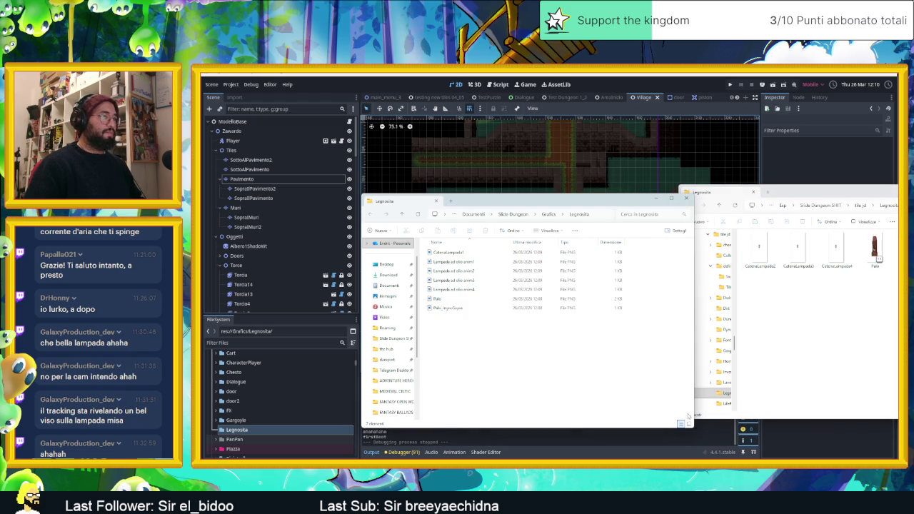
{"action": "key", "text": "ctrl+z"}
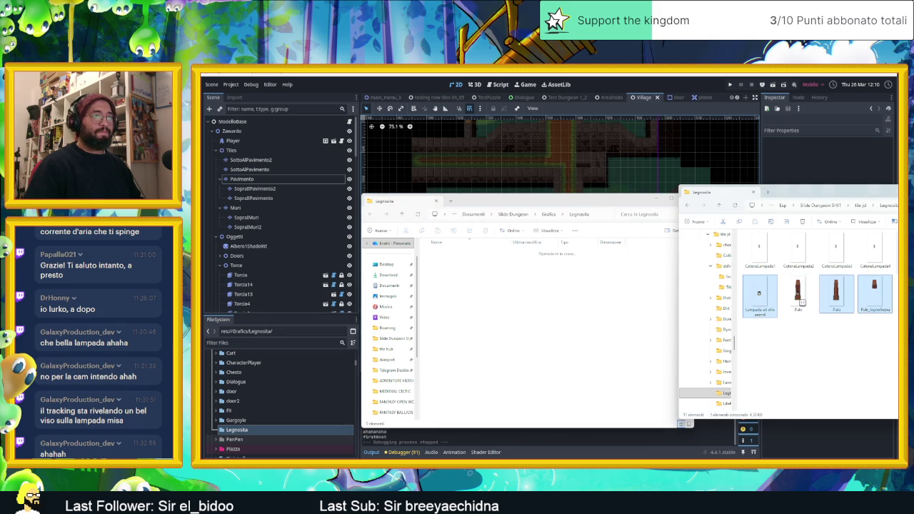
- Show the Legnosita folder's PNGs as medium icons and put the window away
{"action": "left_click", "coordinate": [505, 341]}
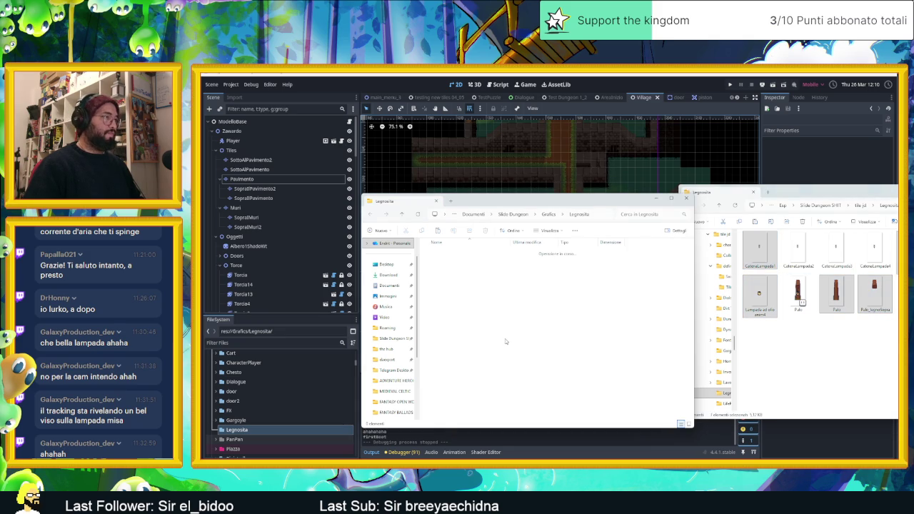
{"action": "left_click", "coordinate": [518, 336]}
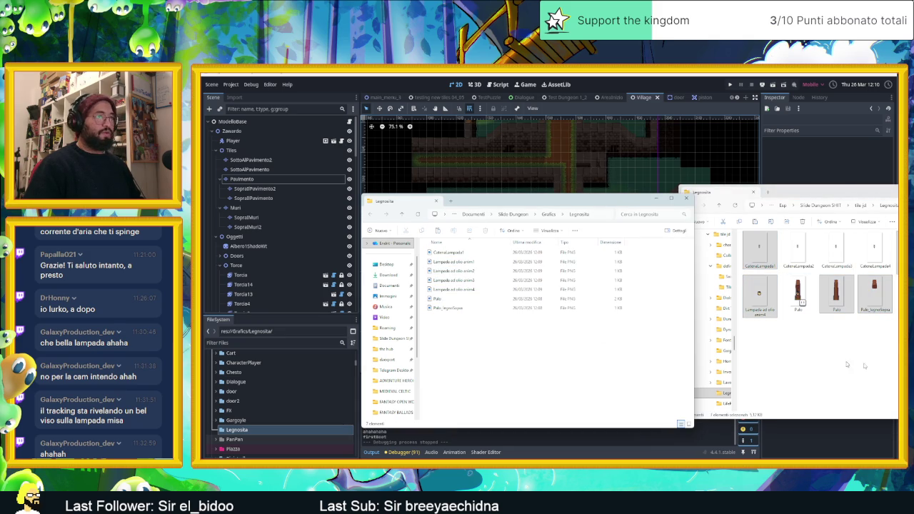
{"action": "key", "text": "ctrl+shift+3"}
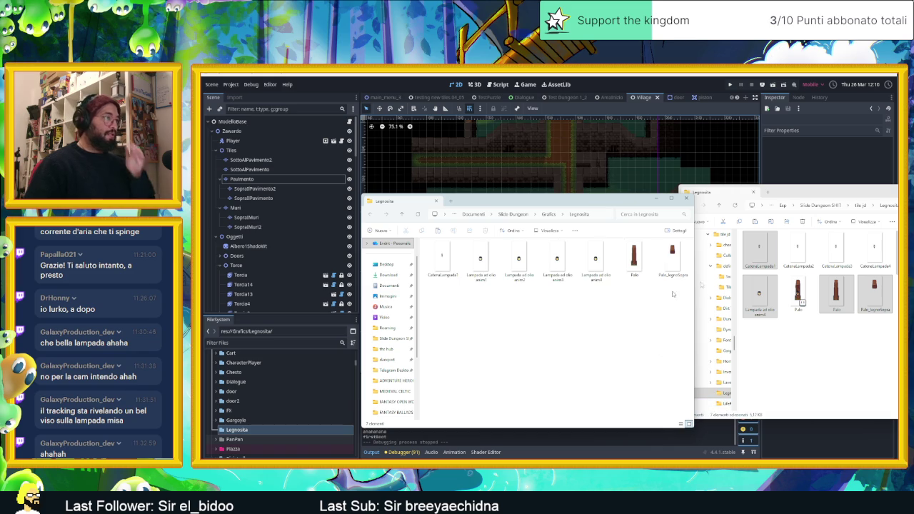
{"action": "left_click_drag", "start_coordinate": [803, 302], "coordinate": [702, 236]}
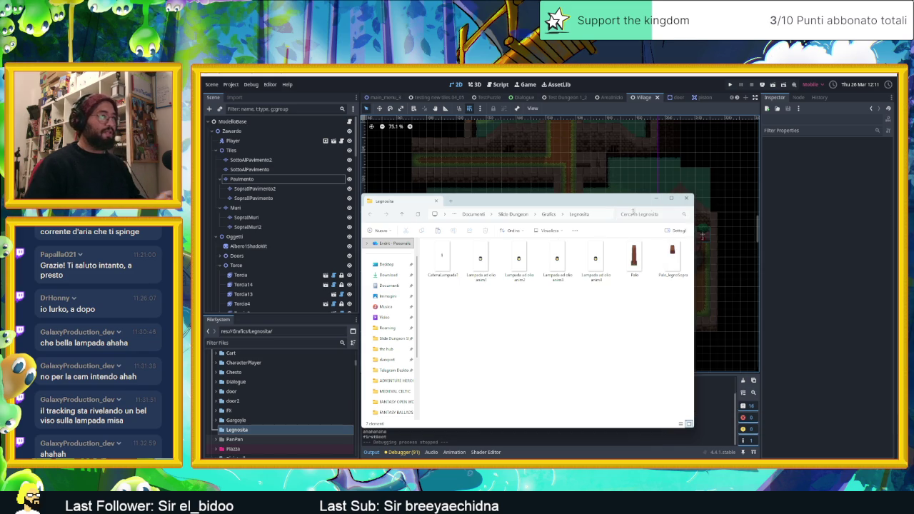
{"action": "left_click", "coordinate": [660, 199]}
- Zoom into the Village scene in Godot's 2D viewport
{"action": "scroll", "coordinate": [560, 273], "scroll_direction": "up", "scroll_amount": 1}
{"action": "scroll", "coordinate": [560, 274], "scroll_direction": "up", "scroll_amount": 1}
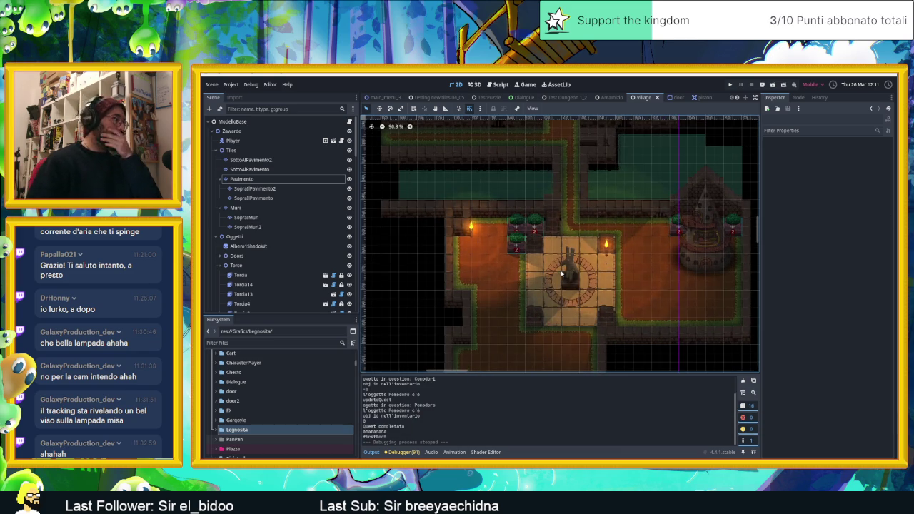
{"action": "scroll", "coordinate": [560, 274], "scroll_direction": "up", "scroll_amount": 2}
{"action": "scroll", "coordinate": [593, 266], "scroll_direction": "up", "scroll_amount": 1}
{"action": "scroll", "coordinate": [593, 265], "scroll_direction": "up", "scroll_amount": 1}
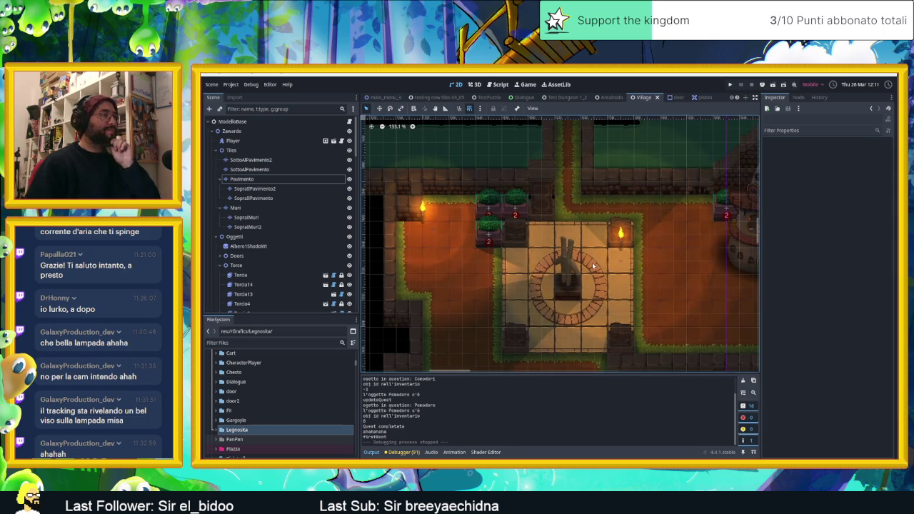
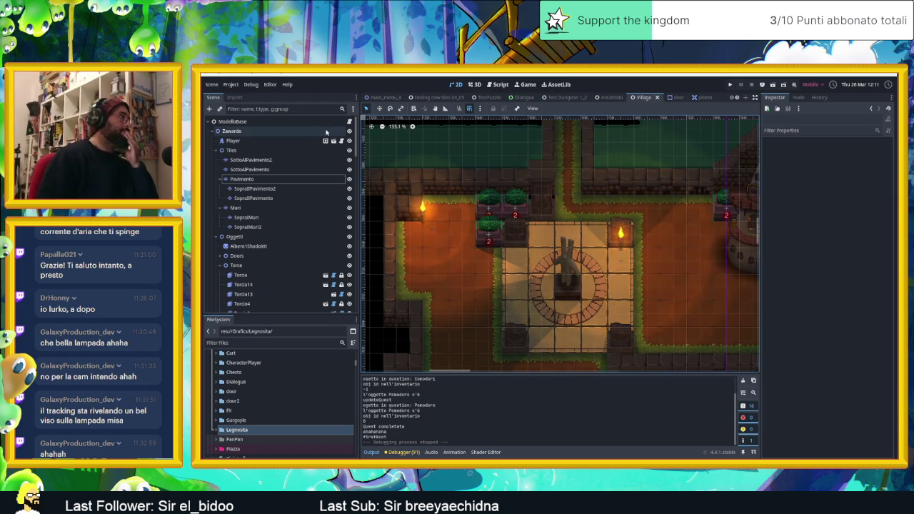
- Open a new scene tab and make a Sprite2D its root node via Other Node search
{"action": "left_click", "coordinate": [745, 97]}
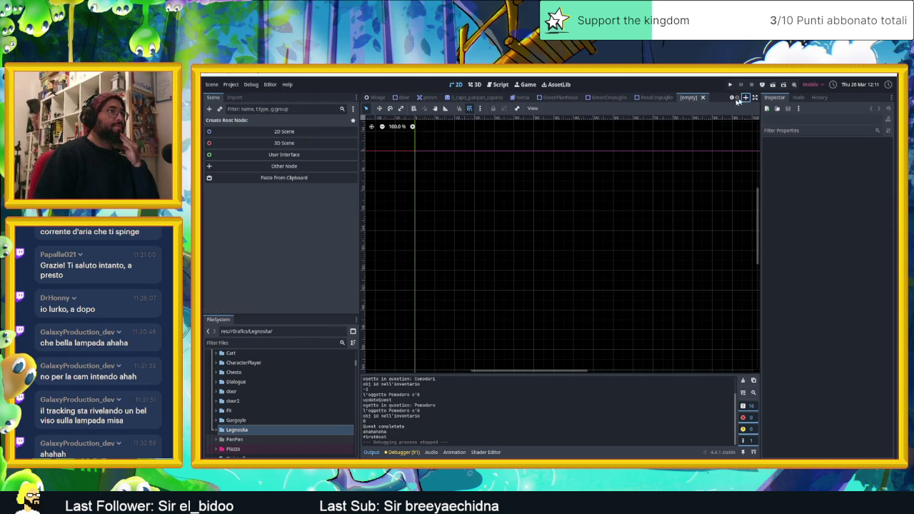
{"action": "scroll", "coordinate": [282, 433], "scroll_direction": "down", "scroll_amount": 2}
{"action": "scroll", "coordinate": [282, 433], "scroll_direction": "down", "scroll_amount": 1}
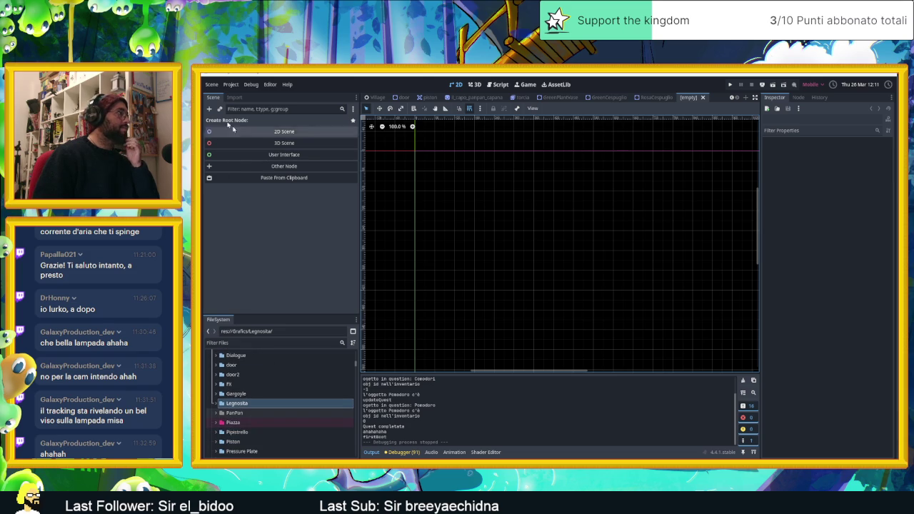
{"action": "left_click", "coordinate": [210, 109]}
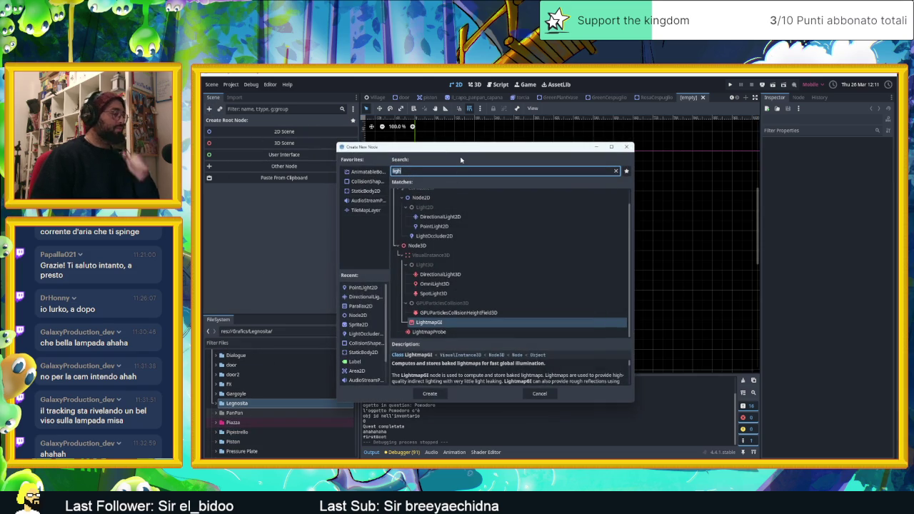
{"action": "type", "text": "Sprite"}
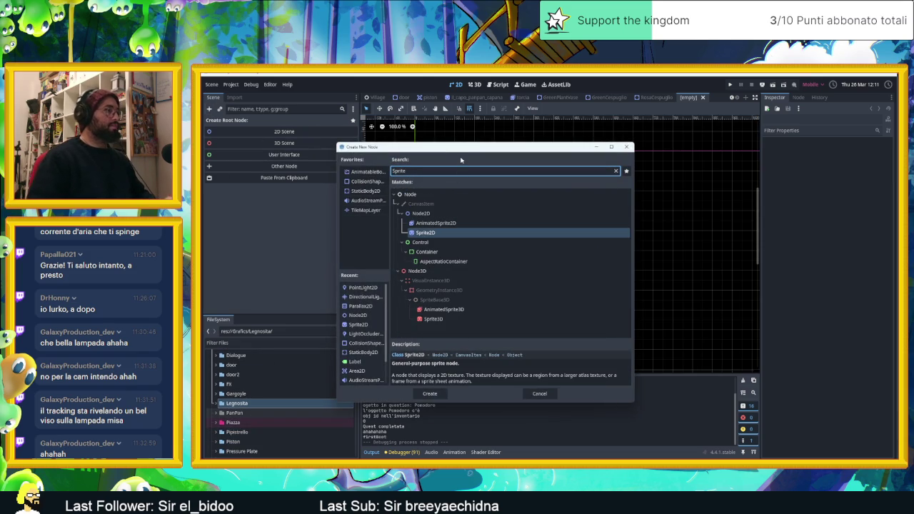
{"action": "key", "text": "Return"}
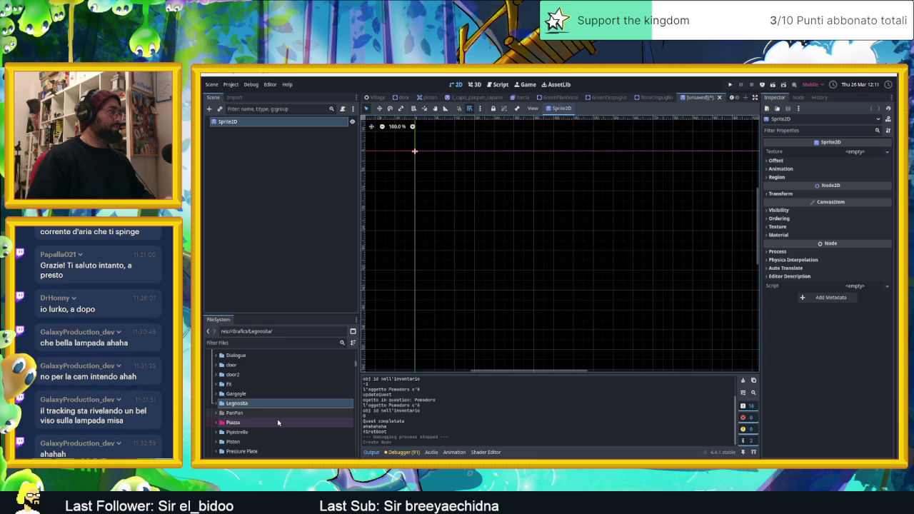
{"action": "left_click", "coordinate": [221, 406]}
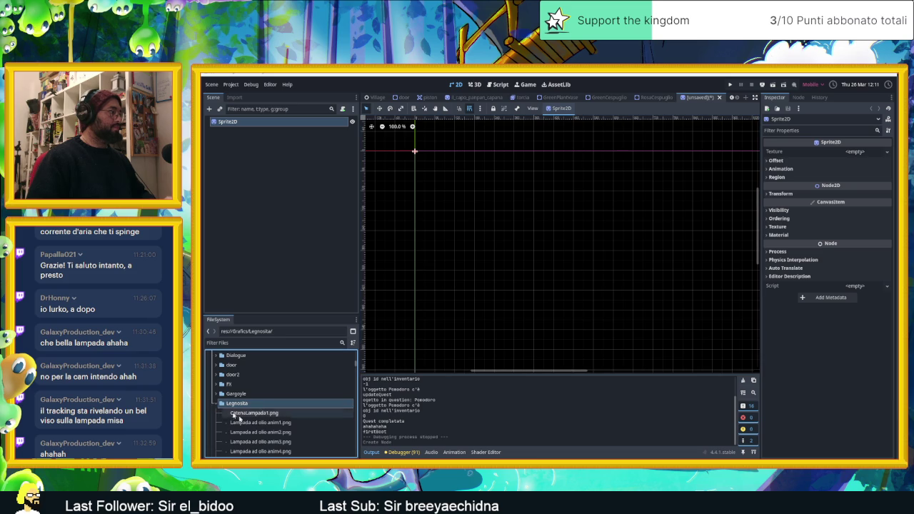
- Assign Palo.png from the Legnosita folder as the Sprite2D's texture
{"action": "scroll", "coordinate": [266, 427], "scroll_direction": "down", "scroll_amount": 2}
{"action": "left_click_drag", "start_coordinate": [265, 423], "coordinate": [282, 170]}
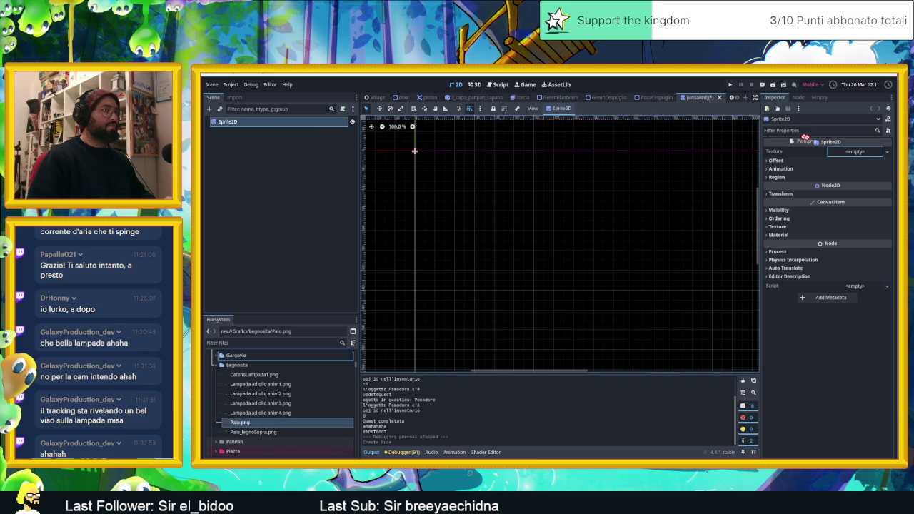
{"action": "left_click_drag", "start_coordinate": [317, 122], "coordinate": [856, 152]}
{"action": "scroll", "coordinate": [491, 232], "scroll_direction": "up", "scroll_amount": 2}
{"action": "scroll", "coordinate": [492, 233], "scroll_direction": "up", "scroll_amount": 2}
{"action": "scroll", "coordinate": [491, 232], "scroll_direction": "up", "scroll_amount": 2}
{"action": "scroll", "coordinate": [492, 232], "scroll_direction": "up", "scroll_amount": 2}
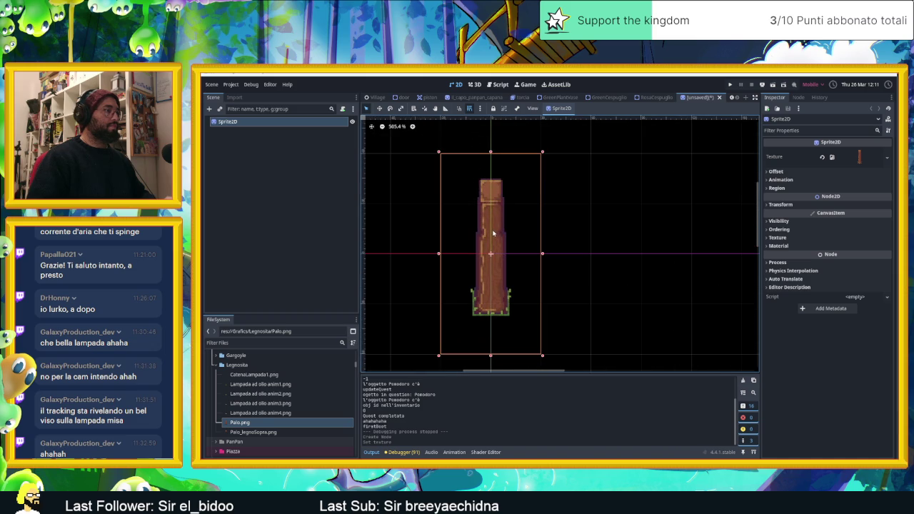
{"action": "scroll", "coordinate": [498, 252], "scroll_direction": "up", "scroll_amount": 1}
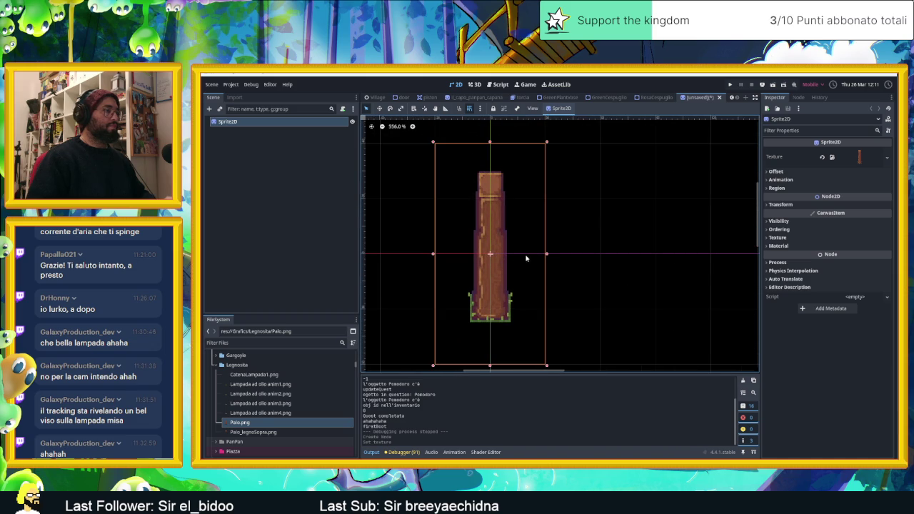
- Add Palo_legnoSopra.png as a sprite and nudge it onto the top of the post
{"action": "left_click", "coordinate": [250, 433]}
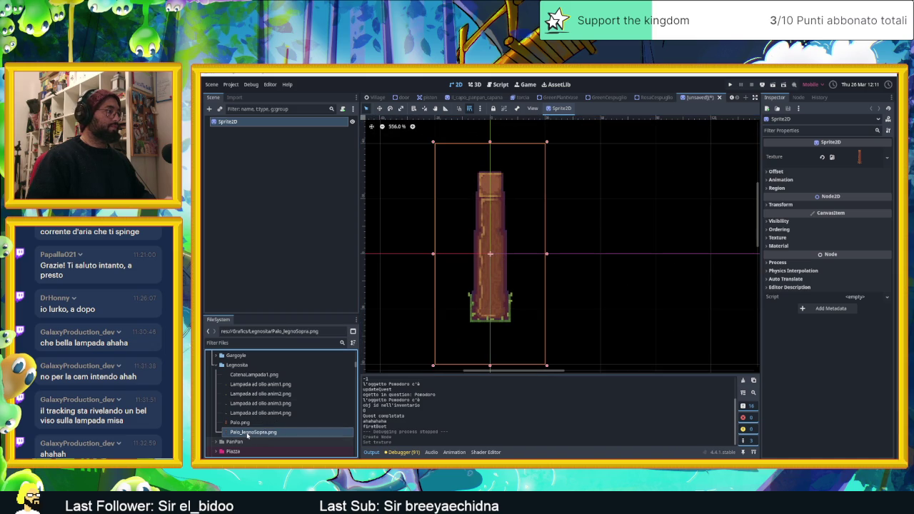
{"action": "left_click_drag", "start_coordinate": [284, 415], "coordinate": [342, 252]}
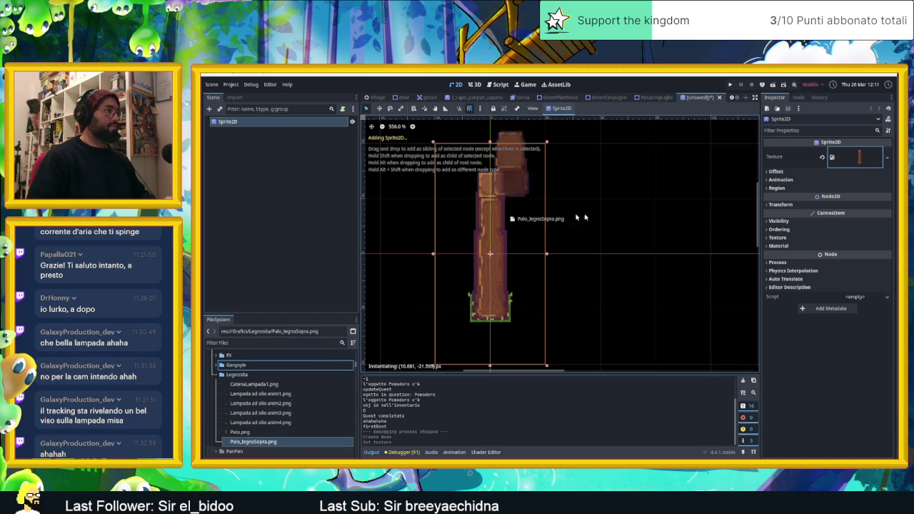
{"action": "mouse_move", "coordinate": [321, 212]}
{"action": "left_mouse_down"}
{"action": "mouse_move", "coordinate": [630, 184]}
{"action": "mouse_move", "coordinate": [512, 203]}
{"action": "mouse_move", "coordinate": [498, 196]}
{"action": "mouse_move", "coordinate": [502, 184]}
{"action": "left_mouse_up"}
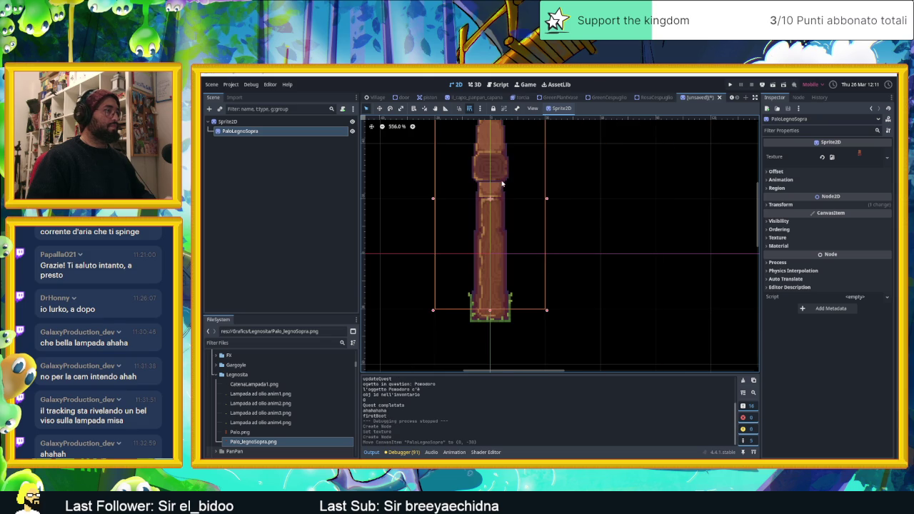
{"action": "key", "text": "Down"}
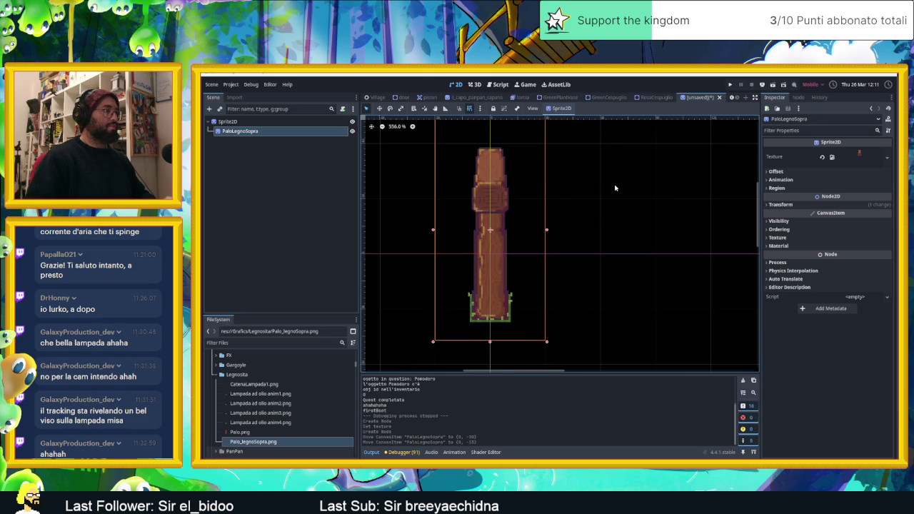
{"action": "key", "text": "Down"}
{"action": "key", "text": "Up"}
{"action": "key", "text": "Up"}
{"action": "key", "text": "Up"}
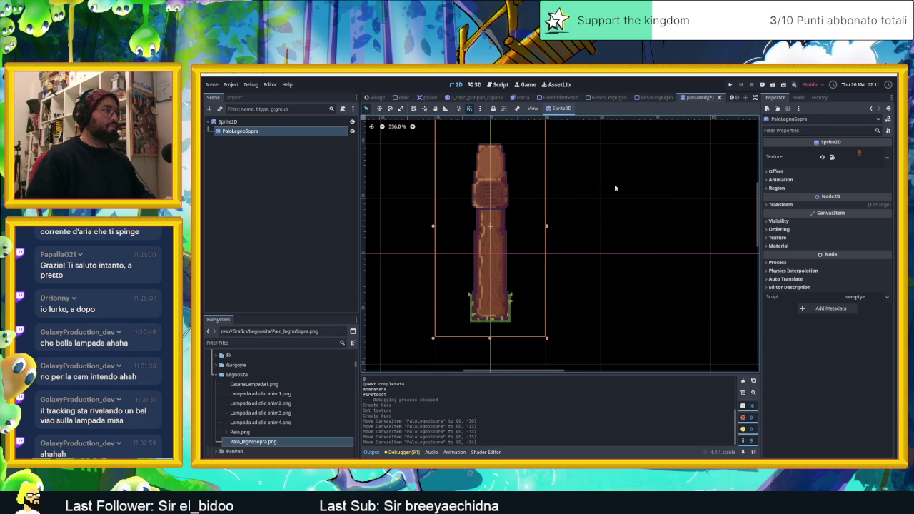
{"action": "key", "text": "Down"}
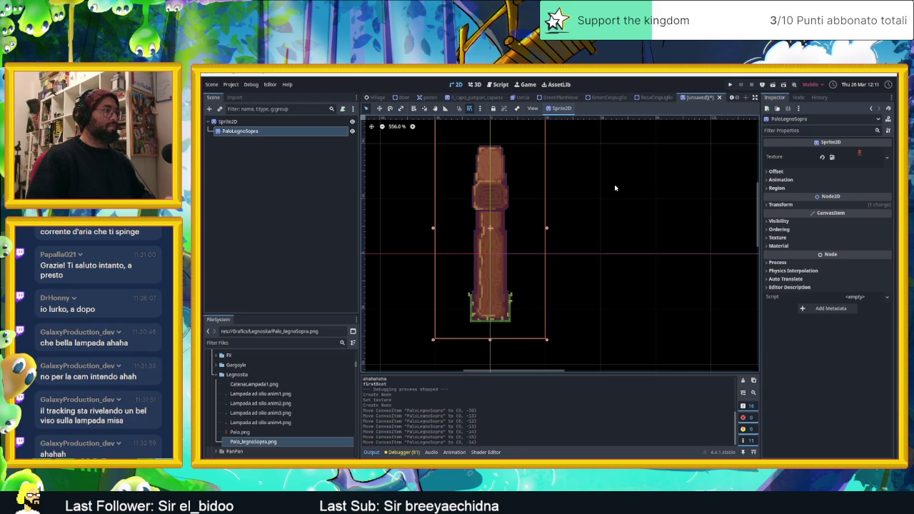
- Reselect the PaloLegnoSopra node, then switch over to Aseprite
{"action": "left_click", "coordinate": [580, 202]}
{"action": "left_click", "coordinate": [328, 230]}
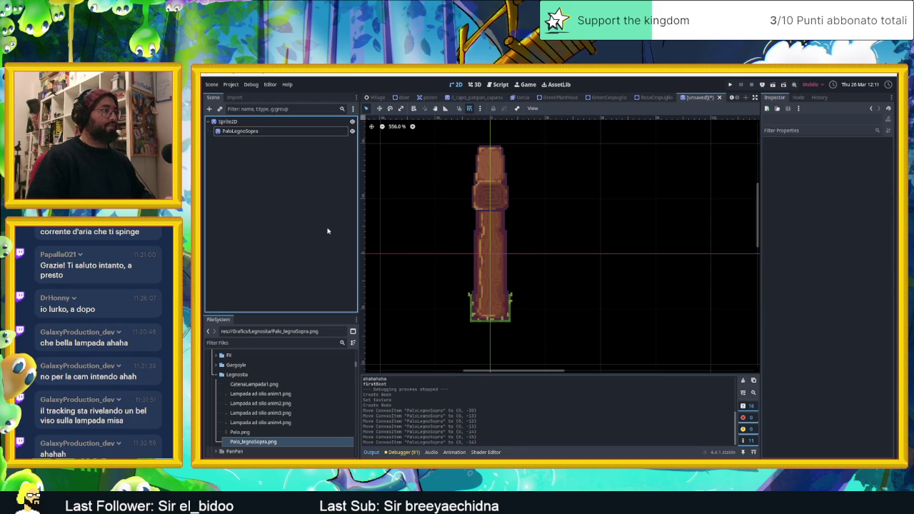
{"action": "left_click", "coordinate": [279, 131]}
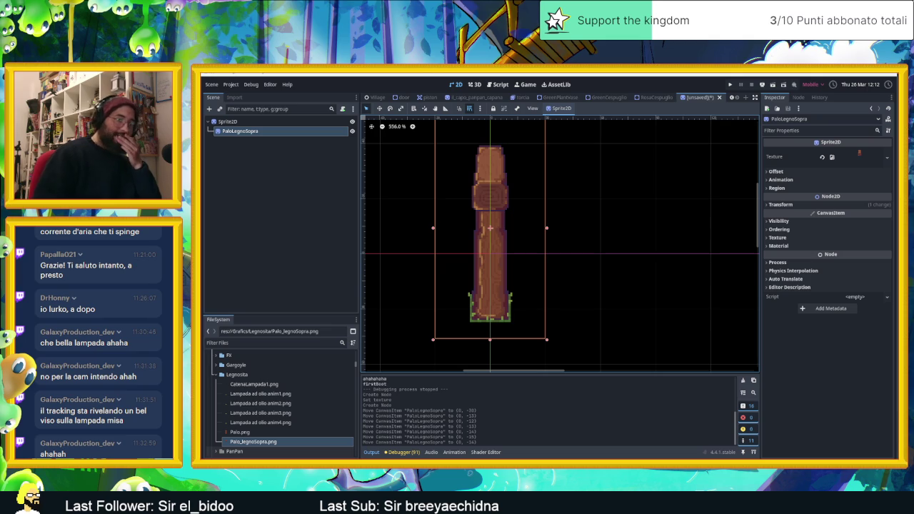
{"action": "key", "text": "alt+Tab"}
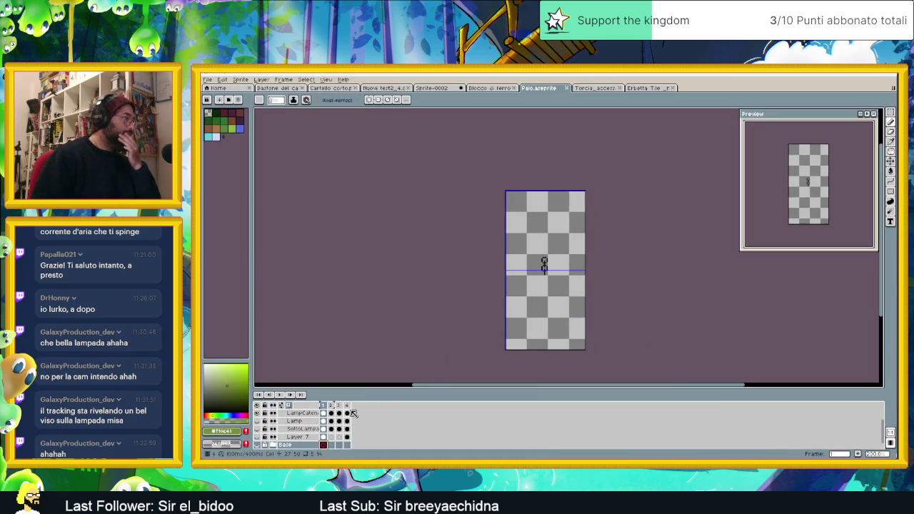
- Show and expand the Base group, then add a new layer above Legnosita
{"action": "scroll", "coordinate": [279, 421], "scroll_direction": "up", "scroll_amount": 2}
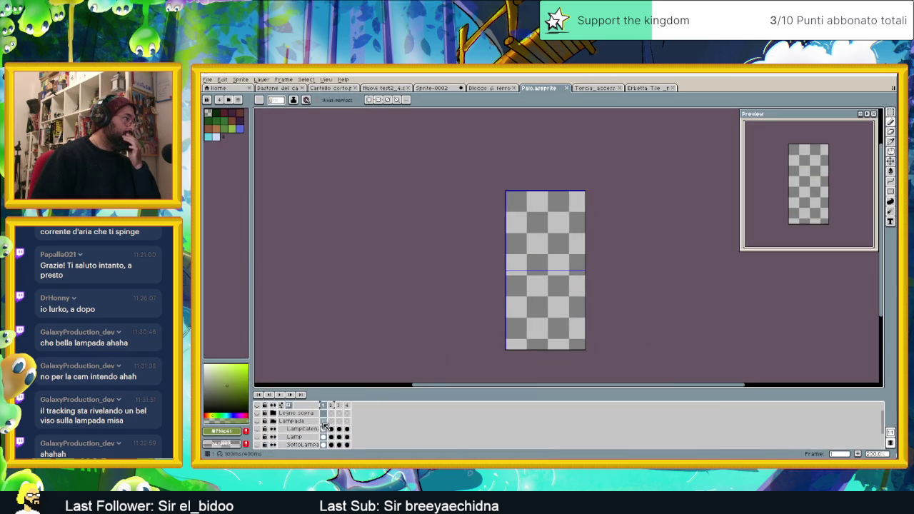
{"action": "scroll", "coordinate": [266, 438], "scroll_direction": "down", "scroll_amount": 3}
{"action": "left_click", "coordinate": [264, 438]}
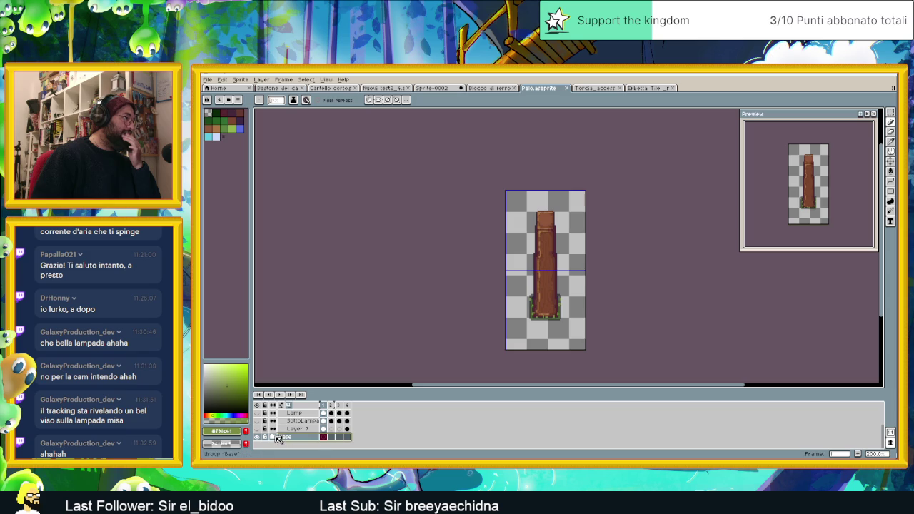
{"action": "left_click", "coordinate": [273, 437]}
{"action": "scroll", "coordinate": [293, 429], "scroll_direction": "down", "scroll_amount": 2}
{"action": "left_click", "coordinate": [306, 437]}
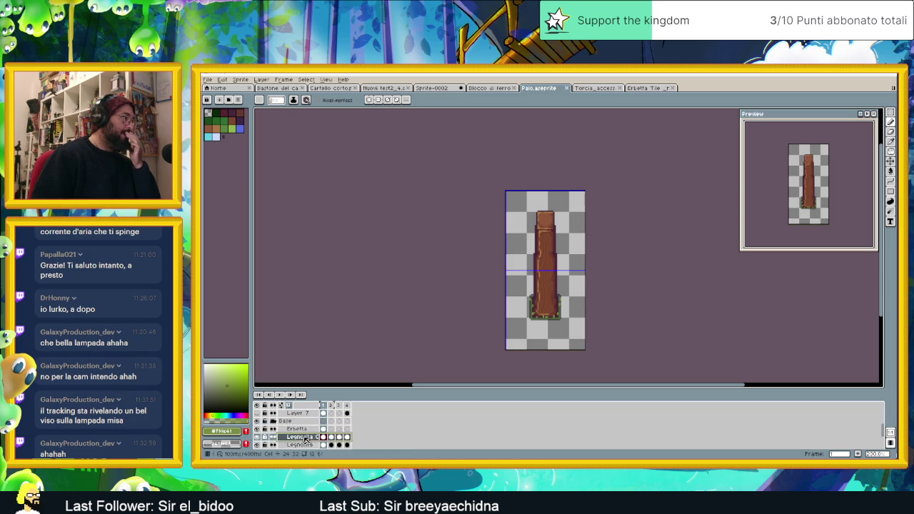
{"action": "right_click", "coordinate": [306, 438]}
{"action": "left_click", "coordinate": [379, 407]}
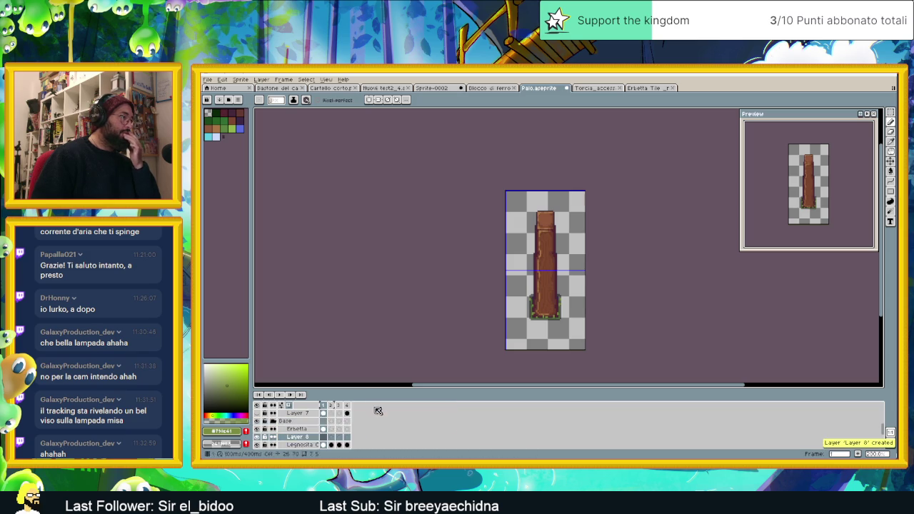
- Name the new layer 'Ombra', then rename it to a longer 'OmbraSopra' name
{"action": "double_click", "coordinate": [298, 438]}
{"action": "type", "text": "Ombra"}
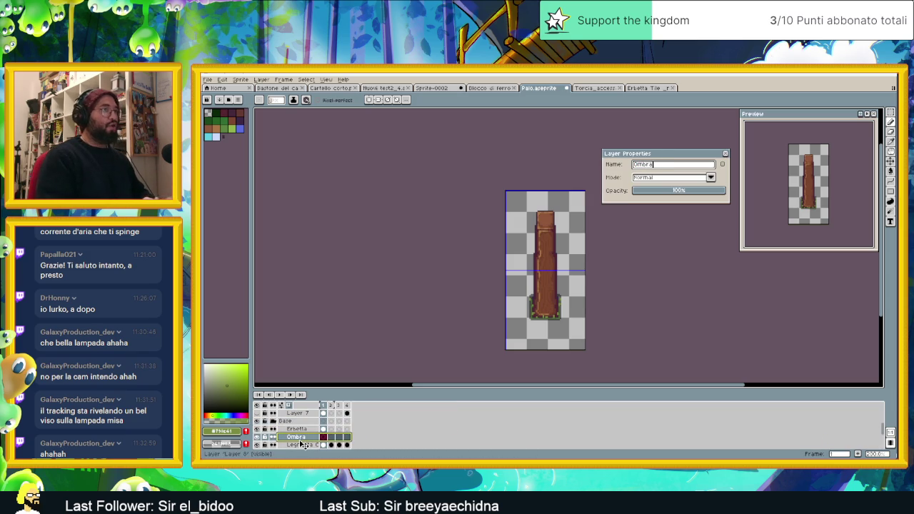
{"action": "key", "text": "Return"}
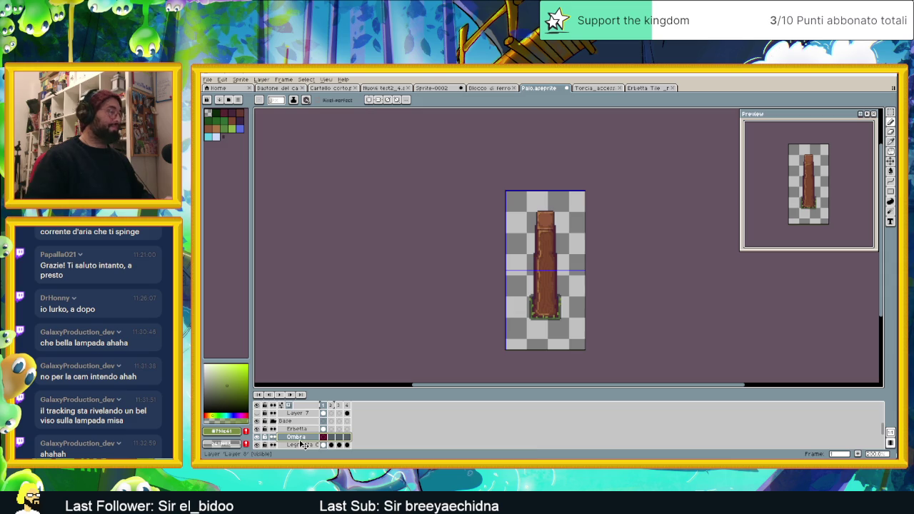
{"action": "key", "text": "plus"}
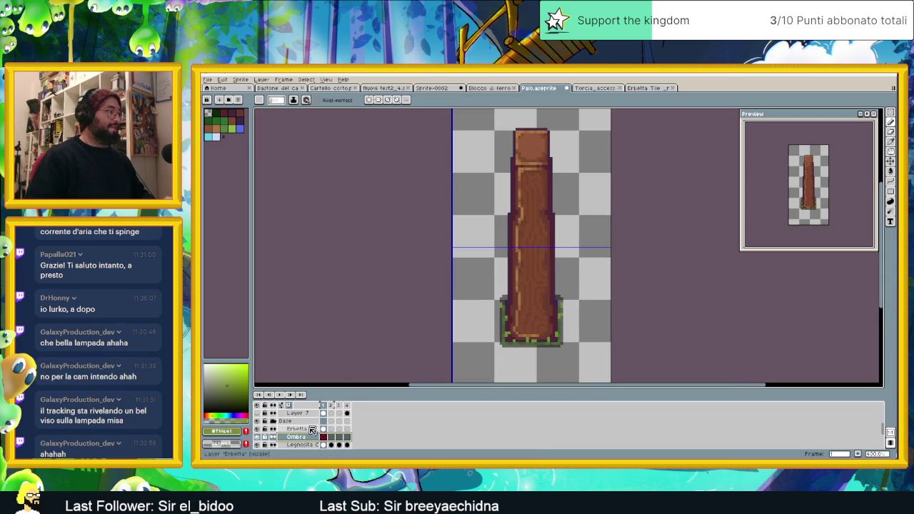
{"action": "double_click", "coordinate": [310, 438]}
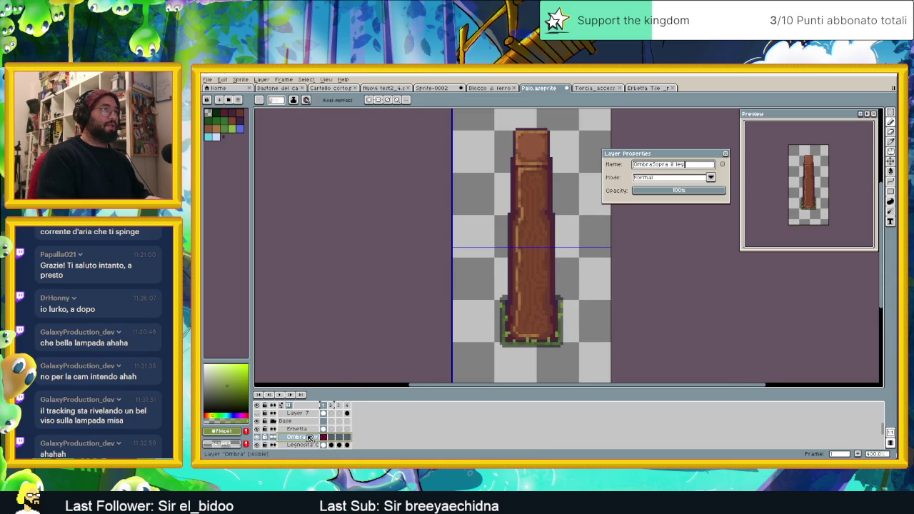
{"action": "key", "text": "Return"}
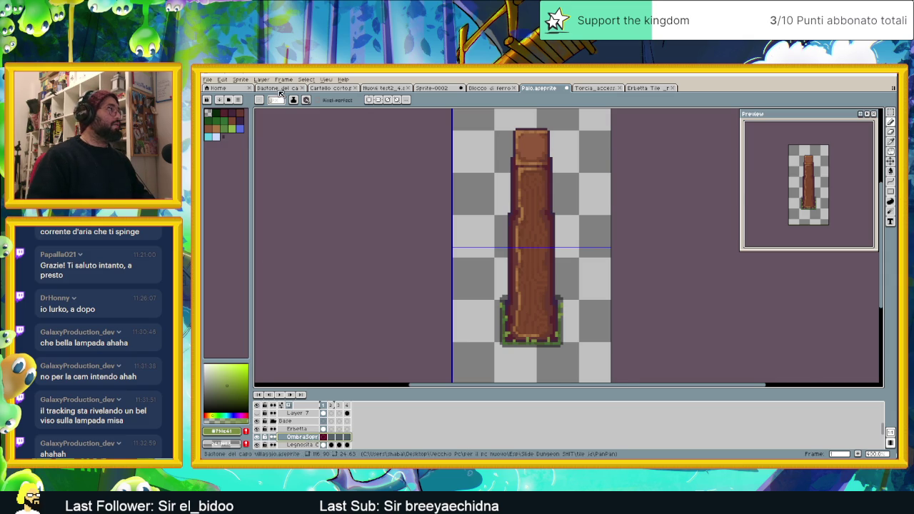
{"action": "left_click", "coordinate": [280, 89]}
- Switch to the Cartello corto sprite document
{"action": "left_click", "coordinate": [330, 88]}
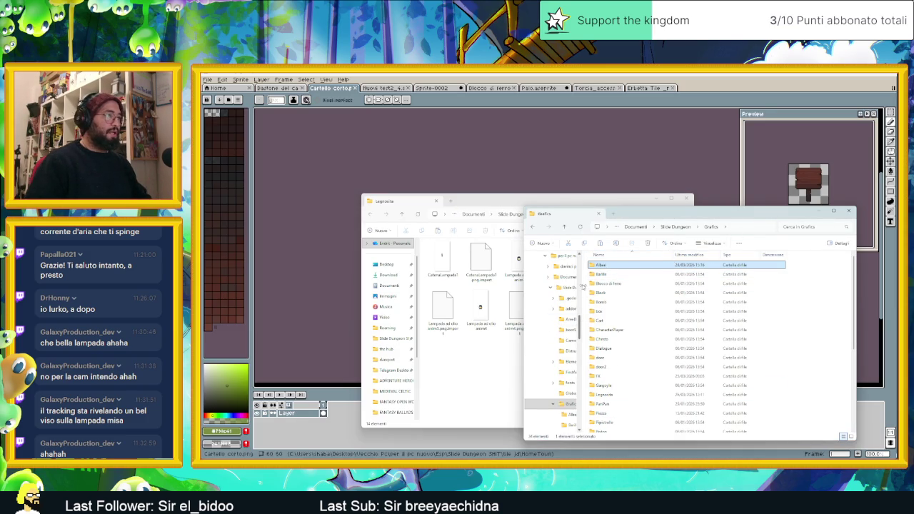
{"action": "left_click_drag", "start_coordinate": [583, 287], "coordinate": [626, 287]}
{"action": "scroll", "coordinate": [583, 307], "scroll_direction": "up", "scroll_amount": 2}
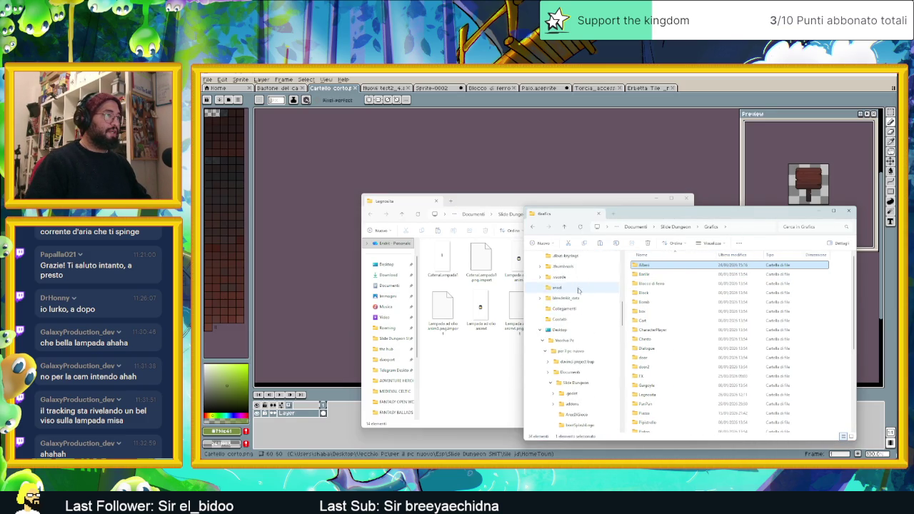
{"action": "scroll", "coordinate": [583, 321], "scroll_direction": "down", "scroll_amount": 1}
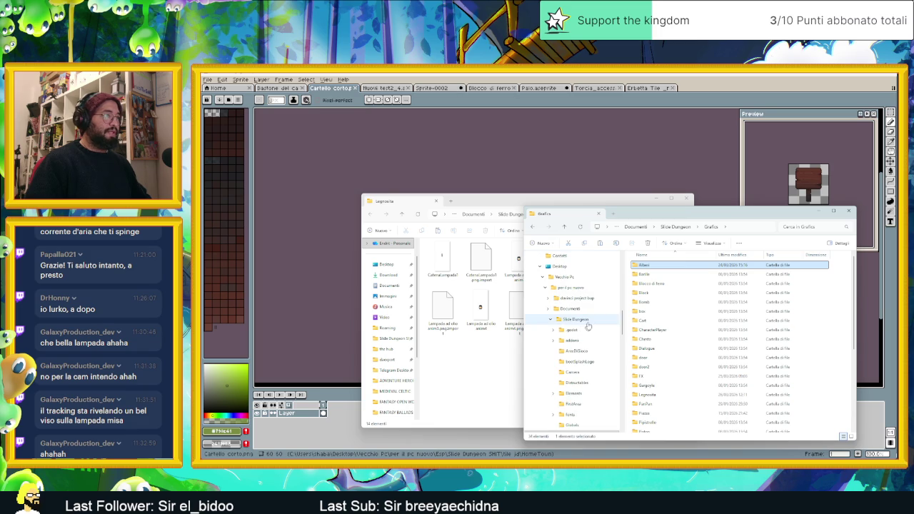
- Expand the Slide Dungeon project folder in Explorer and browse its contents
{"action": "left_click", "coordinate": [553, 341]}
{"action": "scroll", "coordinate": [564, 364], "scroll_direction": "down", "scroll_amount": 5}
{"action": "scroll", "coordinate": [576, 393], "scroll_direction": "down", "scroll_amount": 1}
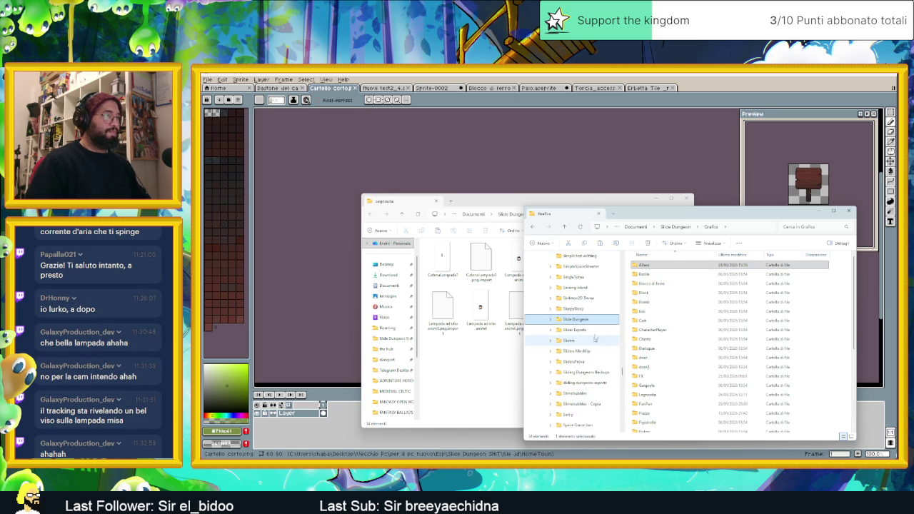
{"action": "scroll", "coordinate": [596, 325], "scroll_direction": "down", "scroll_amount": 1}
{"action": "scroll", "coordinate": [596, 326], "scroll_direction": "down", "scroll_amount": 3}
{"action": "scroll", "coordinate": [593, 326], "scroll_direction": "down", "scroll_amount": 3}
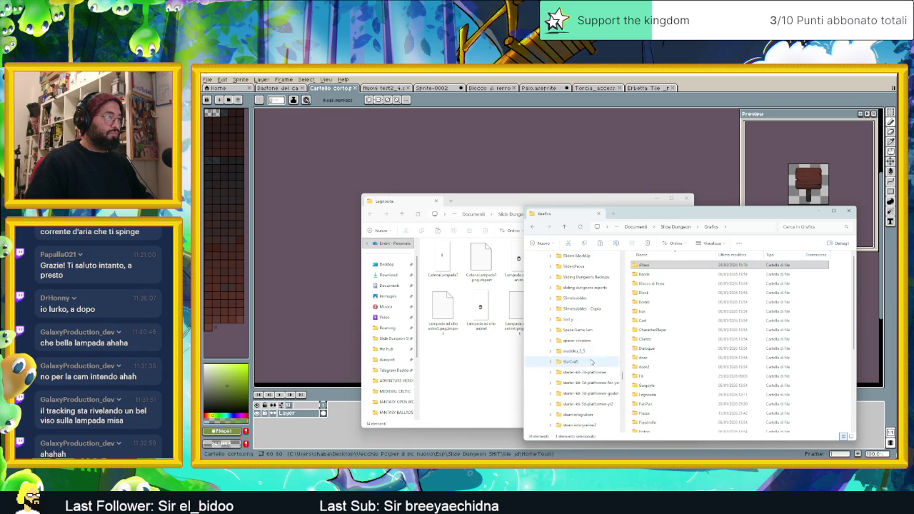
{"action": "scroll", "coordinate": [593, 378], "scroll_direction": "up", "scroll_amount": 3}
{"action": "scroll", "coordinate": [590, 382], "scroll_direction": "up", "scroll_amount": 3}
{"action": "scroll", "coordinate": [586, 387], "scroll_direction": "up", "scroll_amount": 3}
{"action": "scroll", "coordinate": [586, 387], "scroll_direction": "up", "scroll_amount": 3}
{"action": "scroll", "coordinate": [586, 387], "scroll_direction": "up", "scroll_amount": 3}
{"action": "scroll", "coordinate": [582, 389], "scroll_direction": "up", "scroll_amount": 3}
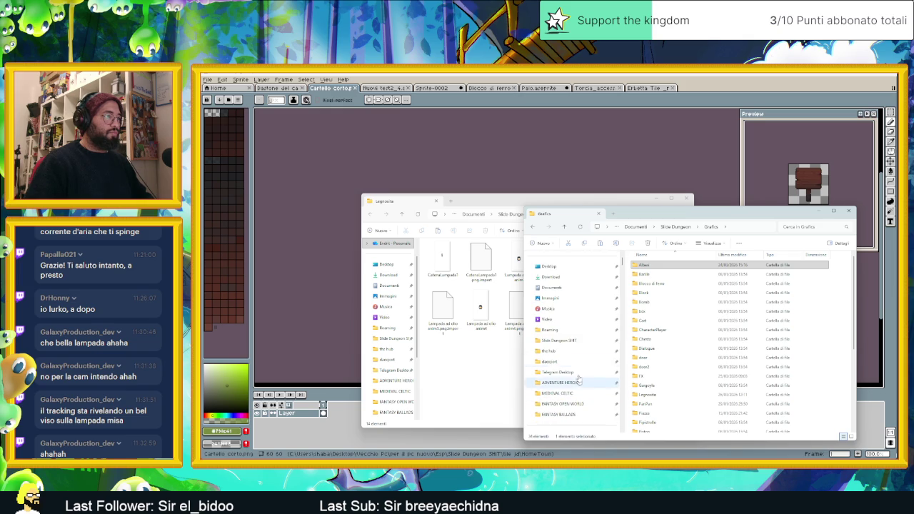
- Open the tile jd folder in Slide Dungeon SHIT and open Full tileset guide Cambio Colore in Aseprite
{"action": "left_click", "coordinate": [576, 341]}
{"action": "left_click", "coordinate": [666, 343]}
{"action": "double_click", "coordinate": [666, 343]}
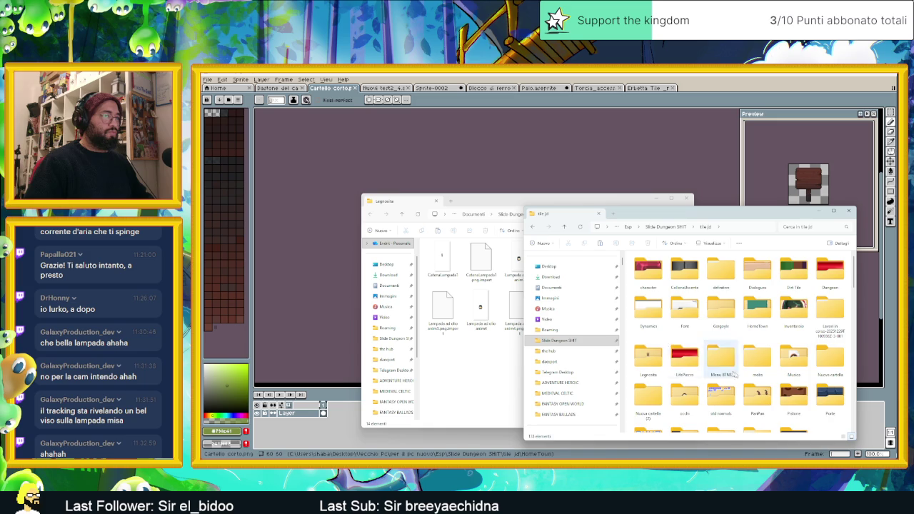
{"action": "scroll", "coordinate": [745, 383], "scroll_direction": "up", "scroll_amount": 3}
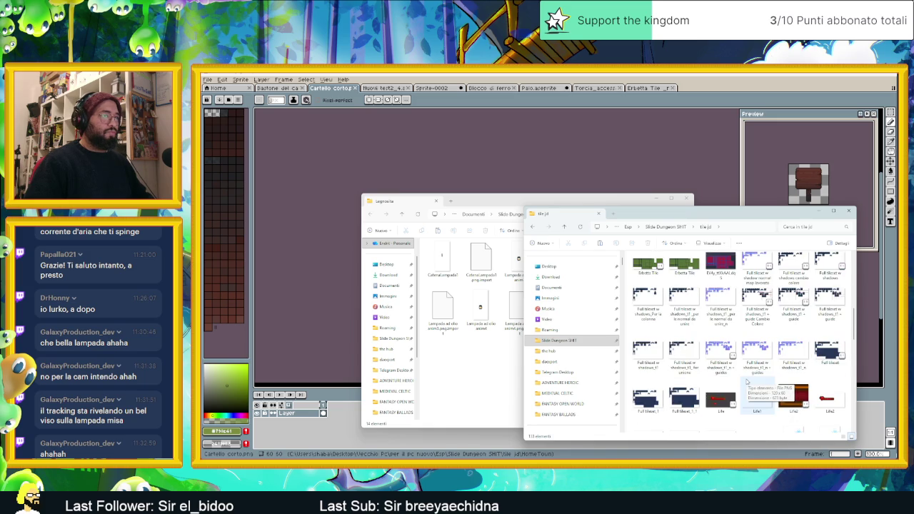
{"action": "double_click", "coordinate": [758, 301]}
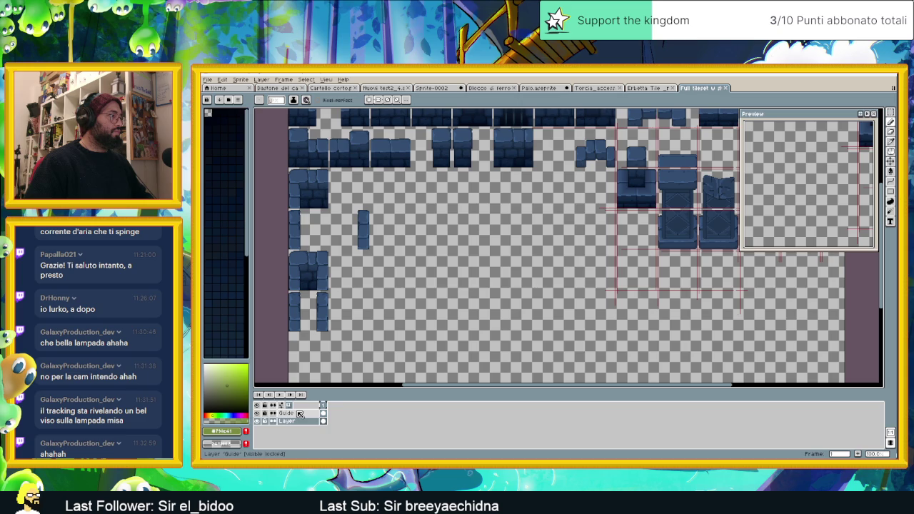
- Close the Full tileset document and browse the tile jd folder for another tileset
{"action": "left_click", "coordinate": [728, 88]}
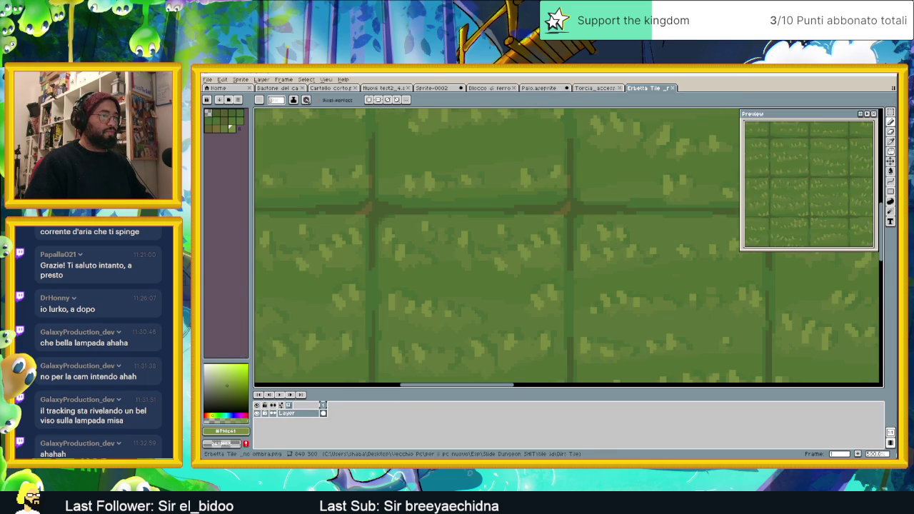
{"action": "key", "text": "alt+Tab"}
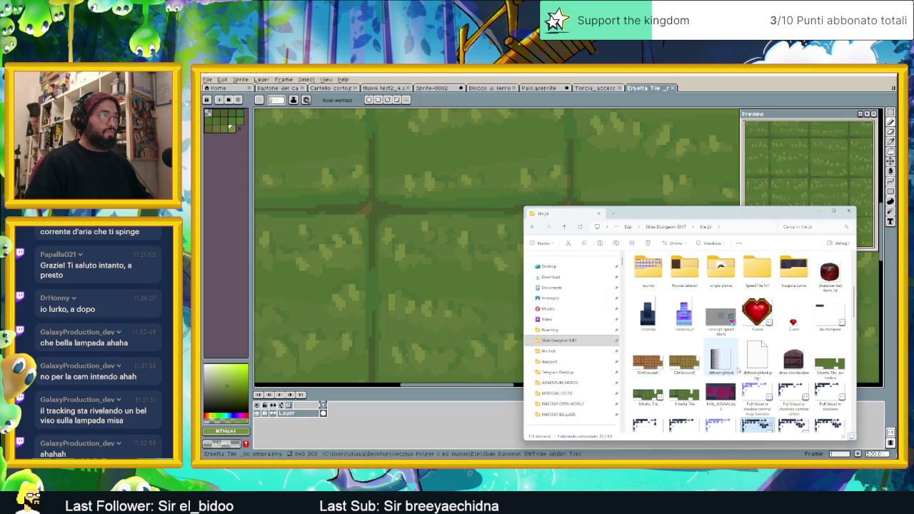
{"action": "scroll", "coordinate": [763, 397], "scroll_direction": "down", "scroll_amount": 2}
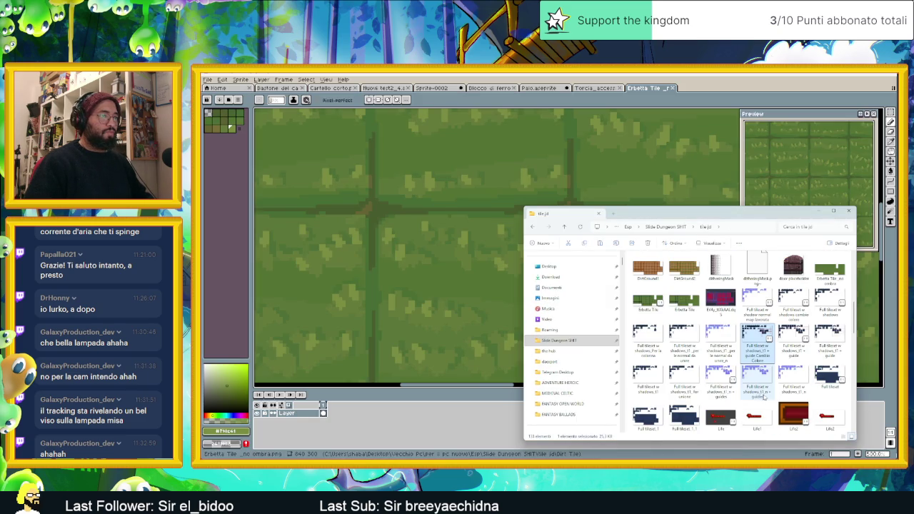
{"action": "scroll", "coordinate": [812, 397], "scroll_direction": "down", "scroll_amount": 3}
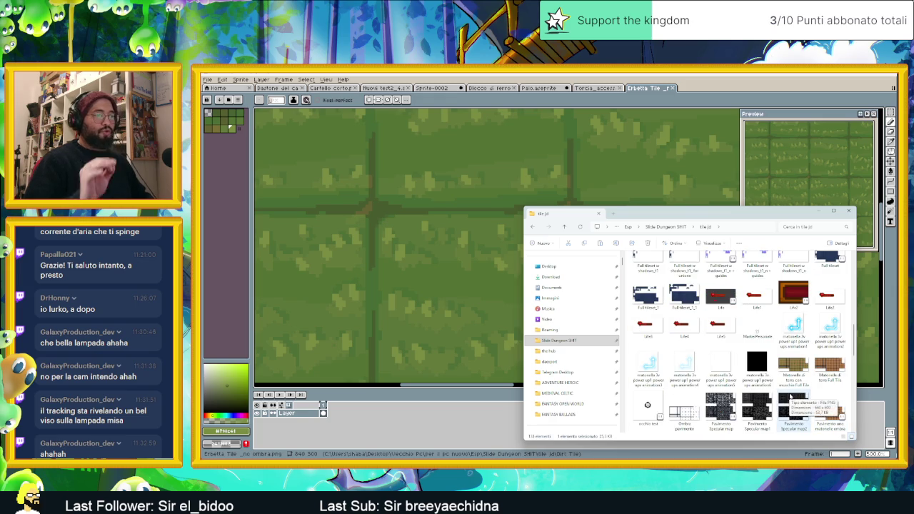
{"action": "scroll", "coordinate": [774, 403], "scroll_direction": "down", "scroll_amount": 3}
{"action": "scroll", "coordinate": [773, 403], "scroll_direction": "down", "scroll_amount": 1}
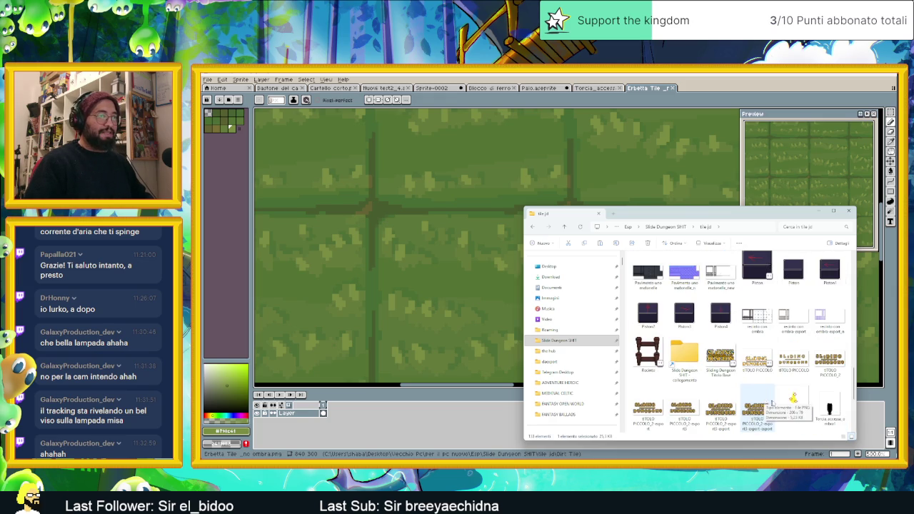
{"action": "scroll", "coordinate": [783, 400], "scroll_direction": "down", "scroll_amount": 2}
{"action": "scroll", "coordinate": [786, 402], "scroll_direction": "down", "scroll_amount": 2}
{"action": "scroll", "coordinate": [793, 404], "scroll_direction": "up", "scroll_amount": 2}
{"action": "scroll", "coordinate": [805, 406], "scroll_direction": "up", "scroll_amount": 3}
{"action": "scroll", "coordinate": [800, 404], "scroll_direction": "up", "scroll_amount": 3}
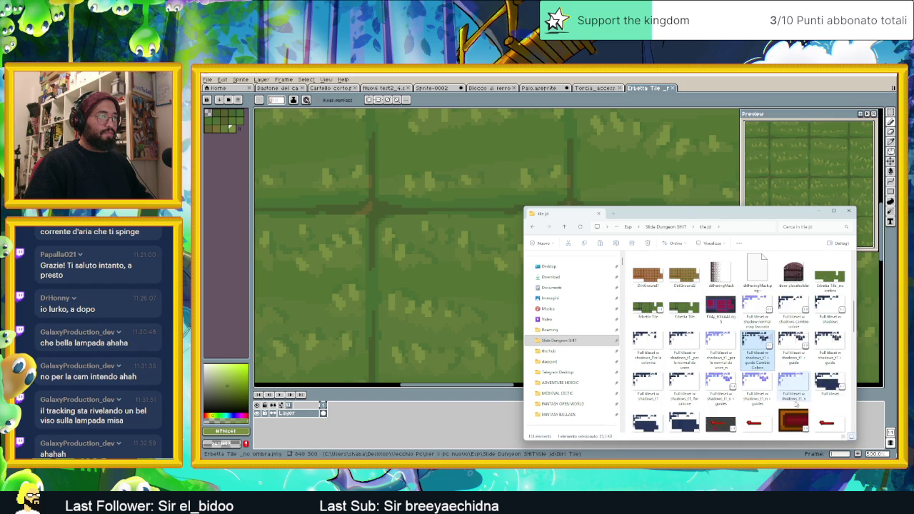
{"action": "scroll", "coordinate": [743, 390], "scroll_direction": "up", "scroll_amount": 5}
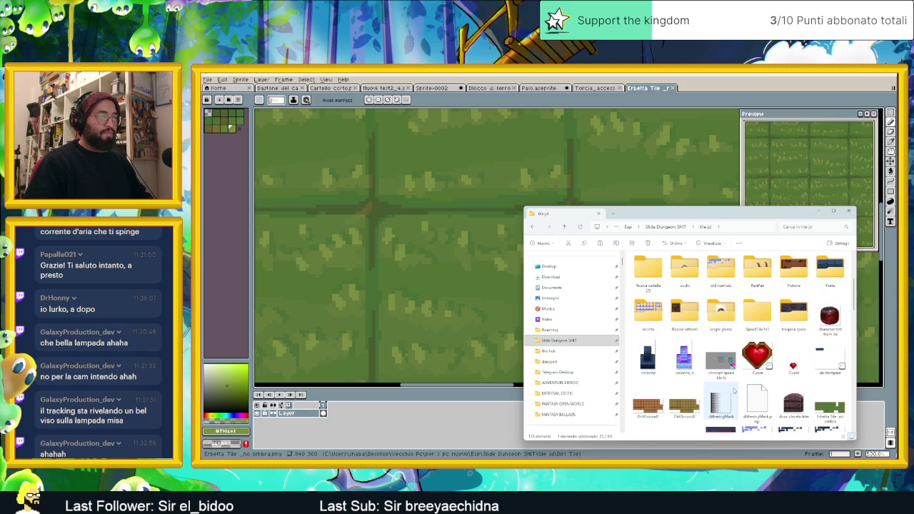
{"action": "scroll", "coordinate": [734, 391], "scroll_direction": "down", "scroll_amount": 2}
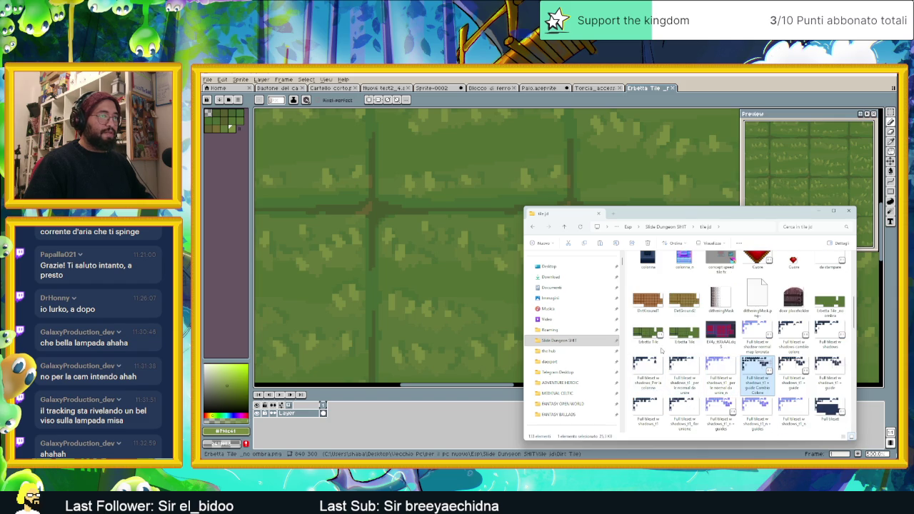
{"action": "scroll", "coordinate": [770, 346], "scroll_direction": "up", "scroll_amount": 2}
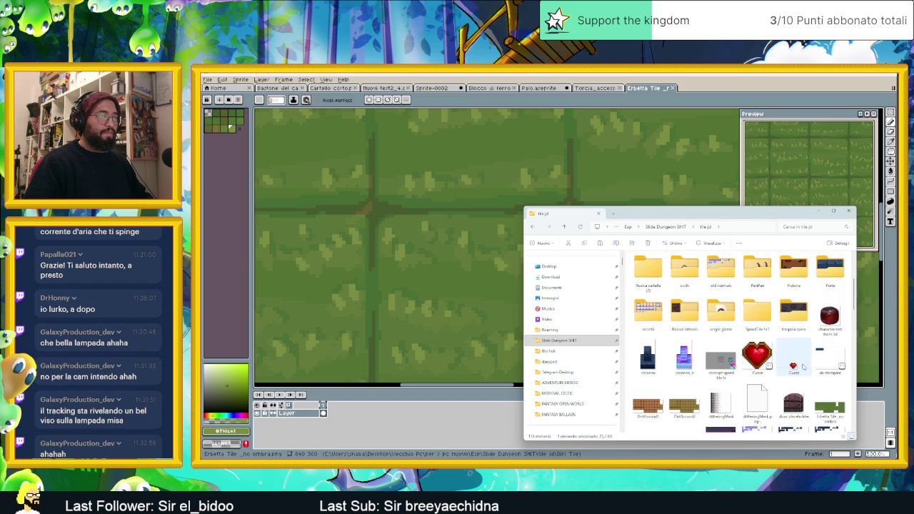
{"action": "scroll", "coordinate": [813, 386], "scroll_direction": "down", "scroll_amount": 3}
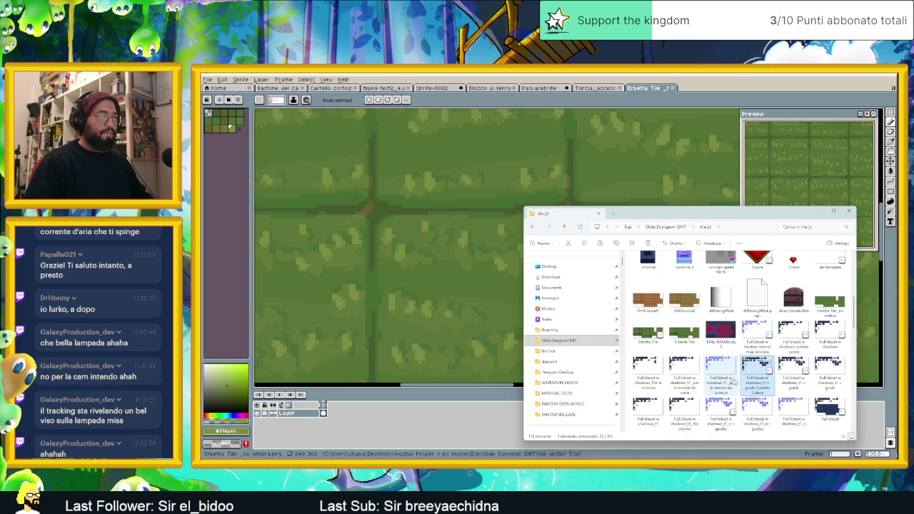
- Open 'Full tileset w shadows cambio colore' in Aseprite and toggle the Ombra layer's visibility
{"action": "left_click", "coordinate": [793, 336]}
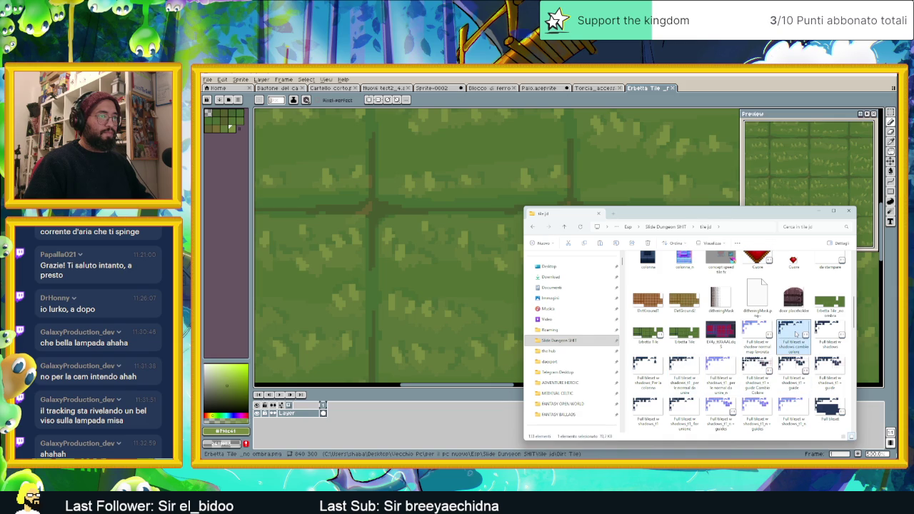
{"action": "double_click", "coordinate": [798, 330]}
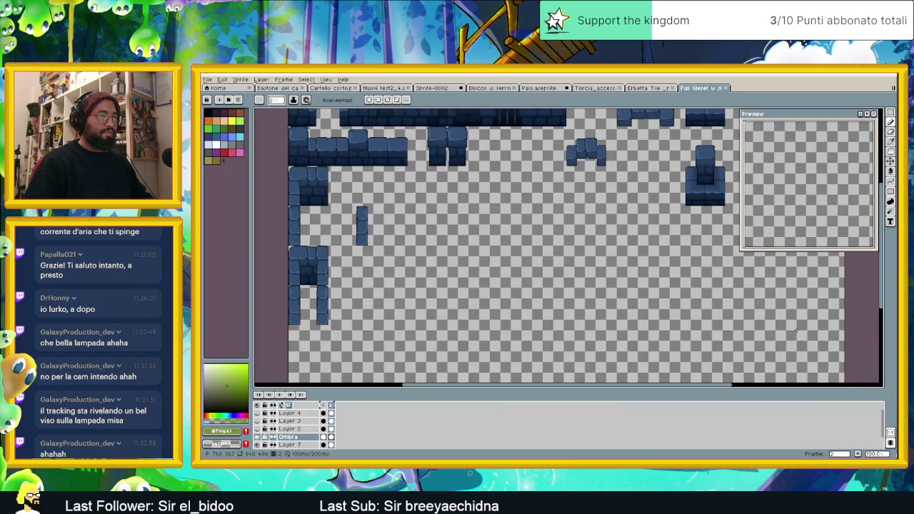
{"action": "scroll", "coordinate": [453, 345], "scroll_direction": "down", "scroll_amount": 1}
{"action": "scroll", "coordinate": [453, 345], "scroll_direction": "down", "scroll_amount": 1}
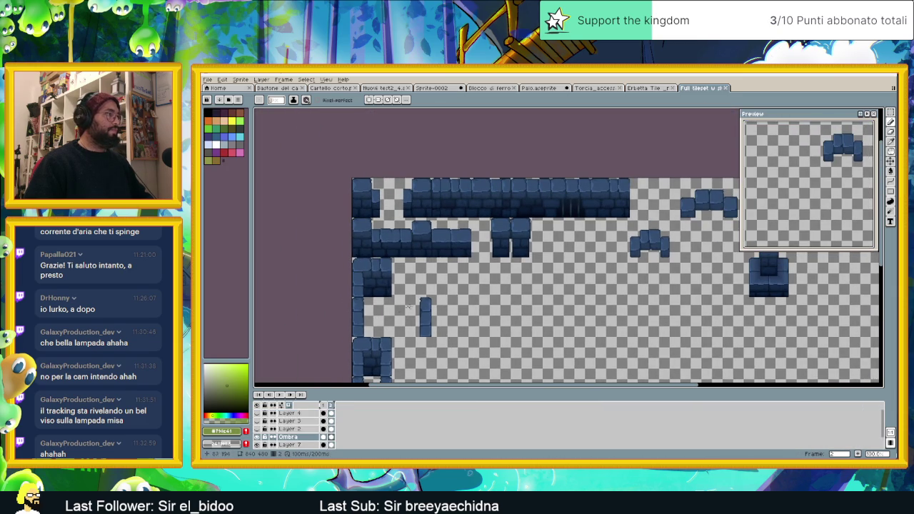
{"action": "left_click", "coordinate": [259, 439]}
{"action": "left_click", "coordinate": [258, 439]}
- Marquee-select a thin vertical strip of the stone wall and copy it
{"action": "scroll", "coordinate": [438, 186], "scroll_direction": "up", "scroll_amount": 1}
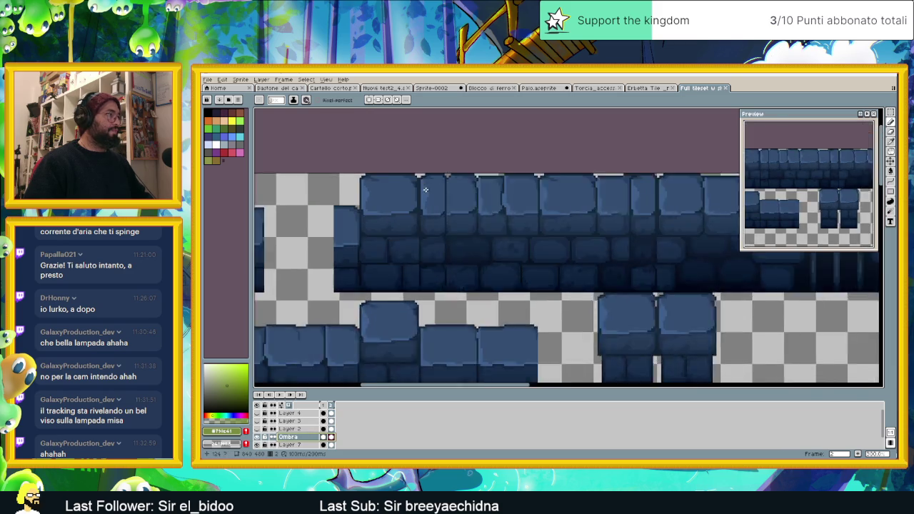
{"action": "scroll", "coordinate": [424, 188], "scroll_direction": "up", "scroll_amount": 1}
{"action": "left_click", "coordinate": [891, 162]}
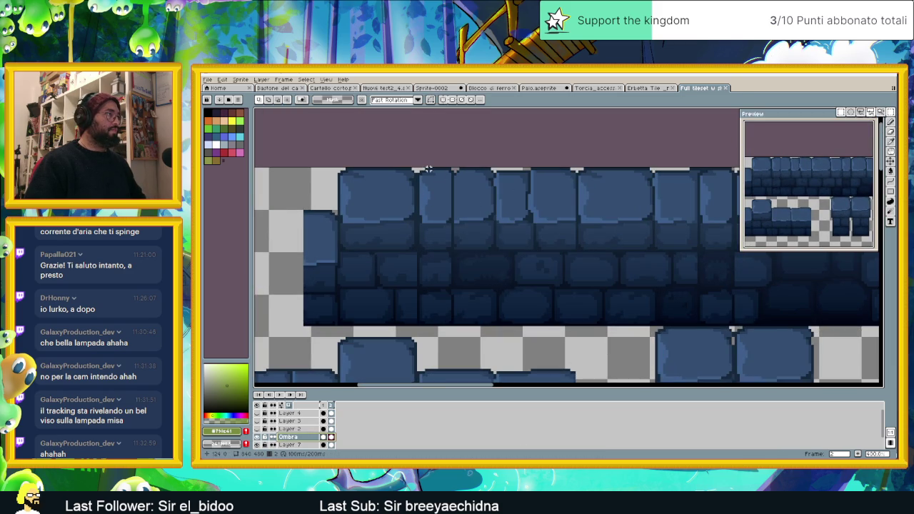
{"action": "left_click_drag", "start_coordinate": [428, 168], "coordinate": [430, 327]}
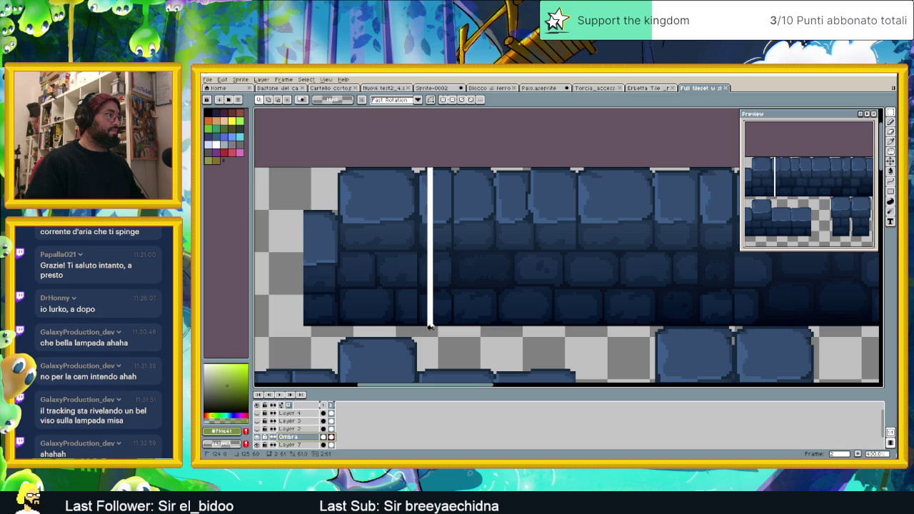
{"action": "key", "text": "ctrl+z"}
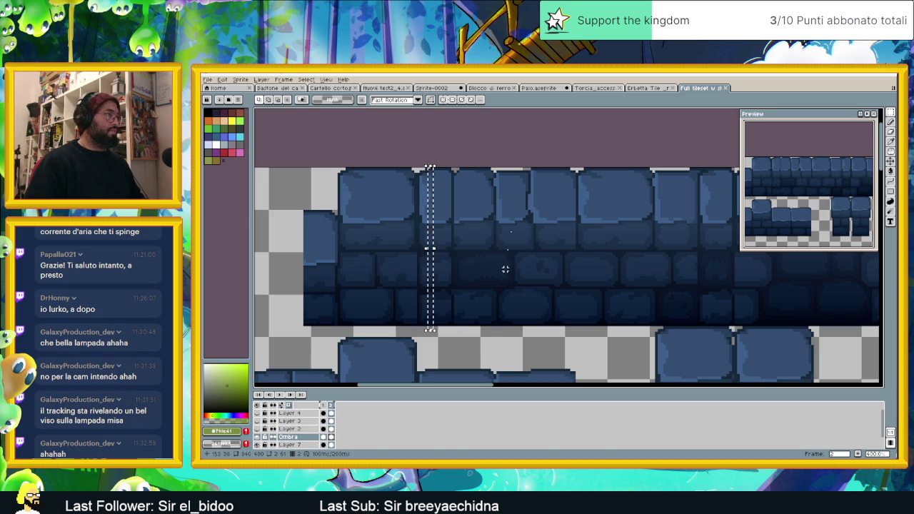
- Paste the stone strip onto the Palo post, reposition it and stretch it to about 20 px wide
{"action": "left_click", "coordinate": [552, 88]}
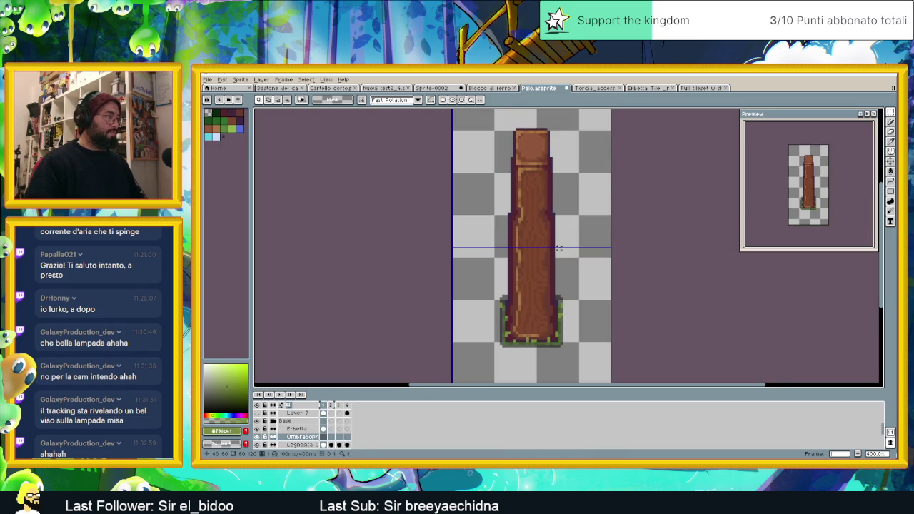
{"action": "key", "text": "ctrl+t"}
{"action": "left_click_drag", "start_coordinate": [521, 308], "coordinate": [510, 326]}
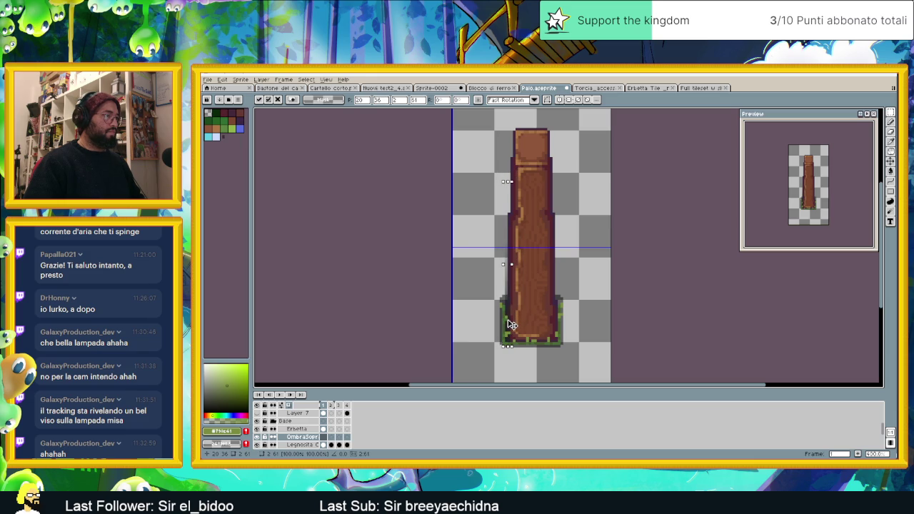
{"action": "left_click_drag", "start_coordinate": [520, 270], "coordinate": [564, 270]}
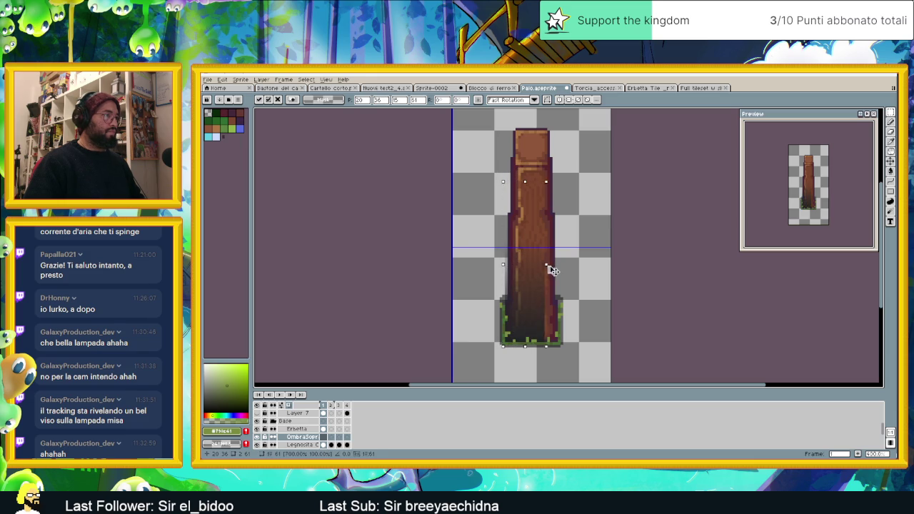
{"action": "key", "text": "Return"}
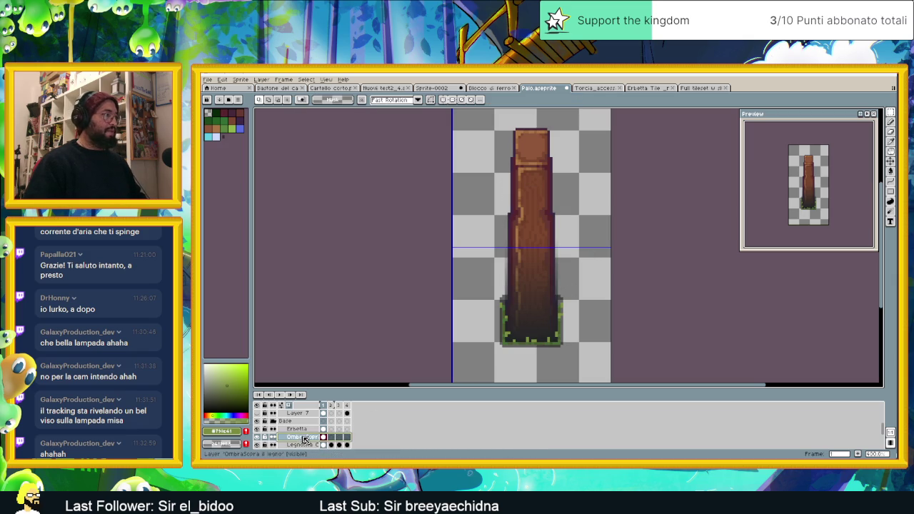
- Set the OmbraSopra il legno layer's blend mode to Subtract
{"action": "double_click", "coordinate": [301, 439]}
{"action": "left_click", "coordinate": [672, 177]}
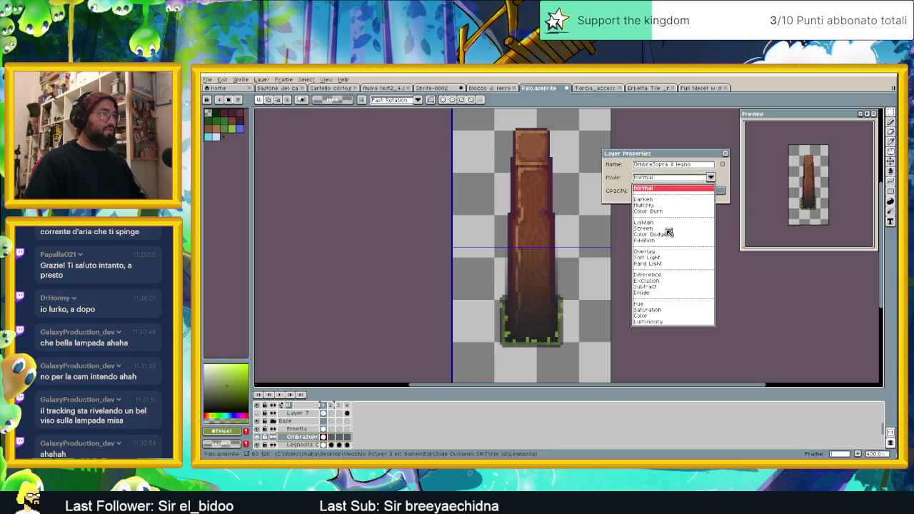
{"action": "left_click", "coordinate": [652, 286]}
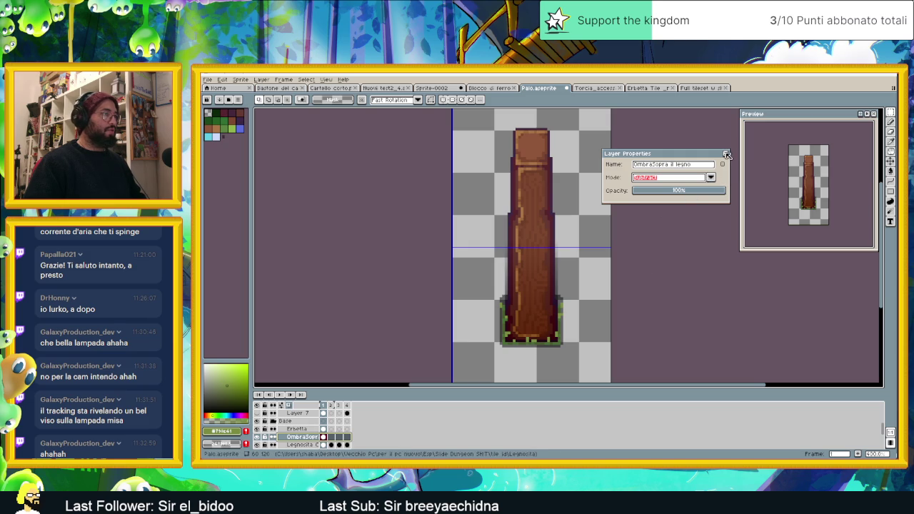
{"action": "left_click", "coordinate": [726, 155]}
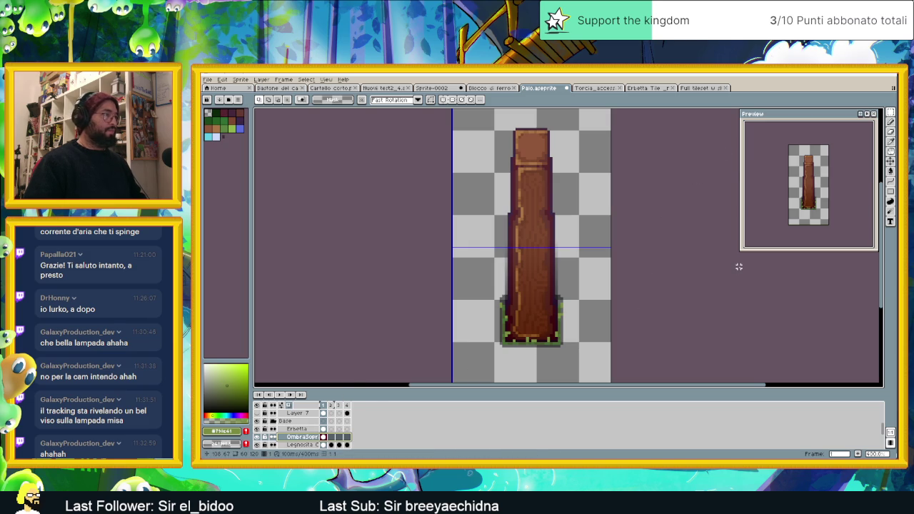
- Draw a thin rectangle strip along the pole's left edge
{"action": "scroll", "coordinate": [625, 288], "scroll_direction": "down", "scroll_amount": 1}
{"action": "scroll", "coordinate": [600, 292], "scroll_direction": "down", "scroll_amount": 2}
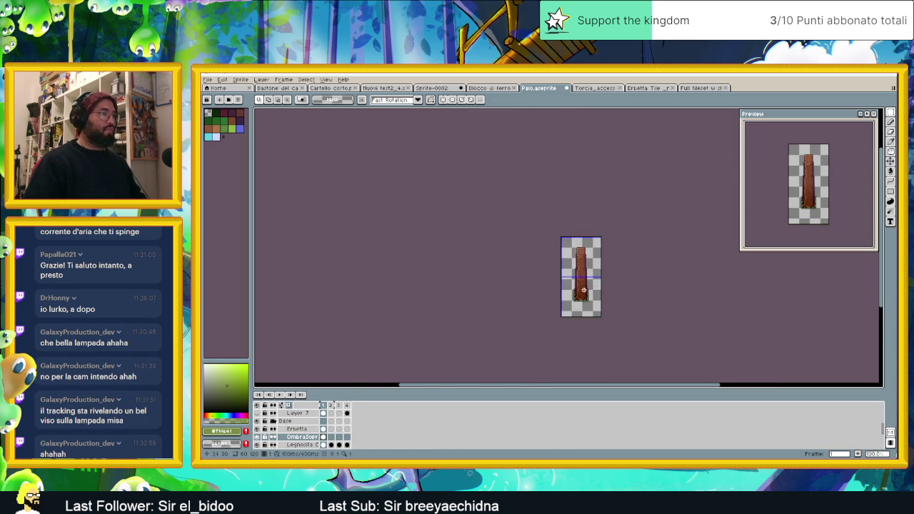
{"action": "scroll", "coordinate": [580, 295], "scroll_direction": "up", "scroll_amount": 3}
{"action": "scroll", "coordinate": [580, 295], "scroll_direction": "up", "scroll_amount": 1}
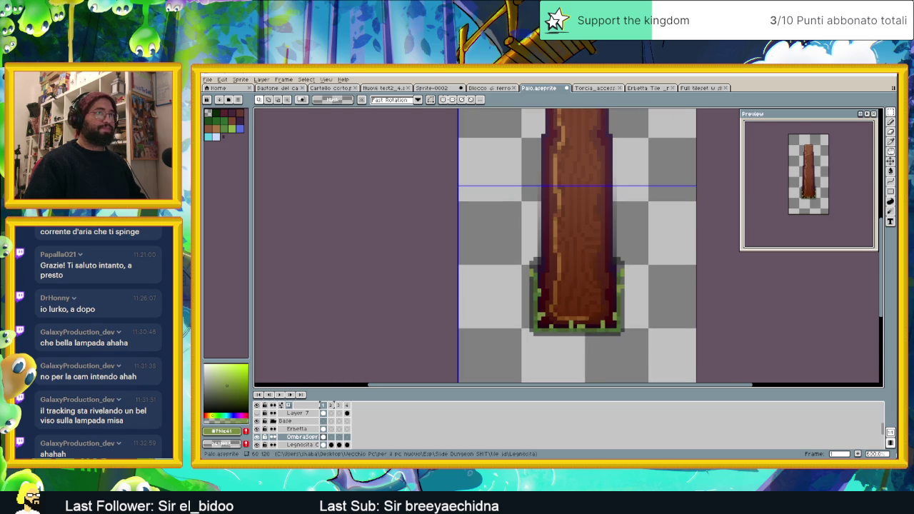
{"action": "left_click", "coordinate": [891, 192]}
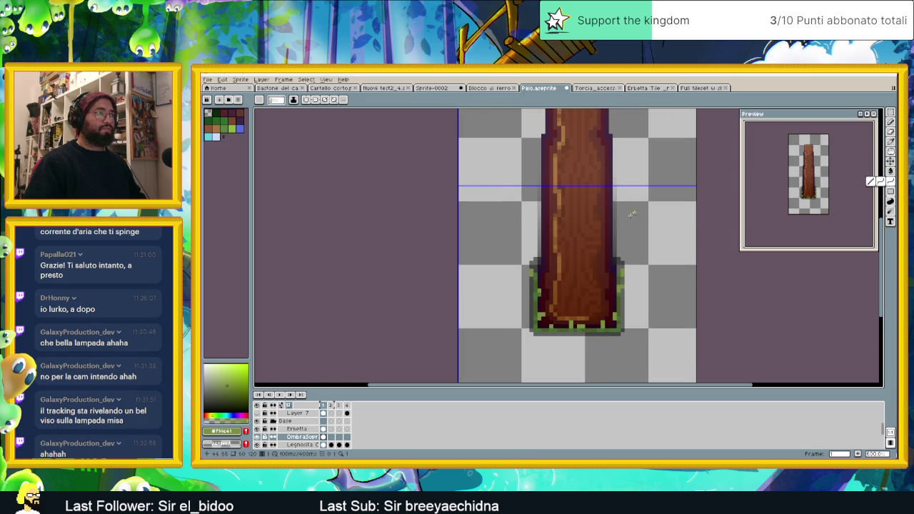
{"action": "scroll", "coordinate": [615, 258], "scroll_direction": "up", "scroll_amount": 1}
{"action": "left_click", "coordinate": [616, 262]}
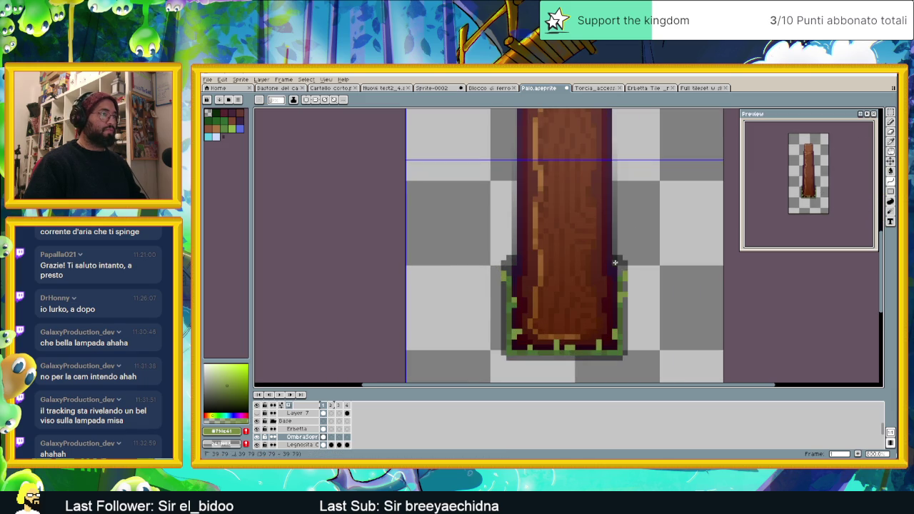
{"action": "mouse_move", "coordinate": [620, 215]}
{"action": "left_mouse_down"}
{"action": "mouse_move", "coordinate": [616, 141]}
{"action": "mouse_move", "coordinate": [620, 227]}
{"action": "left_mouse_up"}
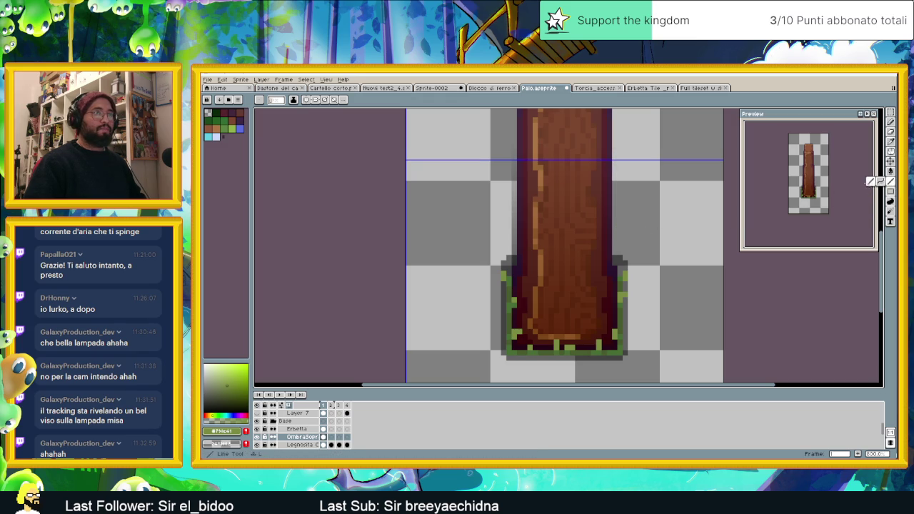
{"action": "mouse_move", "coordinate": [514, 259]}
{"action": "left_mouse_down"}
{"action": "mouse_move", "coordinate": [510, 129]}
{"action": "mouse_move", "coordinate": [483, 142]}
{"action": "left_mouse_up"}
{"action": "scroll", "coordinate": [514, 263], "scroll_direction": "down", "scroll_amount": 3}
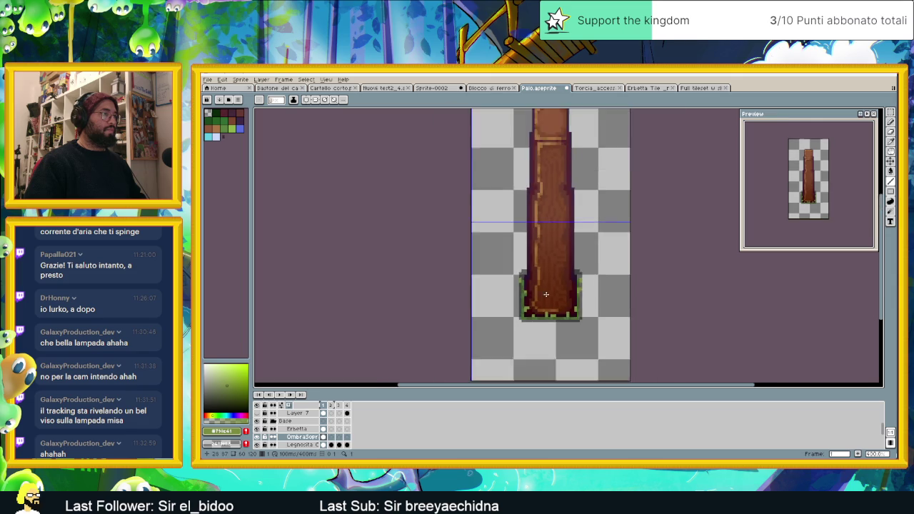
{"action": "scroll", "coordinate": [515, 264], "scroll_direction": "down", "scroll_amount": 1}
{"action": "right_click", "coordinate": [305, 437]}
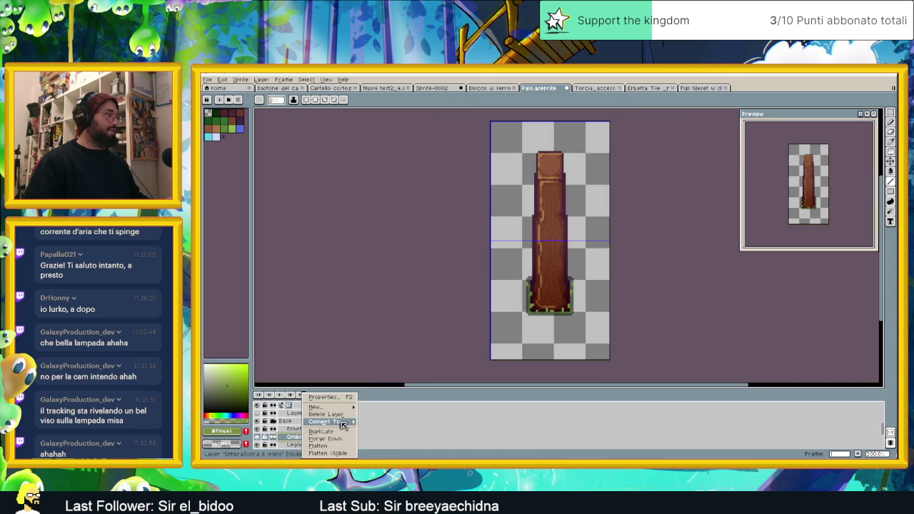
- Duplicate the shadow layer and set the copy to Normal mode at 33% opacity
{"action": "left_click", "coordinate": [322, 432]}
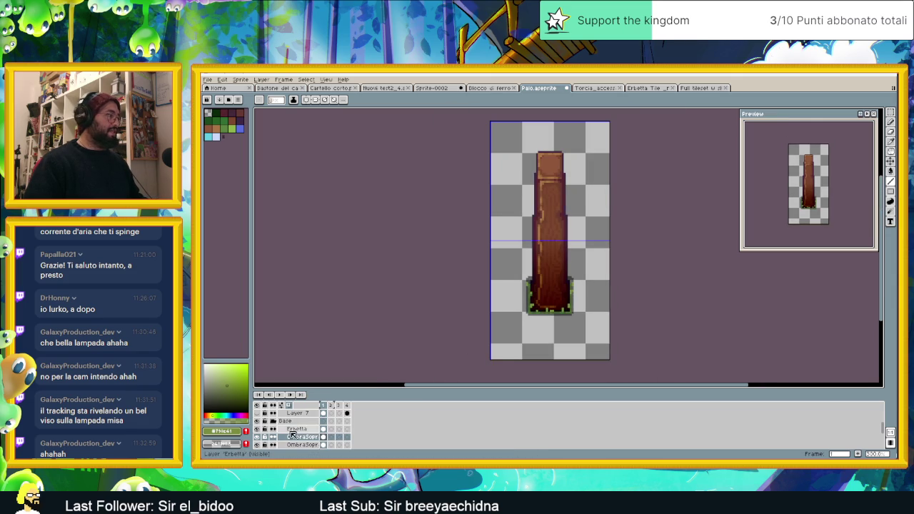
{"action": "double_click", "coordinate": [302, 437]}
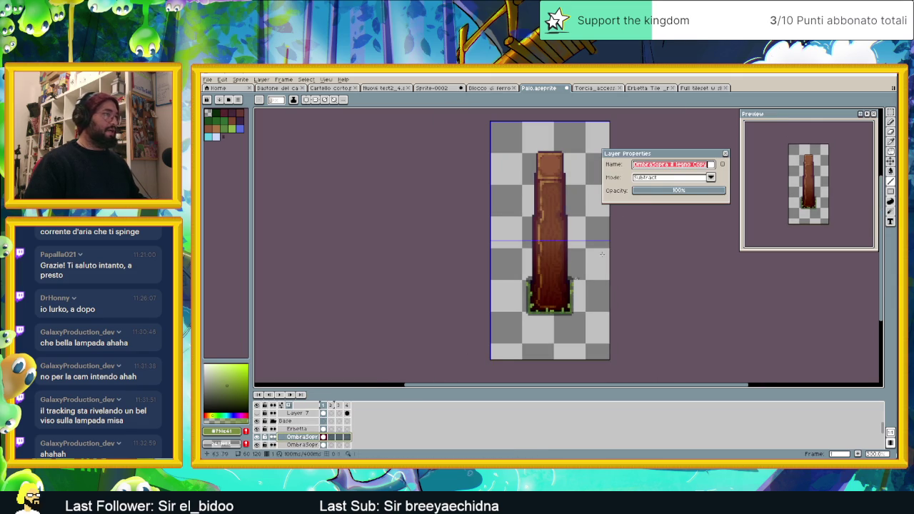
{"action": "left_click", "coordinate": [687, 178]}
{"action": "left_click", "coordinate": [656, 191]}
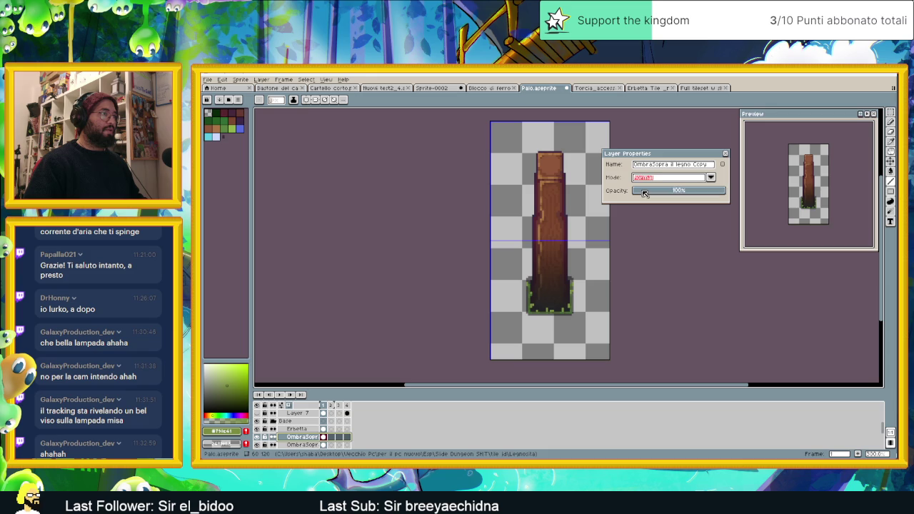
{"action": "left_click", "coordinate": [644, 192]}
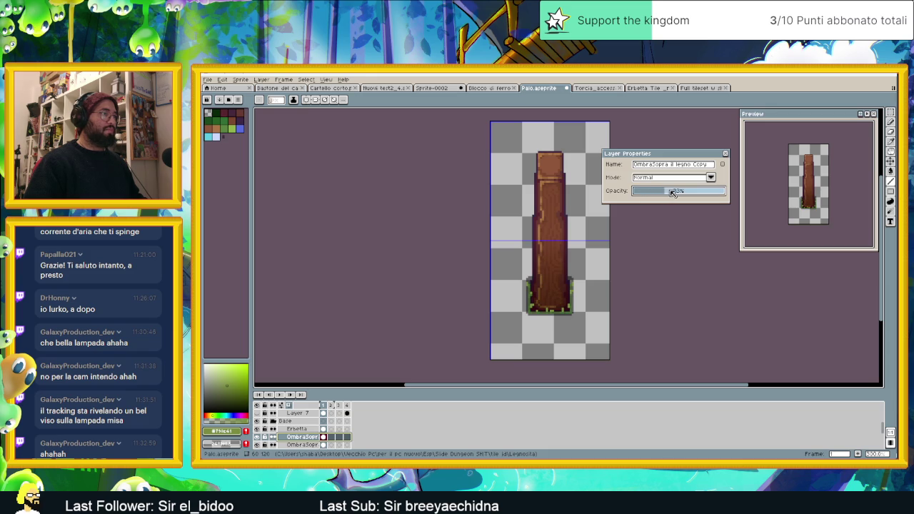
{"action": "left_click", "coordinate": [725, 153]}
{"action": "scroll", "coordinate": [700, 231], "scroll_direction": "down", "scroll_amount": 2}
{"action": "left_click_drag", "start_coordinate": [666, 229], "coordinate": [613, 258]}
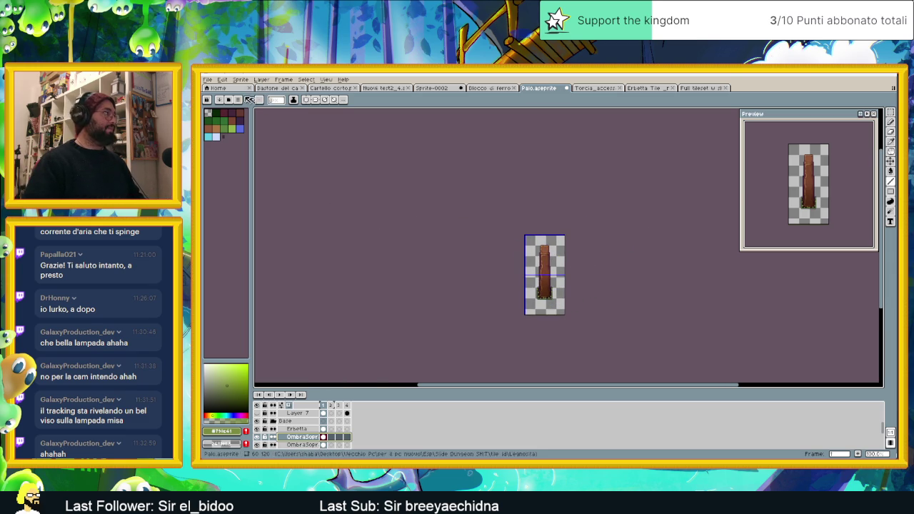
- Export the selected frames as Palo.png in Legnosita, overwriting the existing file
{"action": "left_click", "coordinate": [208, 80]}
{"action": "mouse_move", "coordinate": [218, 145]}
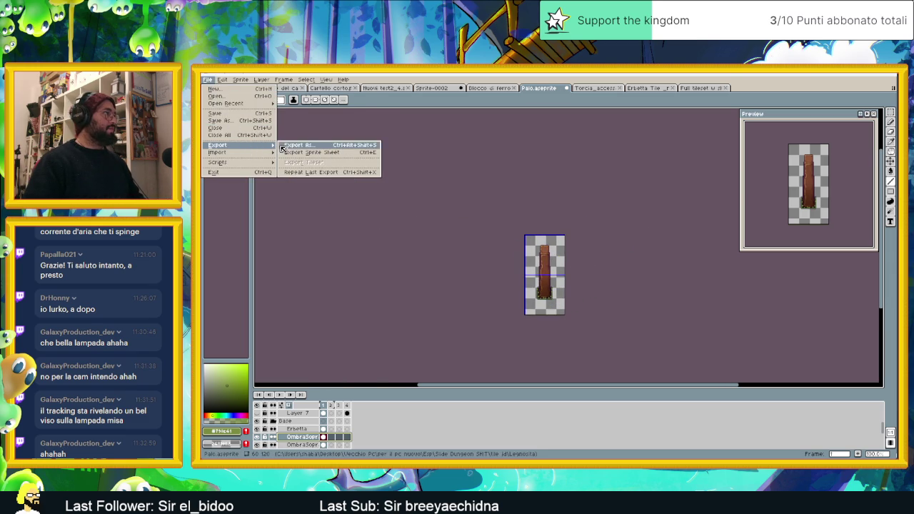
{"action": "left_click", "coordinate": [285, 145]}
{"action": "left_click", "coordinate": [493, 264]}
{"action": "left_click", "coordinate": [503, 280]}
{"action": "left_click", "coordinate": [653, 226]}
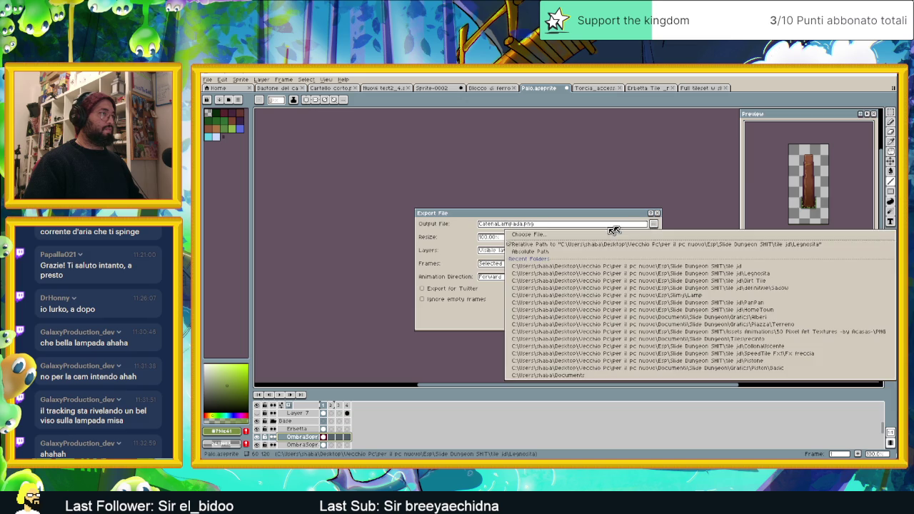
{"action": "left_click", "coordinate": [528, 234]}
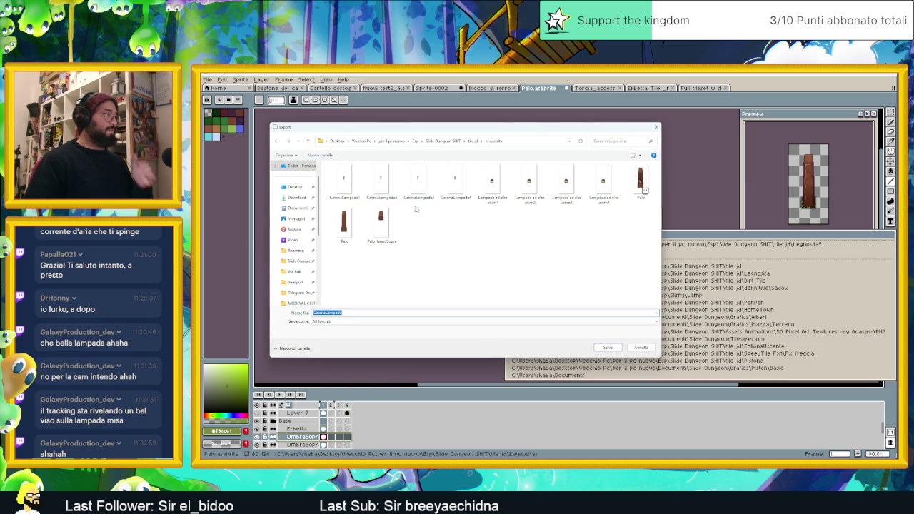
{"action": "left_click", "coordinate": [607, 348]}
{"action": "left_click", "coordinate": [785, 300]}
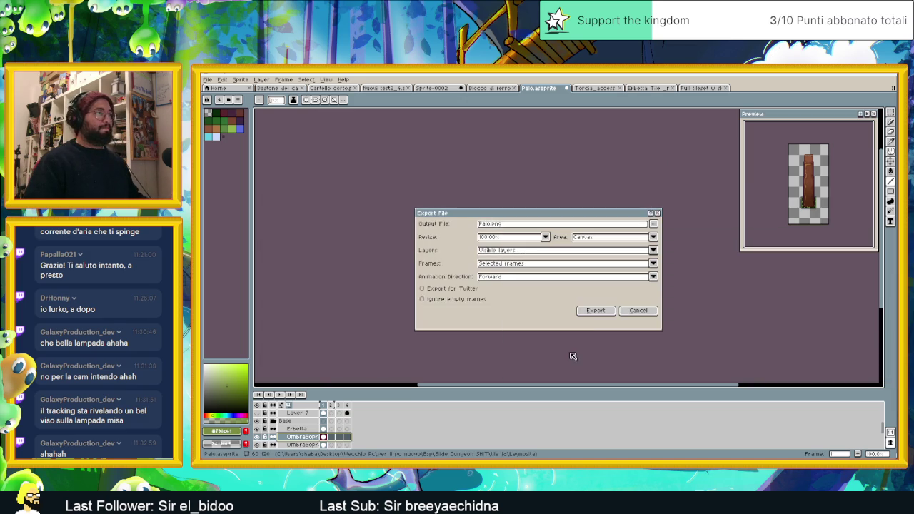
{"action": "left_click", "coordinate": [596, 316]}
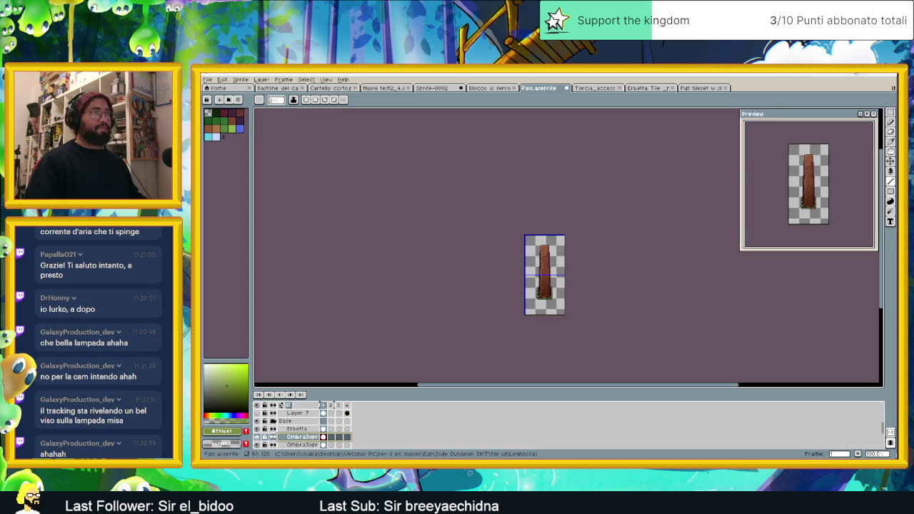
{"action": "key", "text": "alt+Tab"}
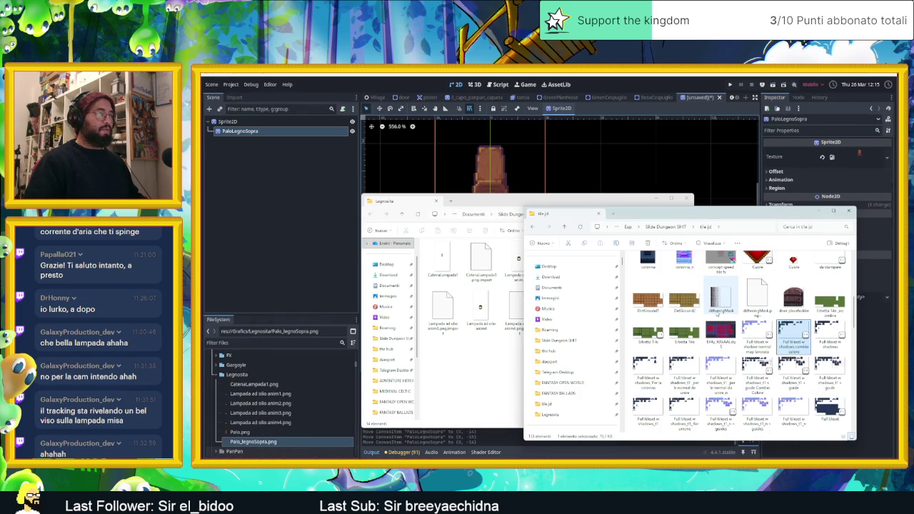
- Copy the new Palo image from tile jd's Legnosita into Grafica\Legnosita, replacing the old file
{"action": "left_click_drag", "start_coordinate": [572, 213], "coordinate": [661, 212]}
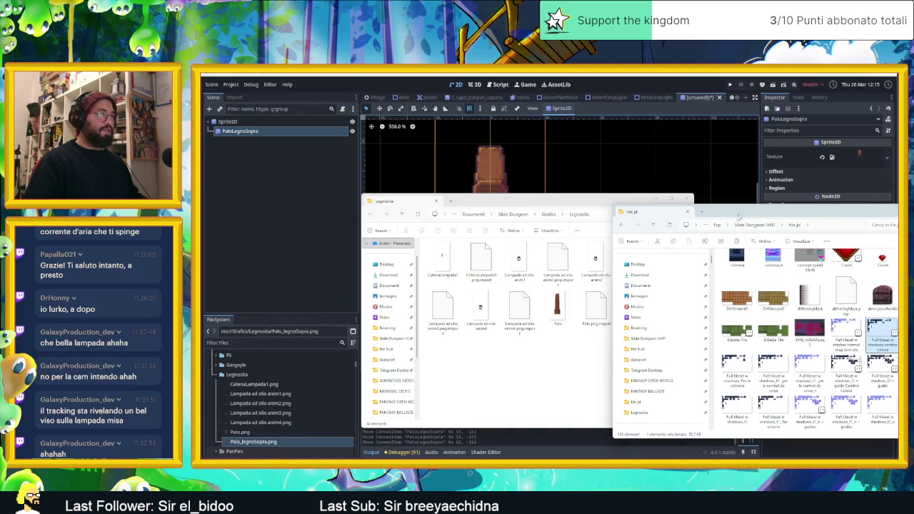
{"action": "scroll", "coordinate": [786, 321], "scroll_direction": "up", "scroll_amount": 10}
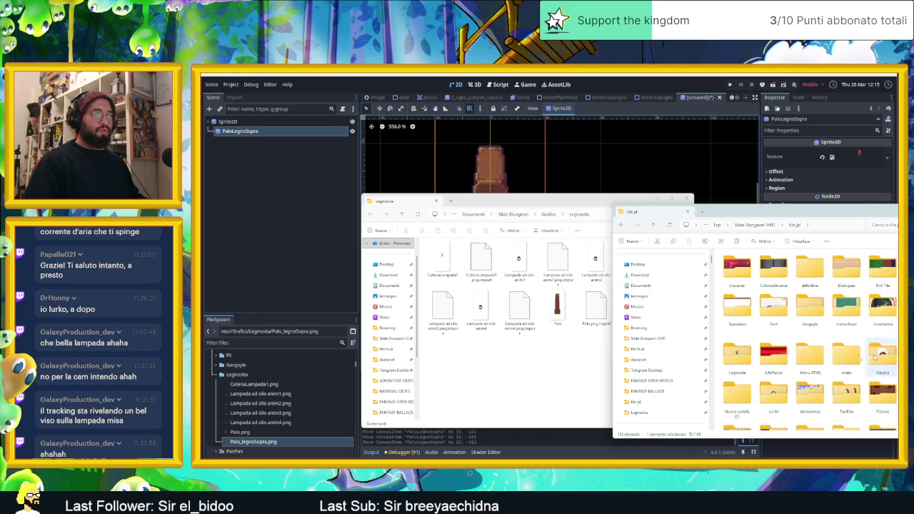
{"action": "left_click", "coordinate": [745, 356]}
{"action": "double_click", "coordinate": [746, 358]}
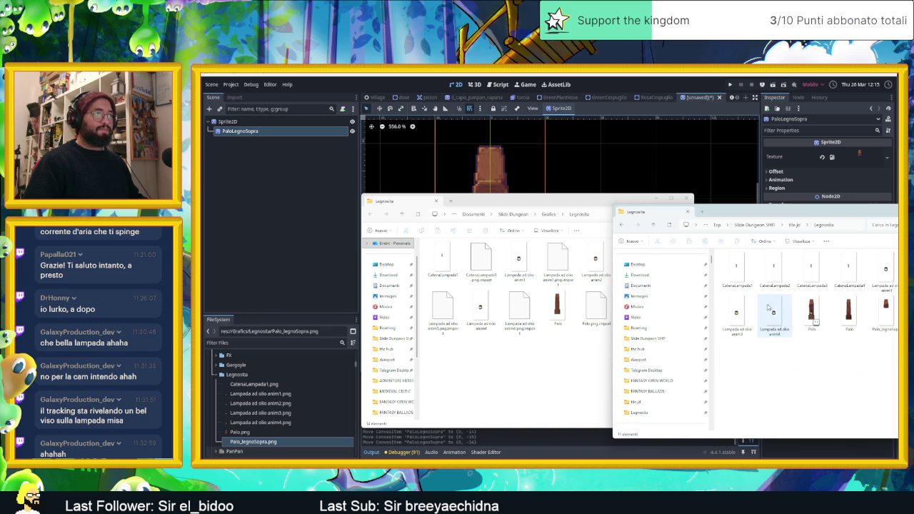
{"action": "left_click", "coordinate": [846, 308]}
{"action": "left_click_drag", "start_coordinate": [846, 312], "coordinate": [424, 289]}
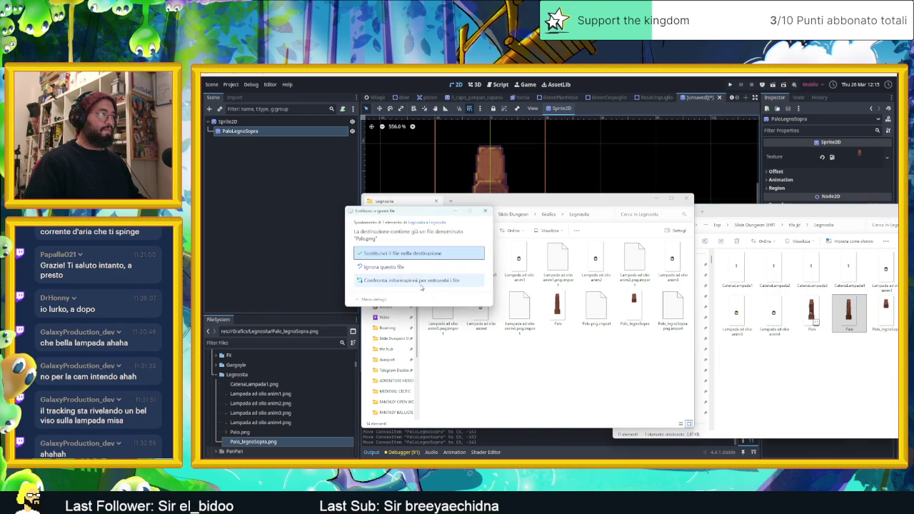
{"action": "left_click", "coordinate": [404, 253]}
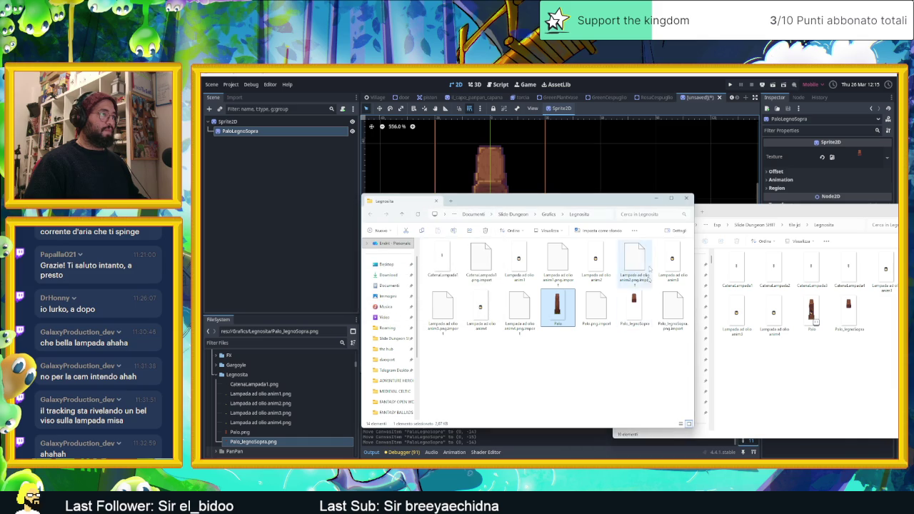
{"action": "left_click", "coordinate": [656, 200]}
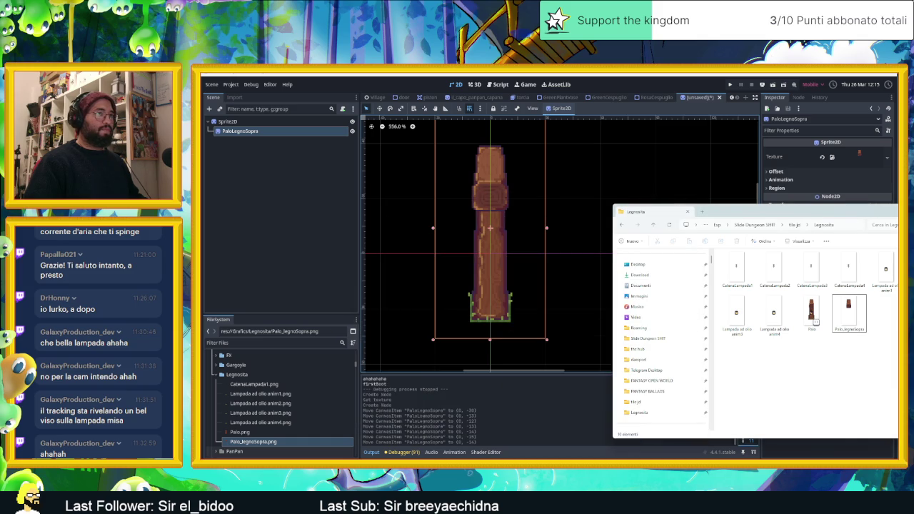
- Back in Godot, add a new Sprite2D child under the root Sprite2D node
{"action": "left_click", "coordinate": [549, 259]}
{"action": "scroll", "coordinate": [504, 306], "scroll_direction": "up", "scroll_amount": 2}
{"action": "scroll", "coordinate": [495, 308], "scroll_direction": "up", "scroll_amount": 2}
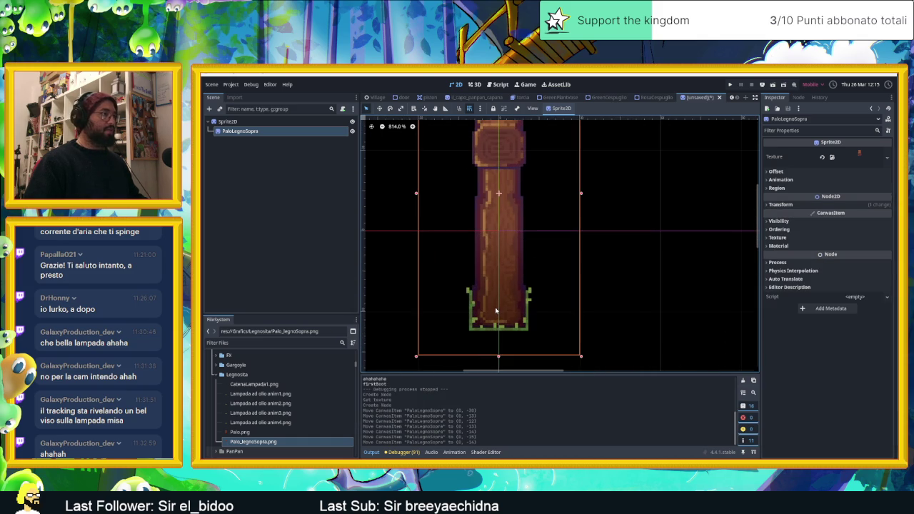
{"action": "left_click", "coordinate": [227, 122]}
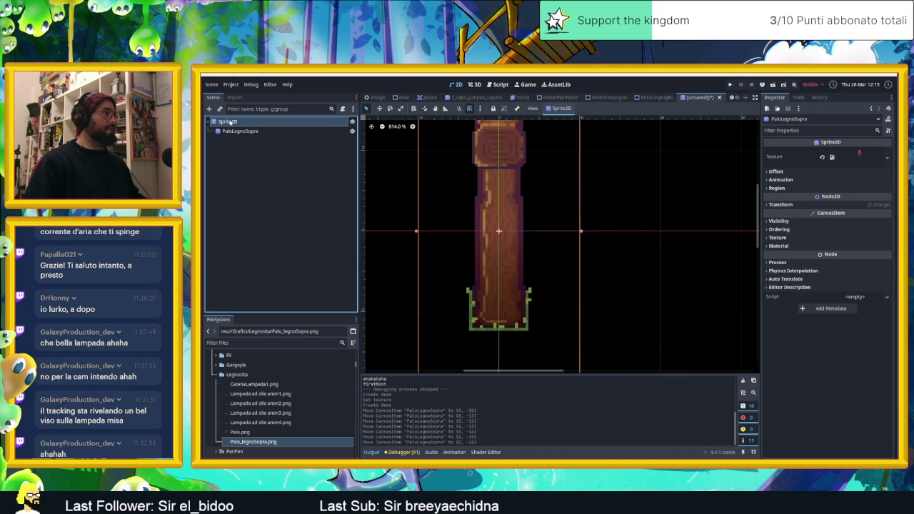
{"action": "left_click", "coordinate": [286, 131]}
{"action": "left_click_drag", "start_coordinate": [573, 207], "coordinate": [590, 249]}
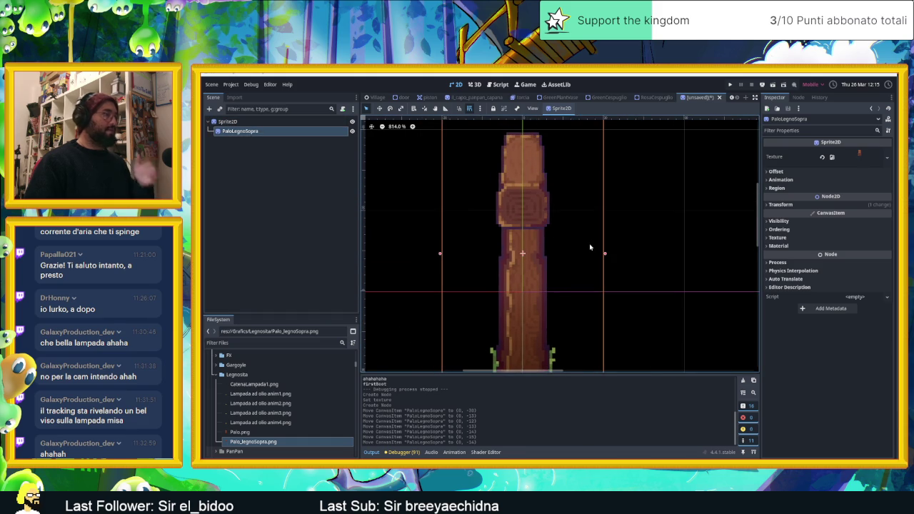
{"action": "scroll", "coordinate": [578, 235], "scroll_direction": "down", "scroll_amount": 1}
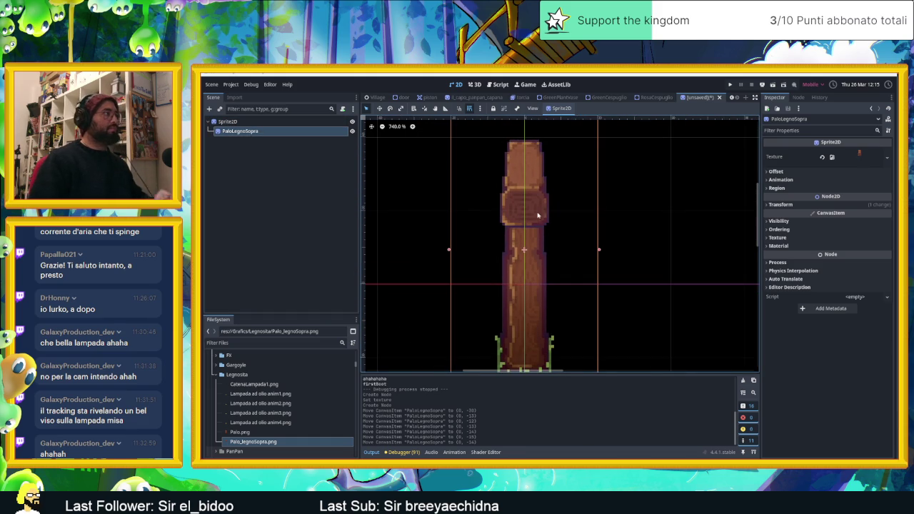
{"action": "left_click", "coordinate": [230, 123]}
{"action": "left_click", "coordinate": [209, 109]}
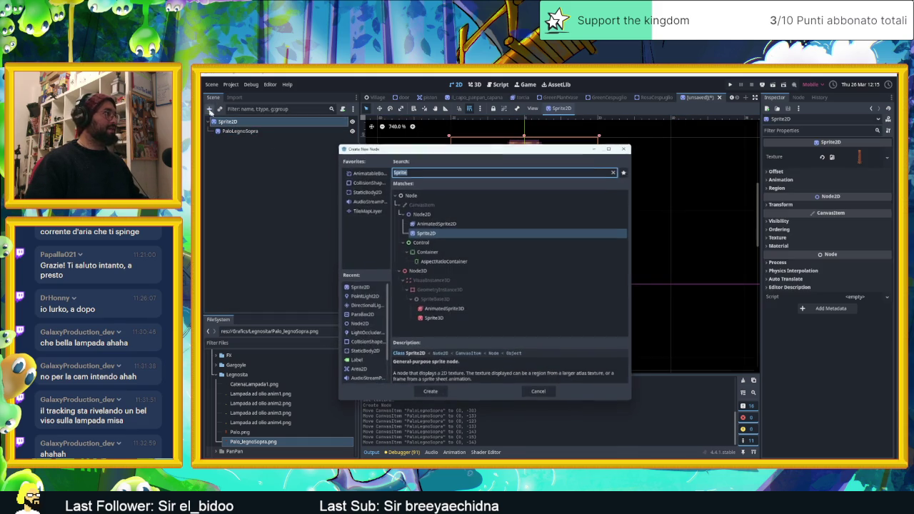
{"action": "left_click", "coordinate": [431, 234]}
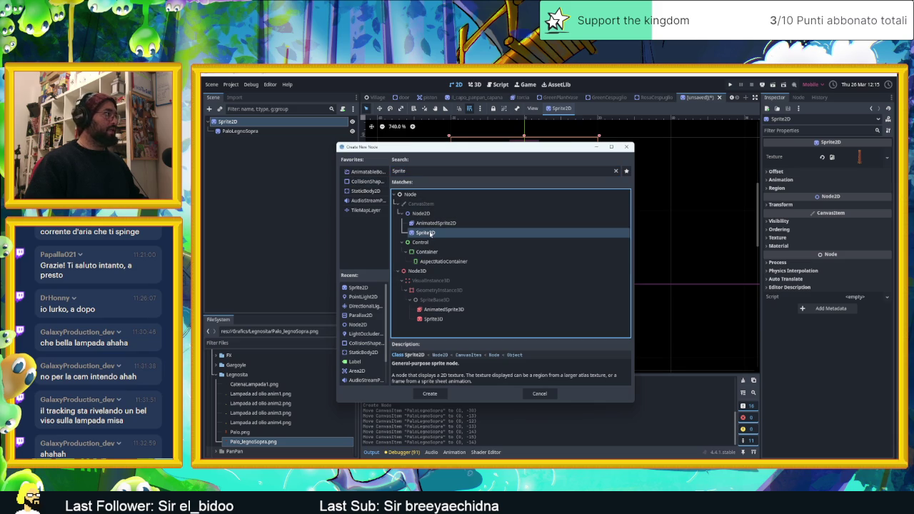
{"action": "double_click", "coordinate": [430, 233]}
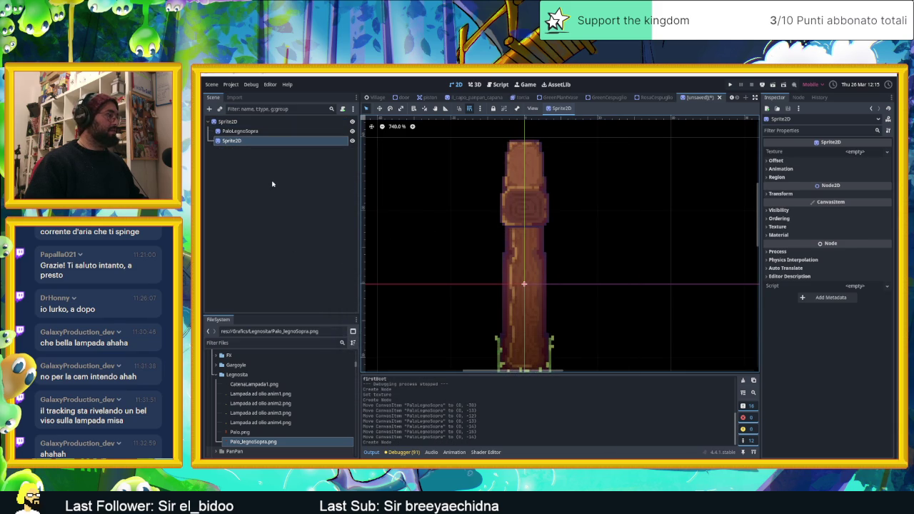
- Assign CatenaLampada1.png from the FileSystem as the new sprite's texture
{"action": "right_click", "coordinate": [242, 141]}
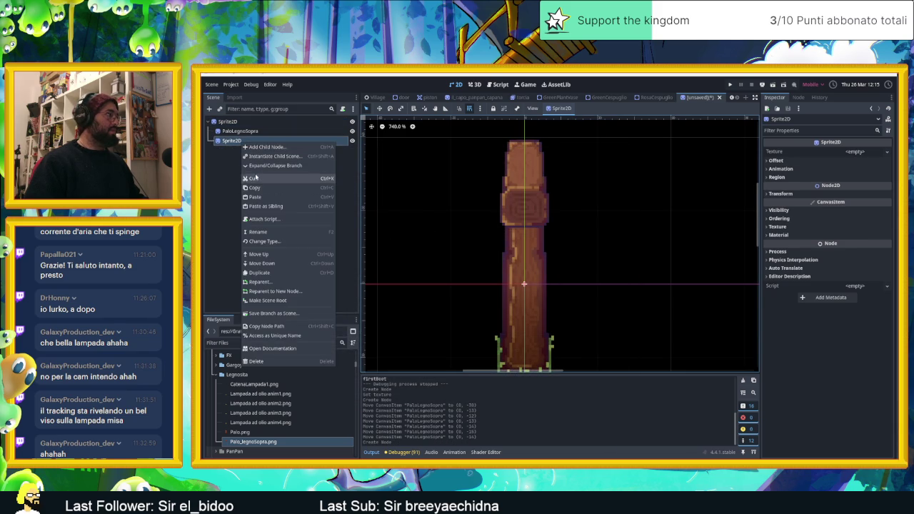
{"action": "left_click", "coordinate": [226, 178]}
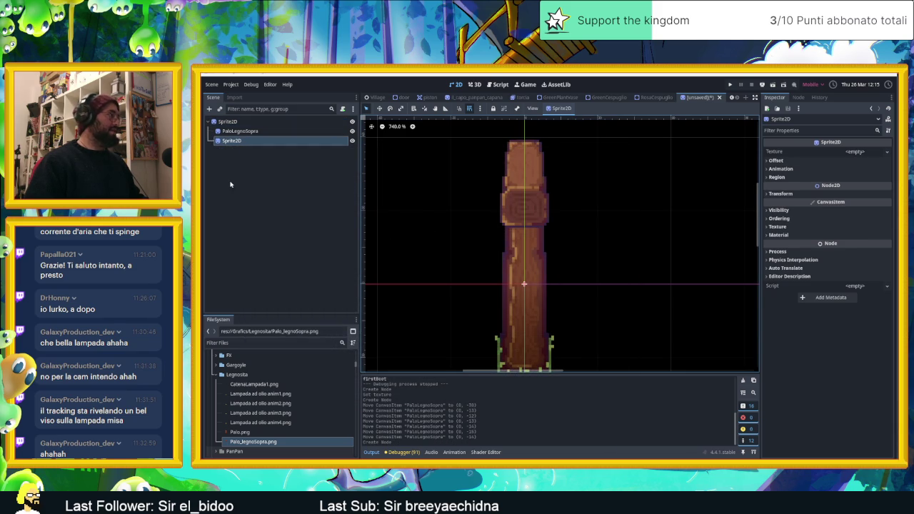
{"action": "left_click", "coordinate": [256, 385]}
{"action": "left_click_drag", "start_coordinate": [259, 386], "coordinate": [865, 153]}
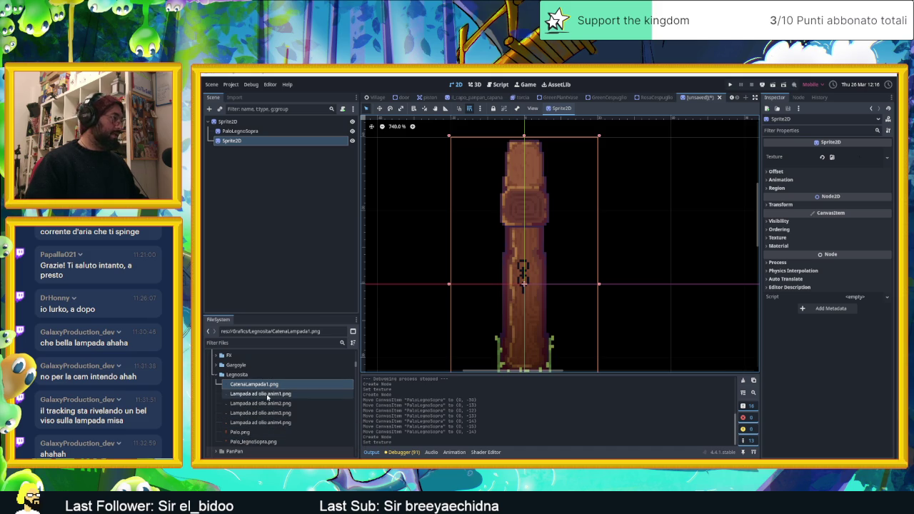
- Start adding another child node to the root, searching for 'animate'
{"action": "left_click", "coordinate": [227, 122]}
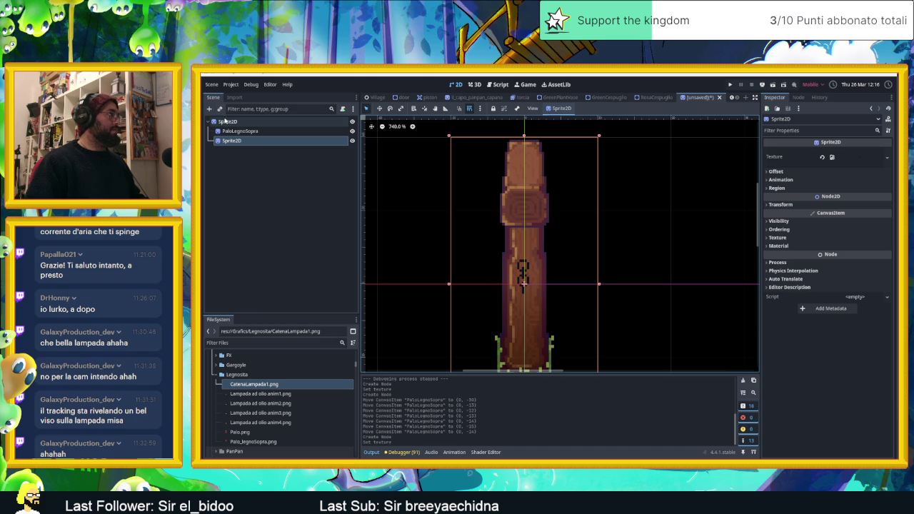
{"action": "left_click", "coordinate": [209, 108]}
{"action": "type", "text": "animate"}
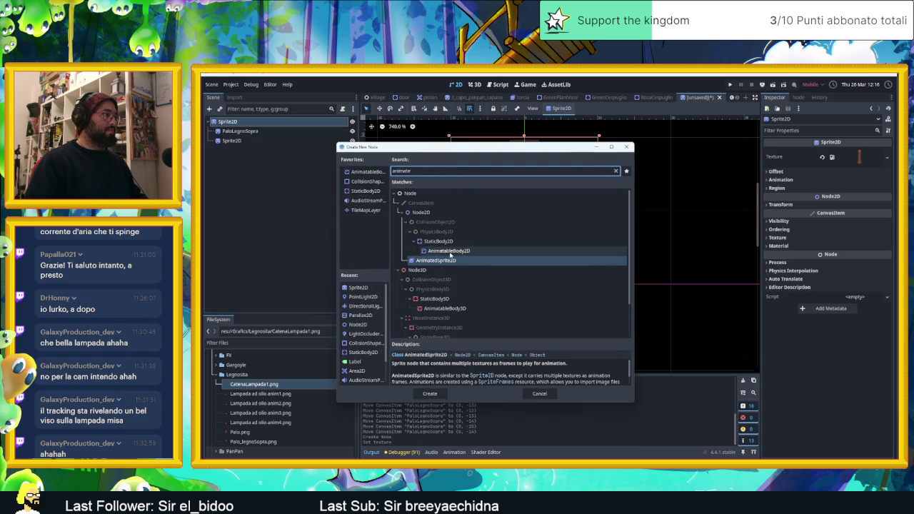
- Create an AnimatedSprite2D child and rename it Lampada
{"action": "double_click", "coordinate": [447, 260]}
{"action": "left_click", "coordinate": [252, 151]}
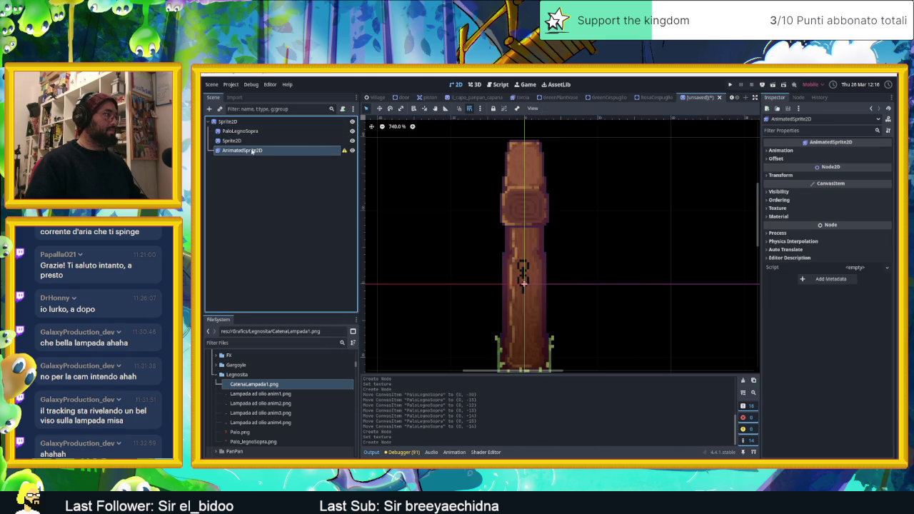
{"action": "double_click", "coordinate": [252, 151]}
{"action": "type", "text": "Lampada"}
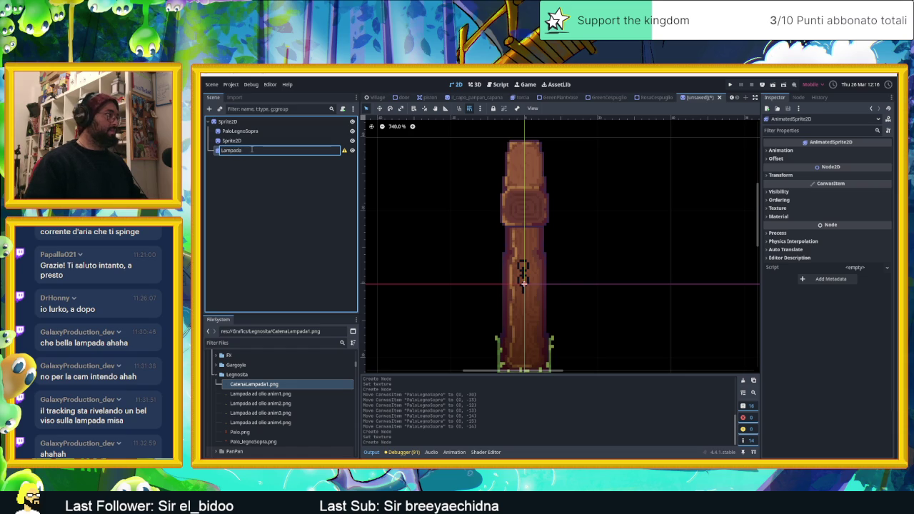
{"action": "key", "text": "Return"}
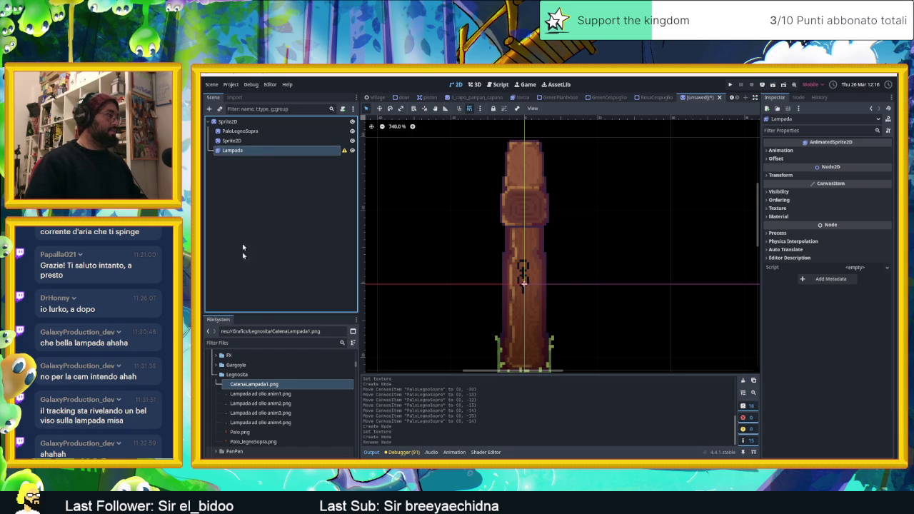
{"action": "scroll", "coordinate": [276, 424], "scroll_direction": "down", "scroll_amount": 2}
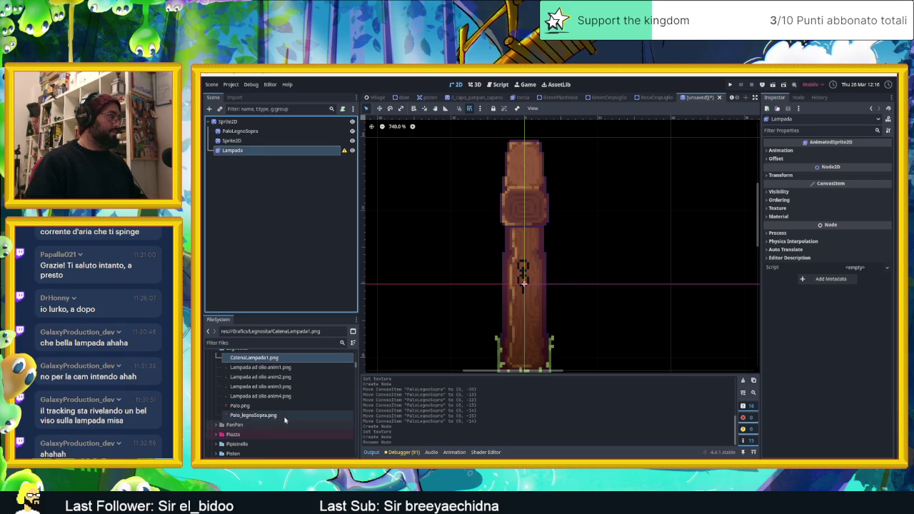
- Give Lampada new SpriteFrames holding the four oil-lamp frames, then preview the animation
{"action": "left_click", "coordinate": [260, 367]}
{"action": "left_click", "coordinate": [261, 396], "text": "shift"}
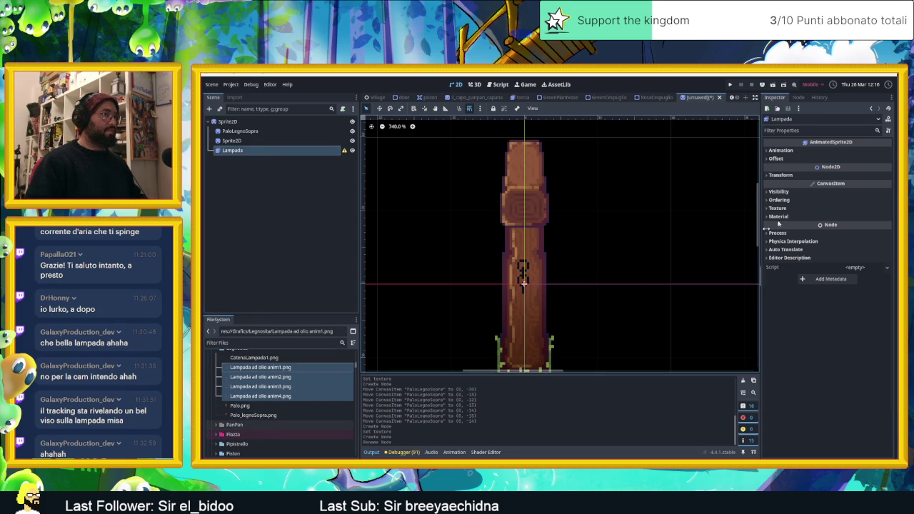
{"action": "left_click", "coordinate": [240, 131]}
{"action": "left_click", "coordinate": [233, 150]}
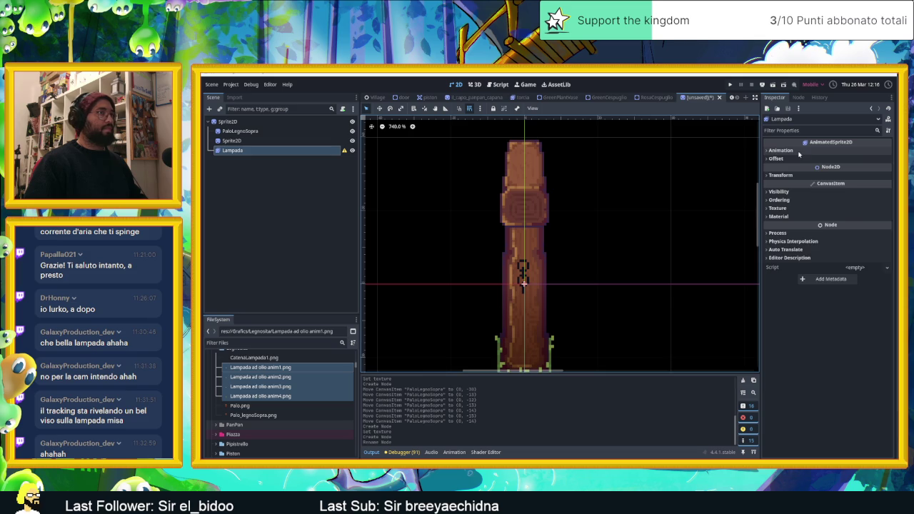
{"action": "left_click", "coordinate": [781, 150]}
{"action": "left_click", "coordinate": [861, 159]}
{"action": "left_click", "coordinate": [861, 171]}
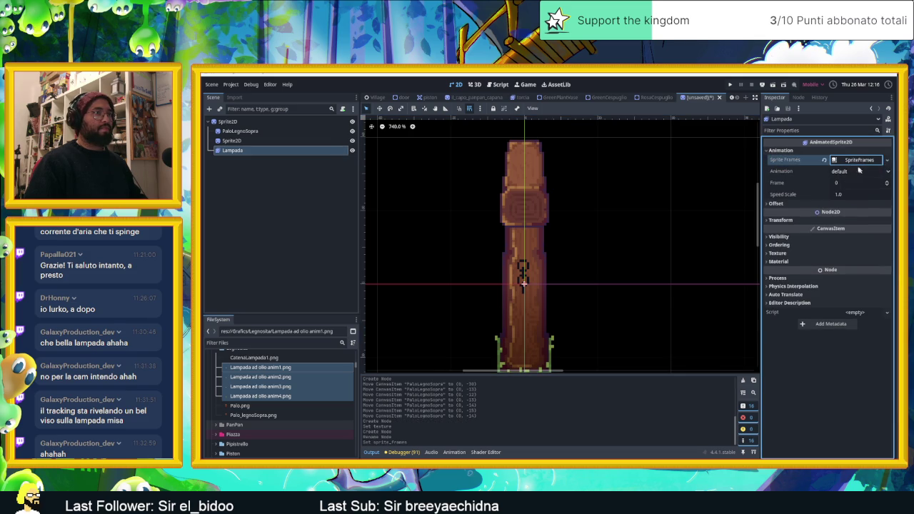
{"action": "left_click", "coordinate": [860, 160]}
{"action": "mouse_move", "coordinate": [260, 377]}
{"action": "left_mouse_down"}
{"action": "mouse_move", "coordinate": [507, 410]}
{"action": "mouse_move", "coordinate": [512, 401]}
{"action": "left_mouse_up"}
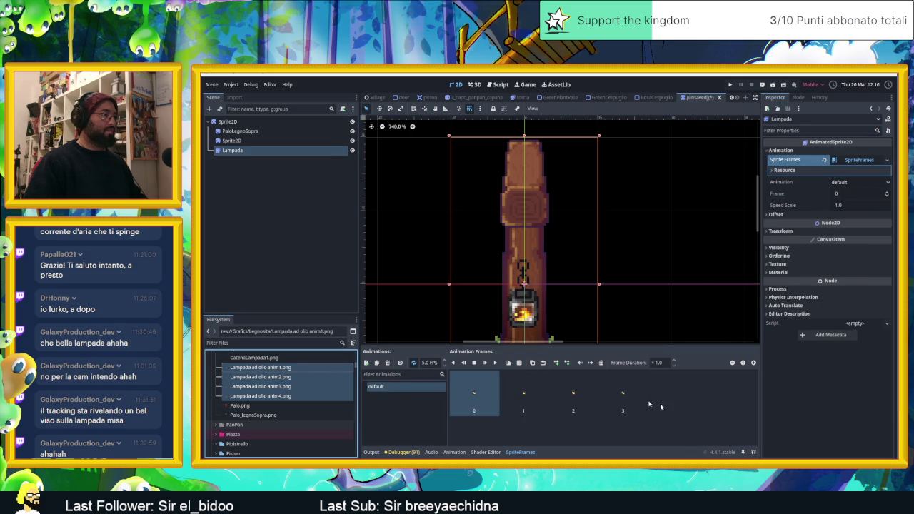
{"action": "left_click", "coordinate": [495, 363]}
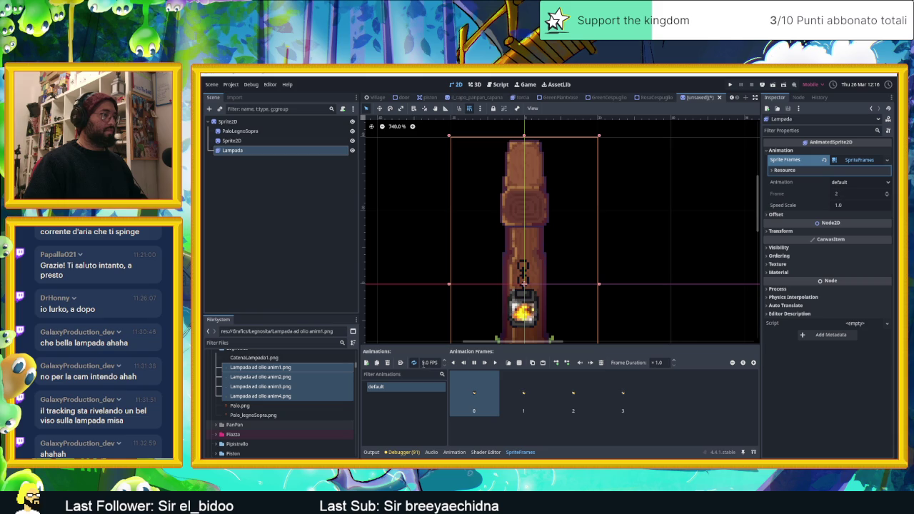
- Select the chain sprite and Lampada together and move them up the pillar
{"action": "left_click", "coordinate": [480, 312]}
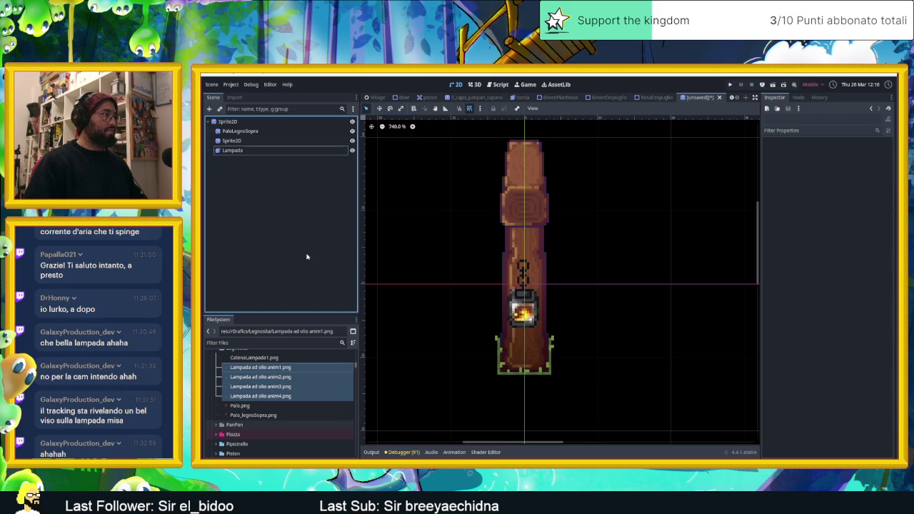
{"action": "scroll", "coordinate": [543, 328], "scroll_direction": "down", "scroll_amount": 1}
{"action": "scroll", "coordinate": [565, 338], "scroll_direction": "down", "scroll_amount": 1}
{"action": "scroll", "coordinate": [565, 338], "scroll_direction": "up", "scroll_amount": 1}
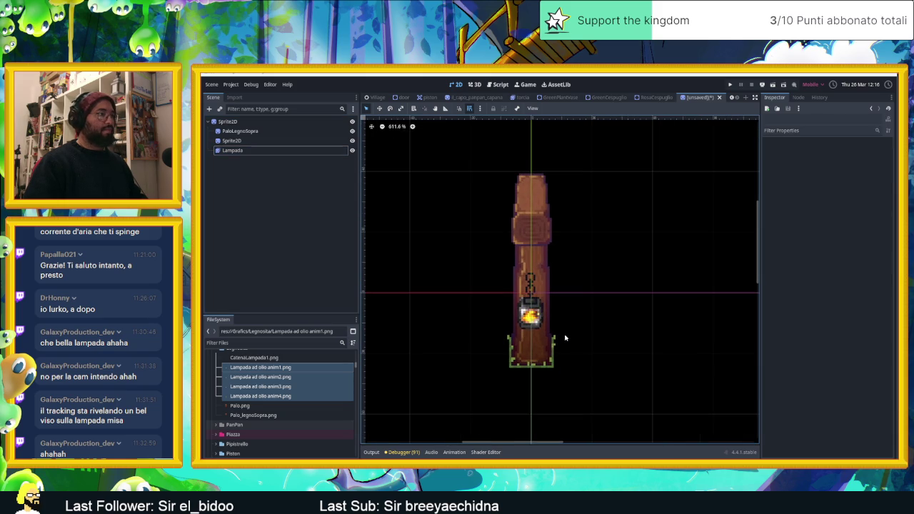
{"action": "left_click", "coordinate": [238, 133]}
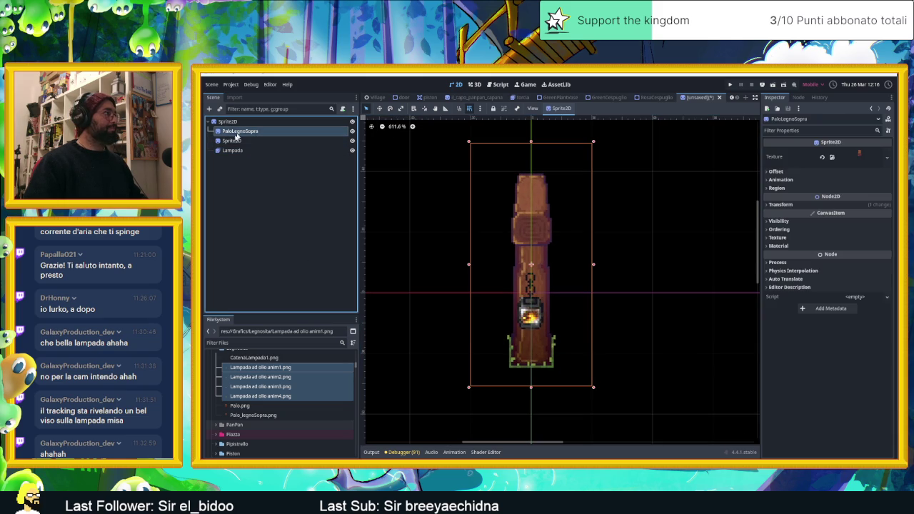
{"action": "left_click", "coordinate": [234, 141]}
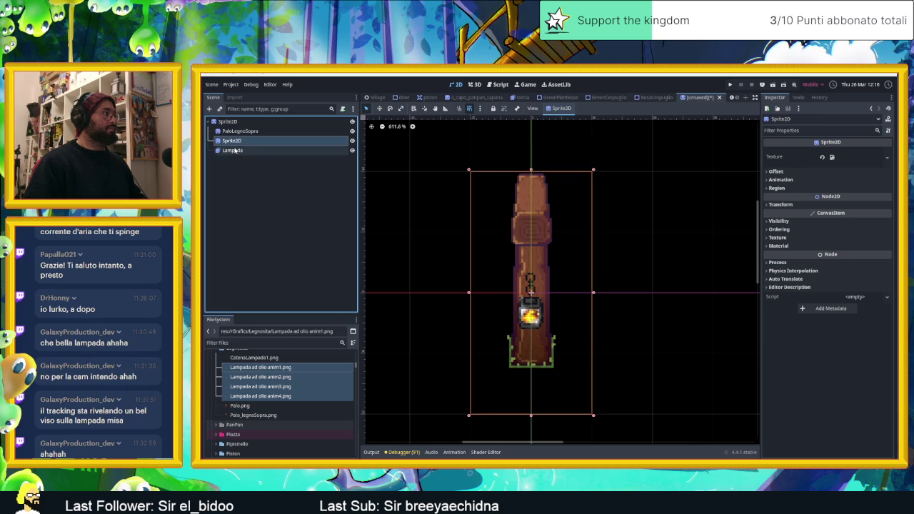
{"action": "left_click", "coordinate": [239, 150], "text": "shift"}
{"action": "left_click", "coordinate": [380, 108]}
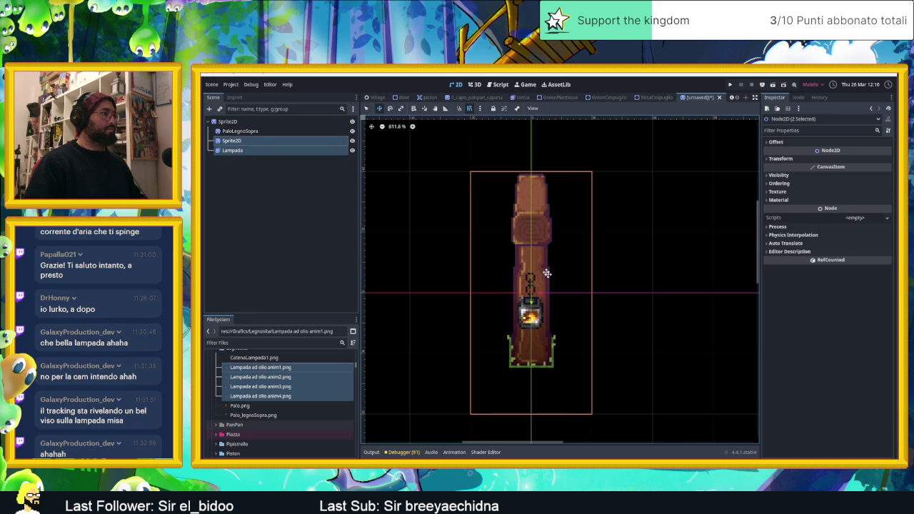
{"action": "left_click_drag", "start_coordinate": [557, 247], "coordinate": [556, 189]}
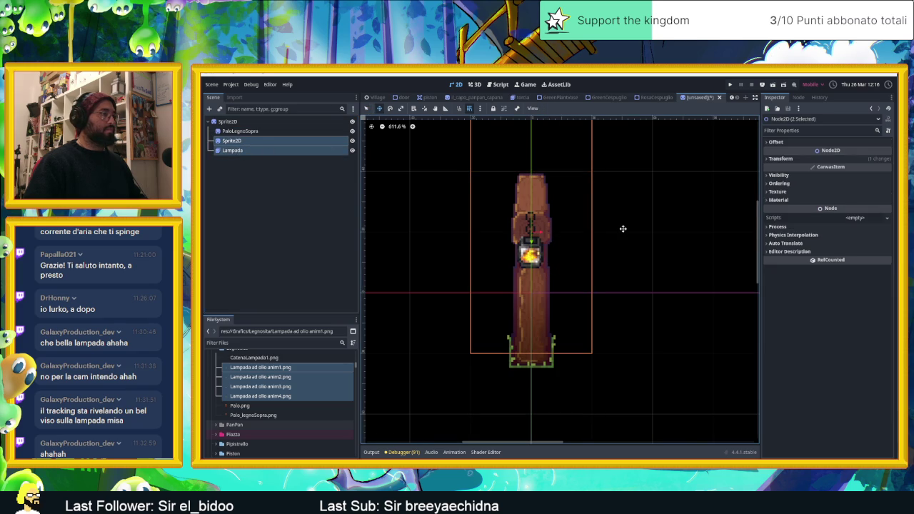
- Nudge the chain and lantern with the arrow keys, ending slightly to the right
{"action": "key", "text": "Down"}
{"action": "key", "text": "Down"}
{"action": "key", "text": "Down"}
{"action": "key", "text": "Down"}
{"action": "key", "text": "Down"}
{"action": "key", "text": "Down"}
{"action": "key", "text": "Right"}
{"action": "key", "text": "Left"}
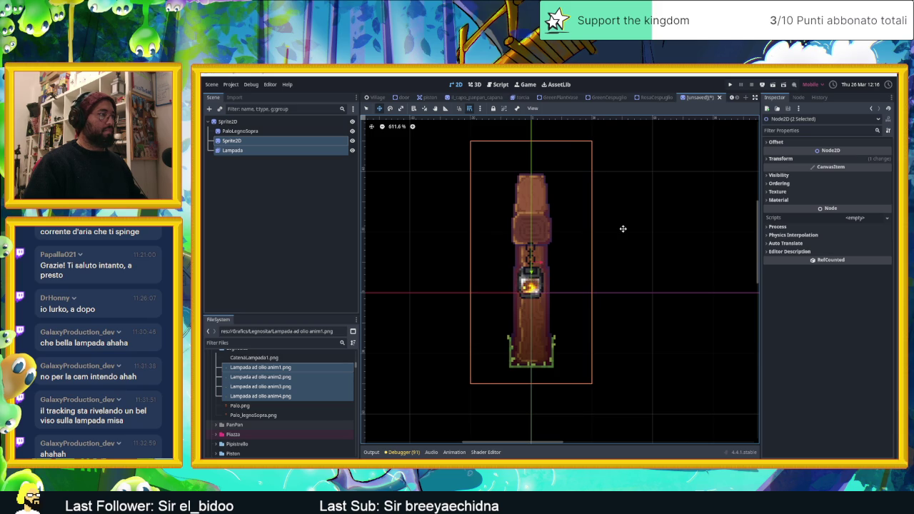
{"action": "key", "text": "Right"}
{"action": "key", "text": "Left"}
{"action": "scroll", "coordinate": [547, 263], "scroll_direction": "up", "scroll_amount": 5}
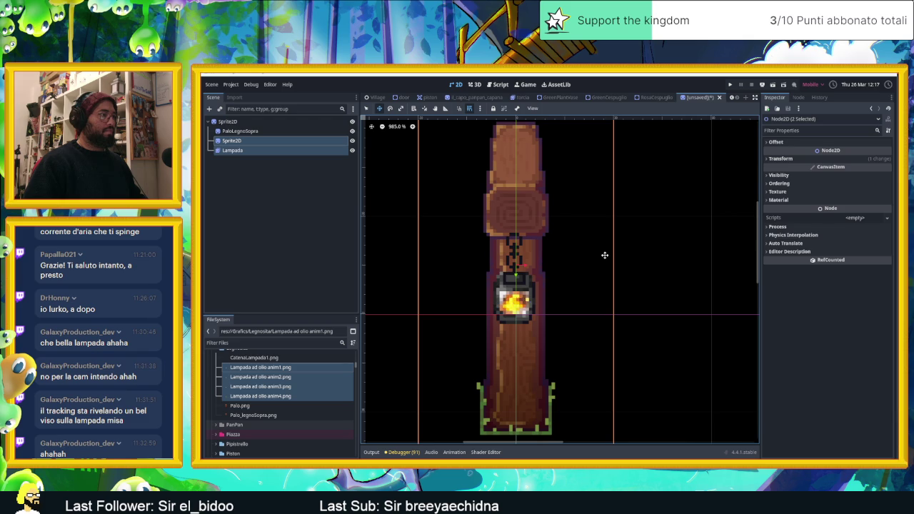
{"action": "key", "text": "Right"}
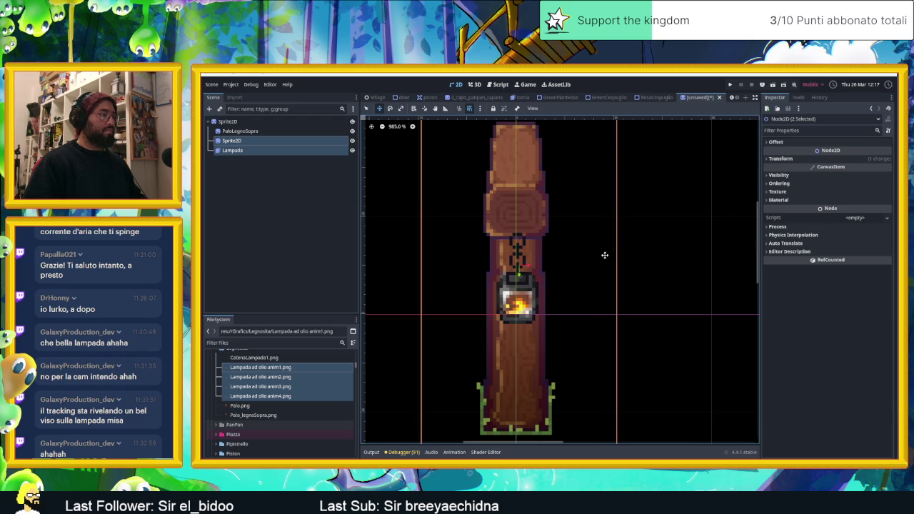
- Test Show Behind Parent on the chain Sprite2D, then leave it turned off
{"action": "left_click", "coordinate": [239, 171]}
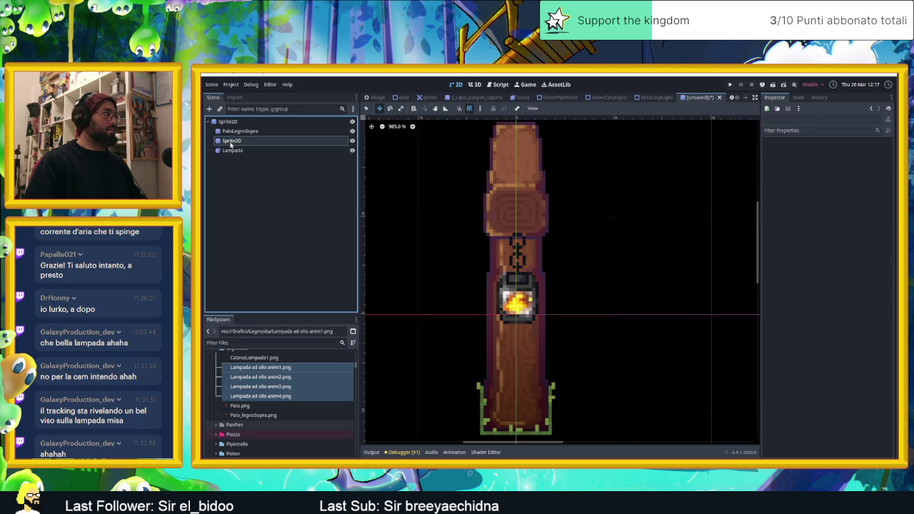
{"action": "left_click", "coordinate": [231, 141]}
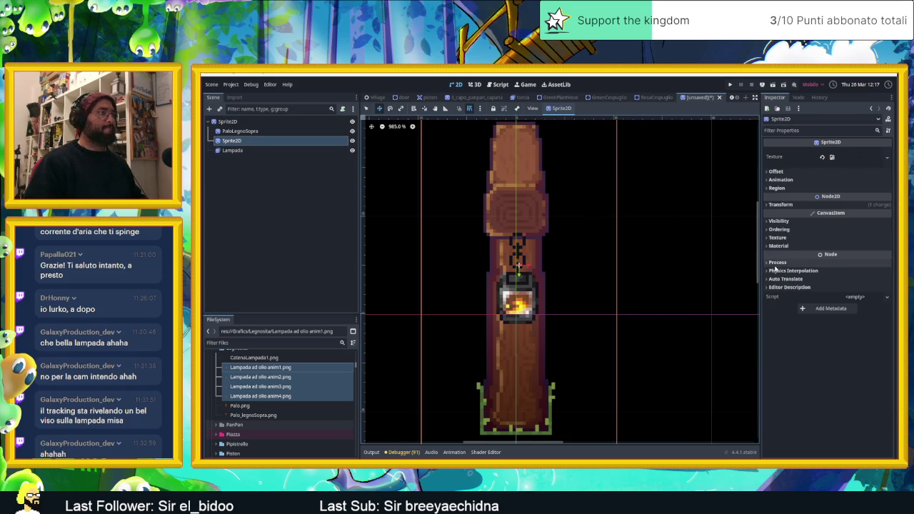
{"action": "left_click", "coordinate": [790, 229]}
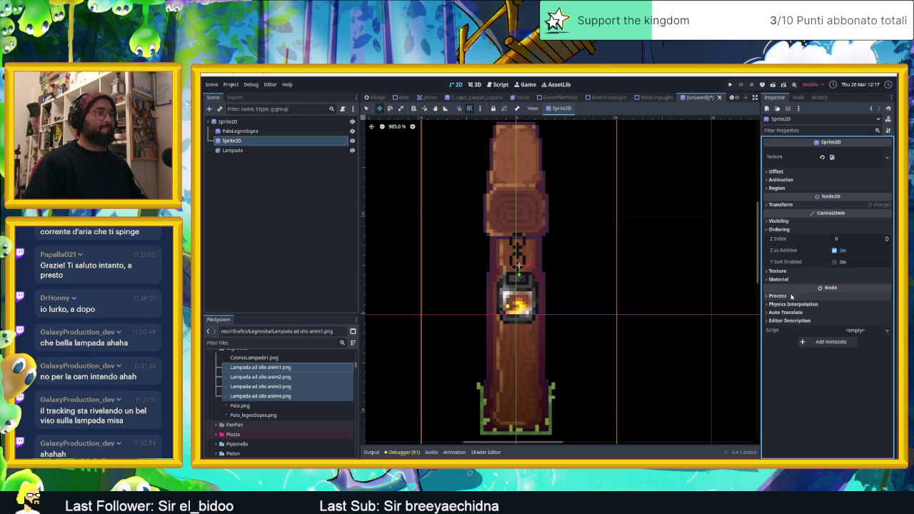
{"action": "left_click", "coordinate": [789, 222]}
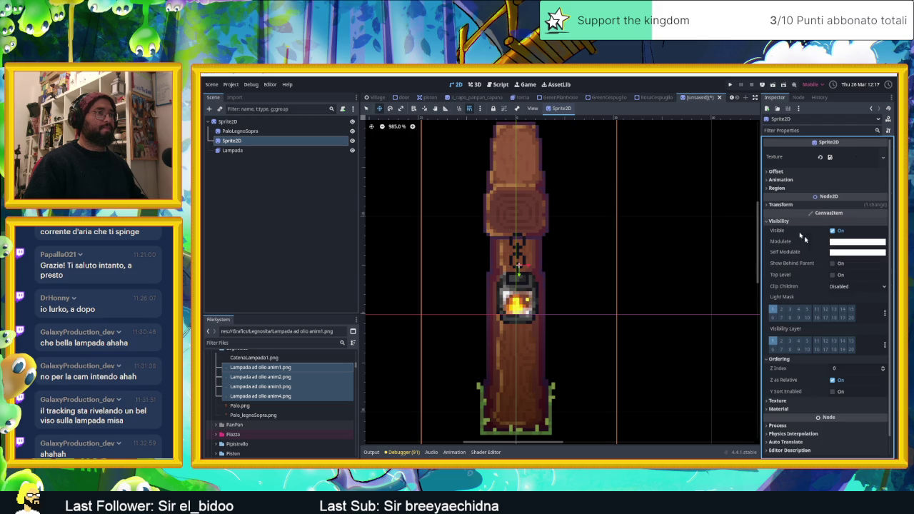
{"action": "left_click", "coordinate": [834, 264]}
{"action": "left_click", "coordinate": [834, 263]}
- Move PaloLegnoSopra below Lampada in the Scene dock so it draws on top
{"action": "left_click_drag", "start_coordinate": [240, 130], "coordinate": [266, 162]}
{"action": "left_click", "coordinate": [278, 181]}
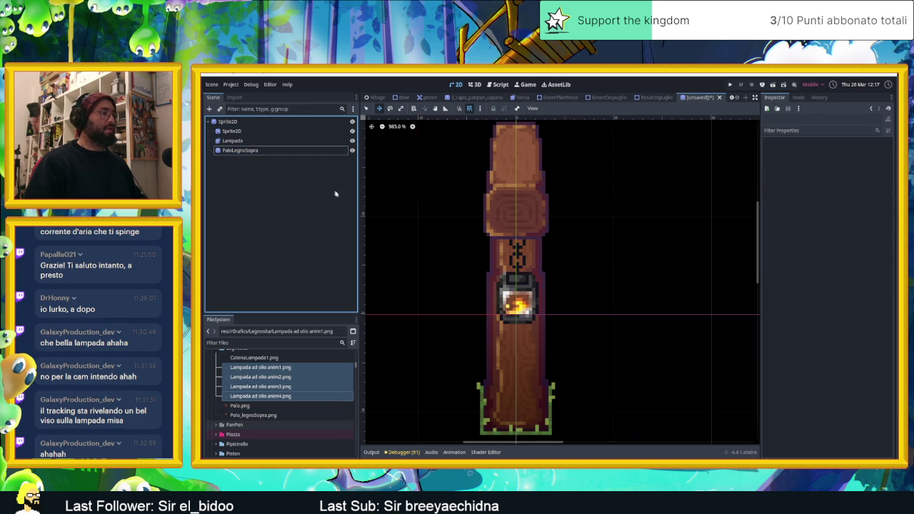
{"action": "scroll", "coordinate": [547, 286], "scroll_direction": "down", "scroll_amount": 3}
{"action": "scroll", "coordinate": [500, 298], "scroll_direction": "down", "scroll_amount": 1}
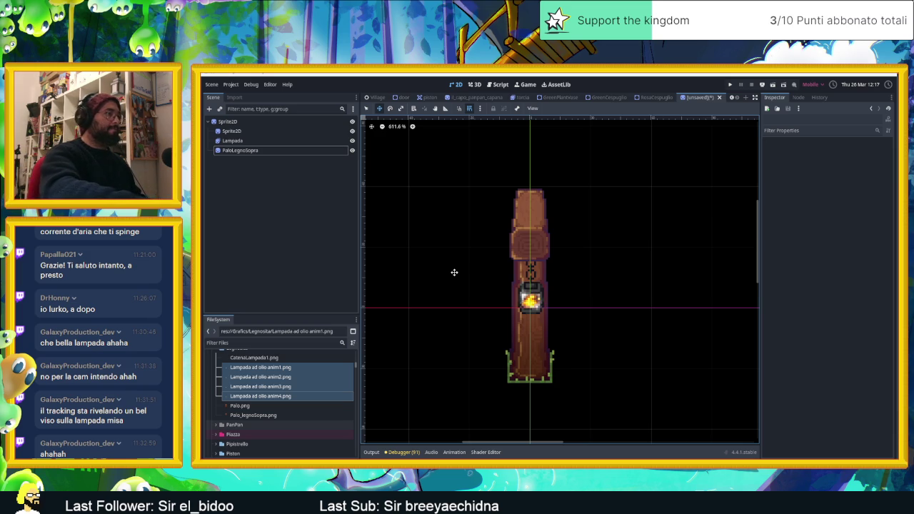
{"action": "left_click", "coordinate": [248, 141]}
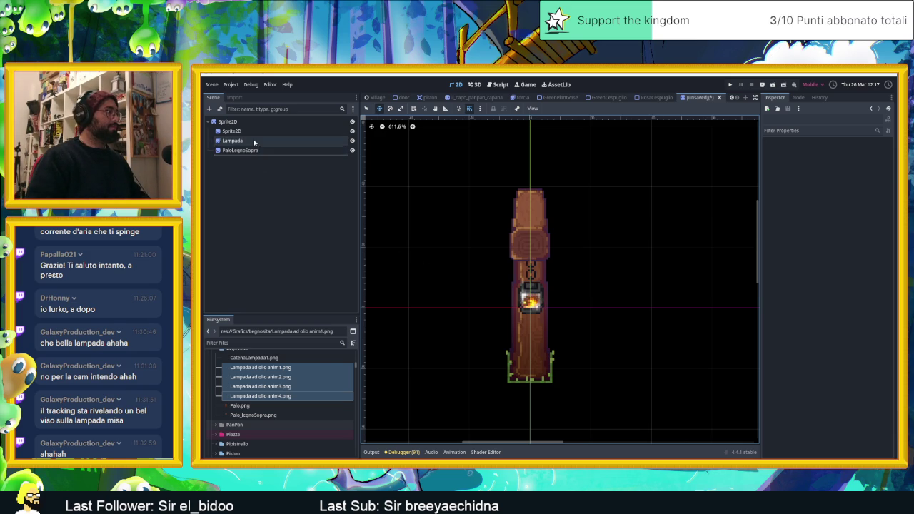
- Toggle the lantern's visibility to check it, then rename the chain sprite to Catena
{"action": "left_click", "coordinate": [351, 140]}
{"action": "left_click", "coordinate": [351, 141]}
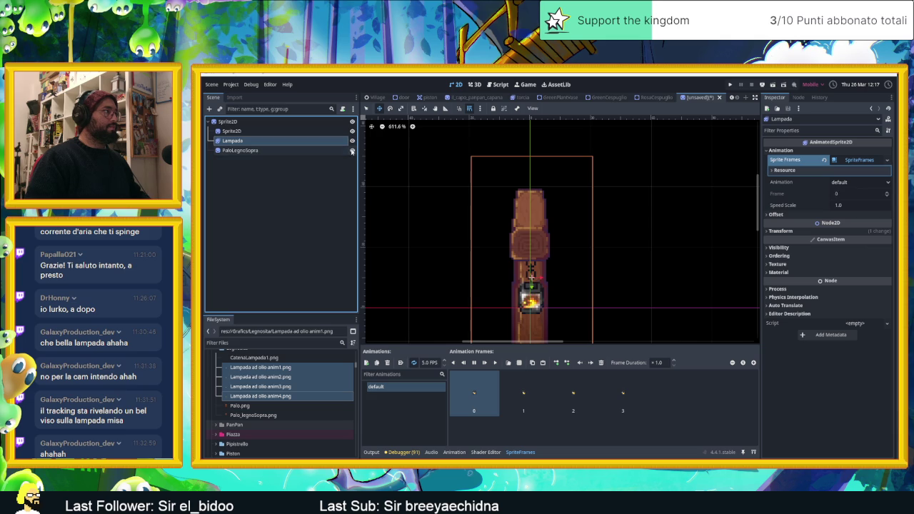
{"action": "double_click", "coordinate": [317, 131]}
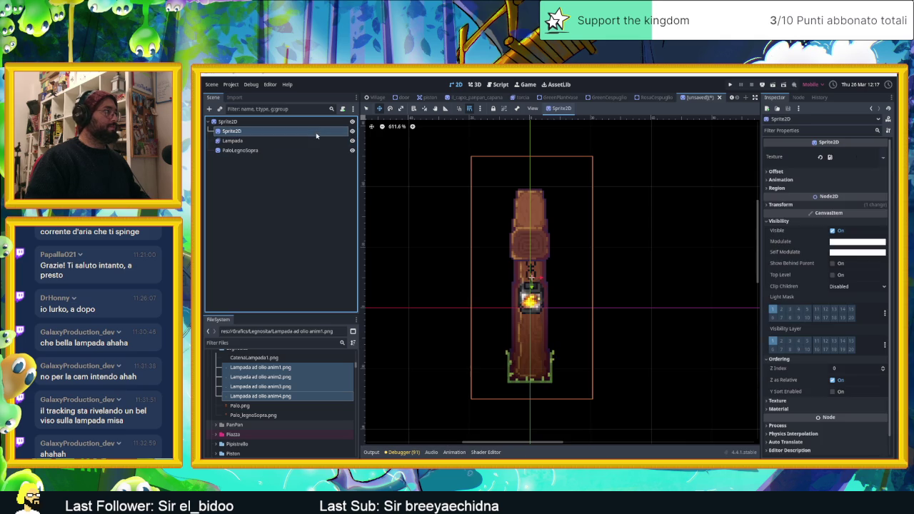
{"action": "type", "text": "Catena"}
{"action": "key", "text": "Return"}
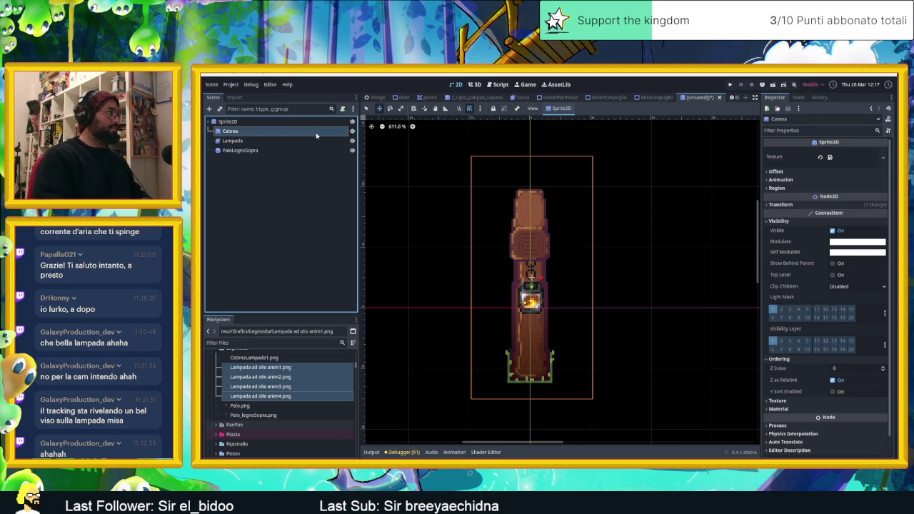
- Make Lampada a child of Catena and enable its Show Behind Parent
{"action": "left_click", "coordinate": [263, 142]}
{"action": "left_click_drag", "start_coordinate": [262, 142], "coordinate": [275, 132]}
{"action": "left_click", "coordinate": [280, 185]}
{"action": "left_click", "coordinate": [247, 141]}
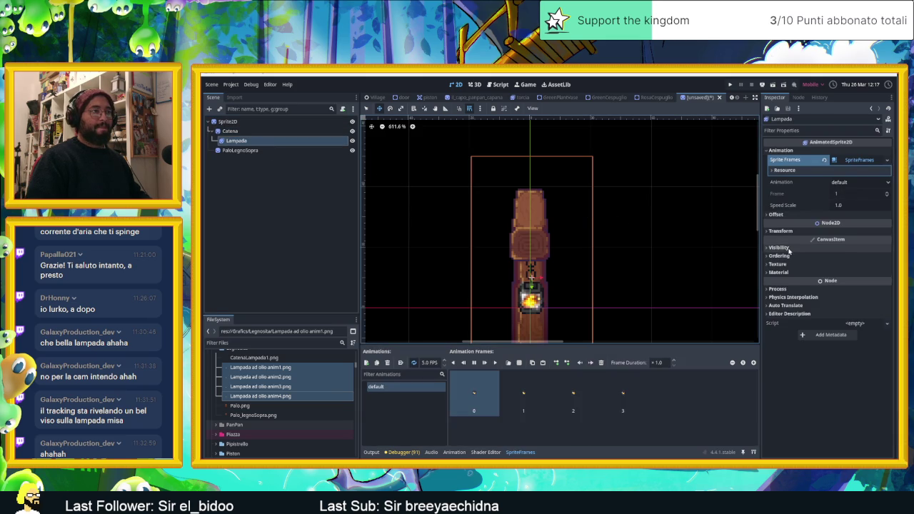
{"action": "left_click", "coordinate": [789, 256]}
{"action": "left_click", "coordinate": [786, 256]}
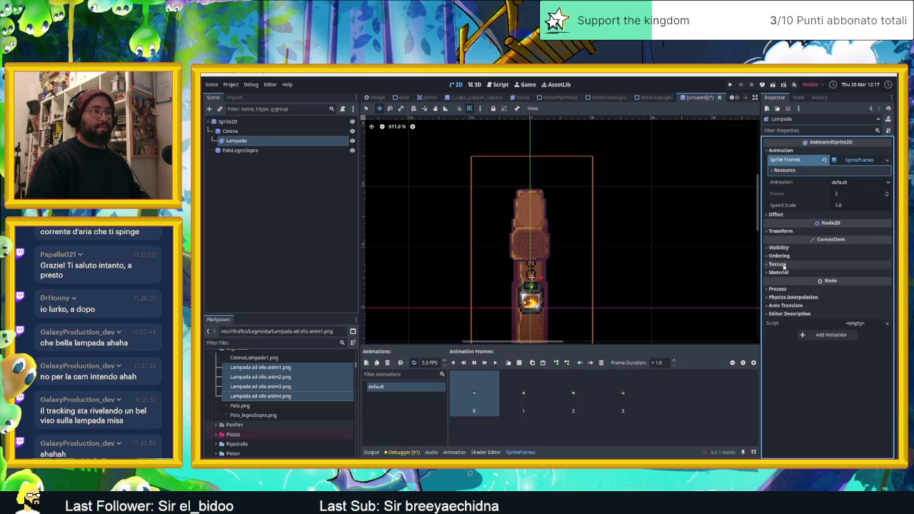
{"action": "left_click", "coordinate": [782, 247]}
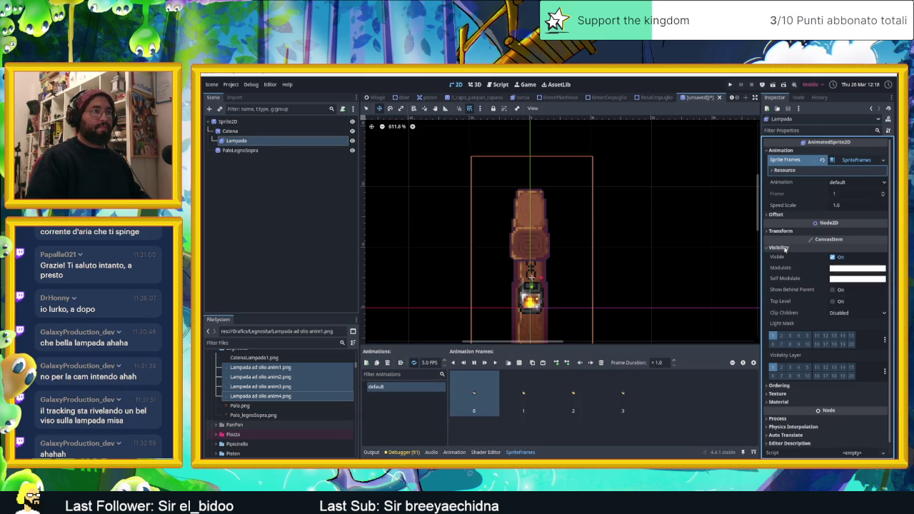
{"action": "left_click", "coordinate": [833, 290]}
- Select the root Sprite2D and start adding a new child node
{"action": "left_click", "coordinate": [298, 231]}
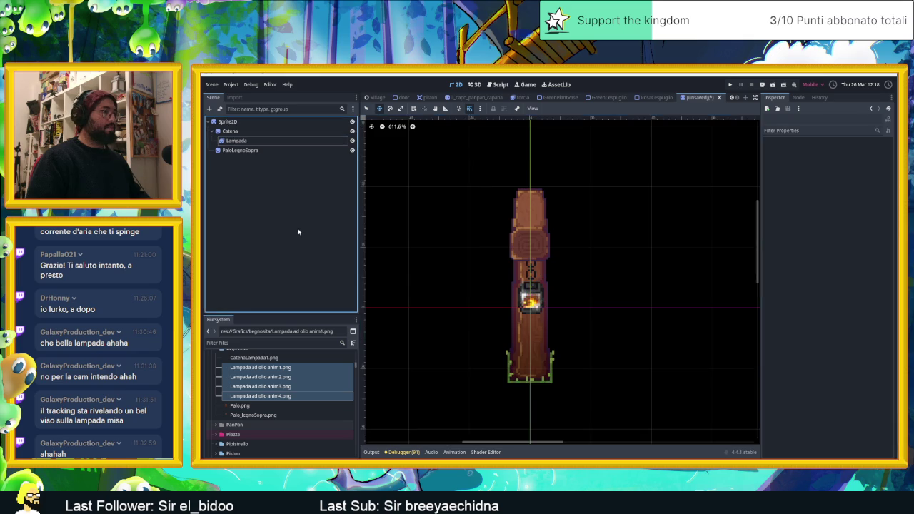
{"action": "scroll", "coordinate": [523, 286], "scroll_direction": "up", "scroll_amount": 3}
{"action": "scroll", "coordinate": [523, 286], "scroll_direction": "up", "scroll_amount": 1}
{"action": "scroll", "coordinate": [522, 284], "scroll_direction": "up", "scroll_amount": 1}
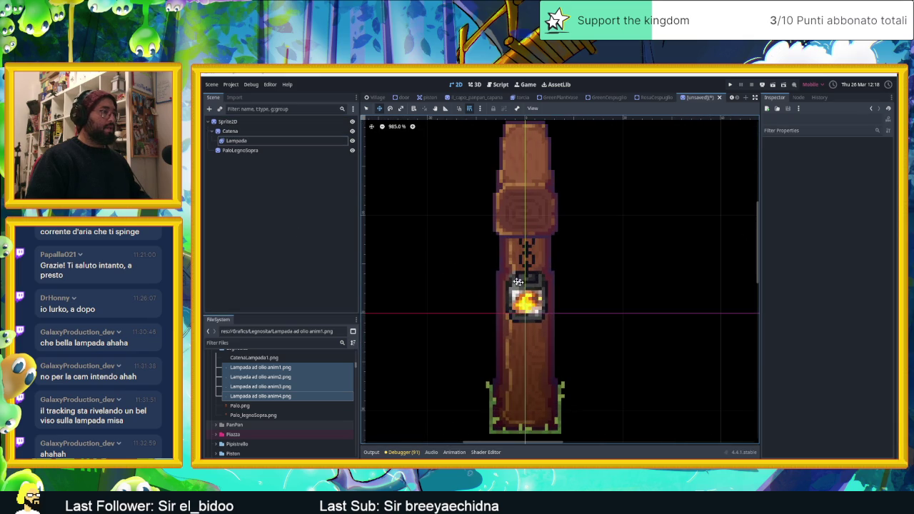
{"action": "left_click", "coordinate": [227, 122]}
{"action": "left_click", "coordinate": [209, 109]}
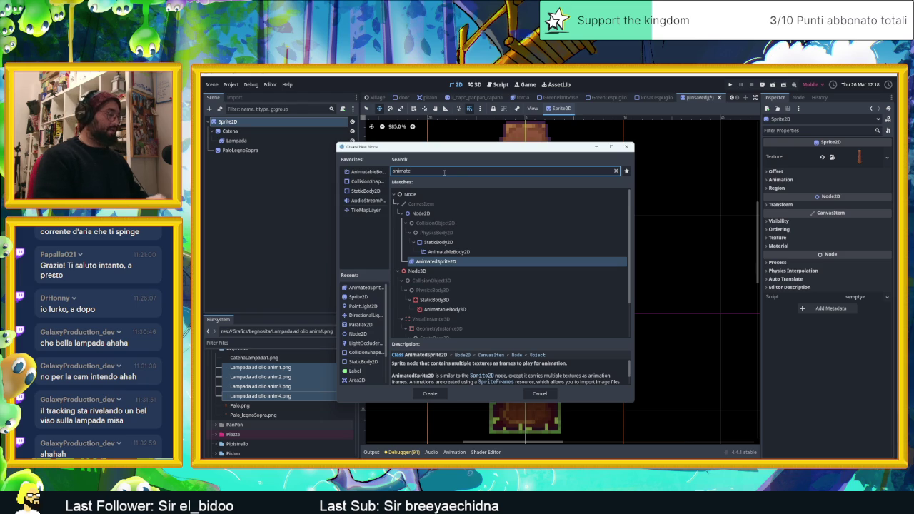
- Add an AnimationPlayer node to the scene
{"action": "type", "text": "ani"}
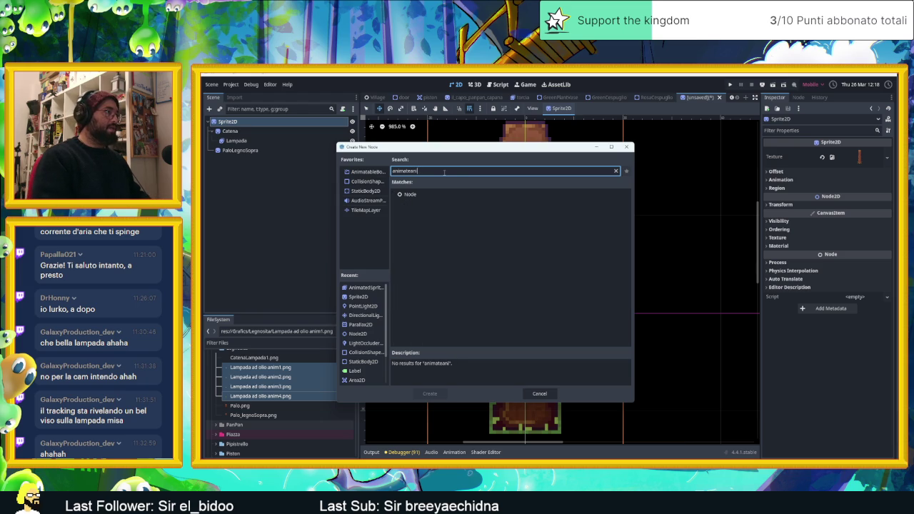
{"action": "key", "text": "BackSpace"}
{"action": "key", "text": "BackSpace"}
{"action": "key", "text": "BackSpace"}
{"action": "key", "text": "BackSpace"}
{"action": "key", "text": "BackSpace"}
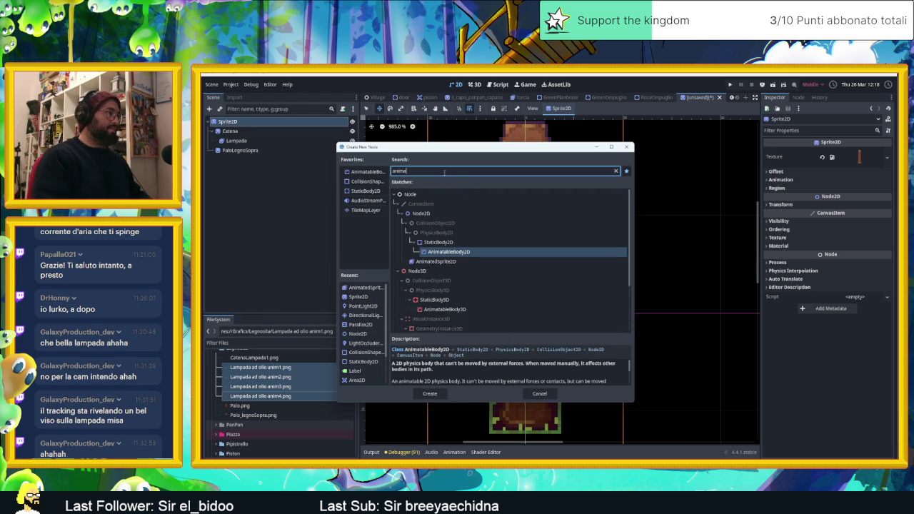
{"action": "type", "text": "io"}
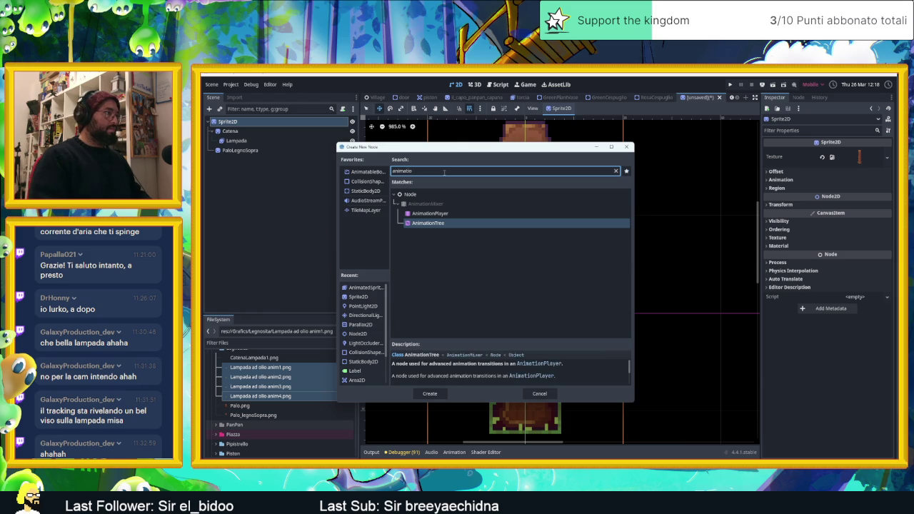
{"action": "double_click", "coordinate": [480, 214]}
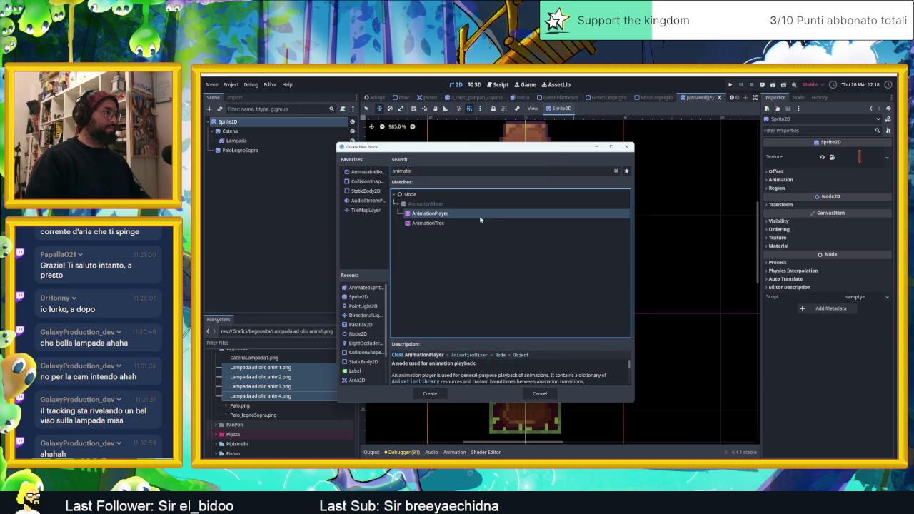
- Create a new empty animation named LampMove in the AnimationPlayer
{"action": "left_click", "coordinate": [262, 162]}
{"action": "left_click", "coordinate": [459, 375]}
{"action": "left_click", "coordinate": [479, 388]}
{"action": "type", "text": "LampMov"}
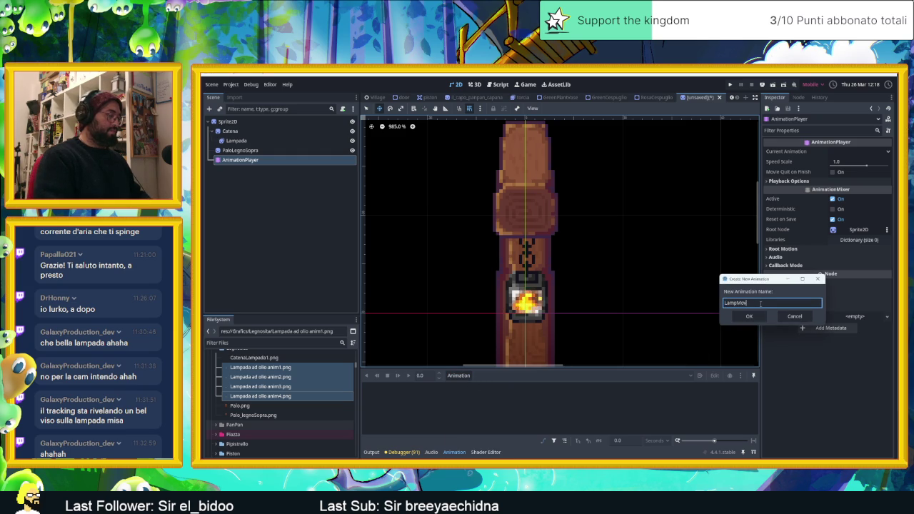
{"action": "type", "text": "e"}
{"action": "left_click", "coordinate": [750, 316]}
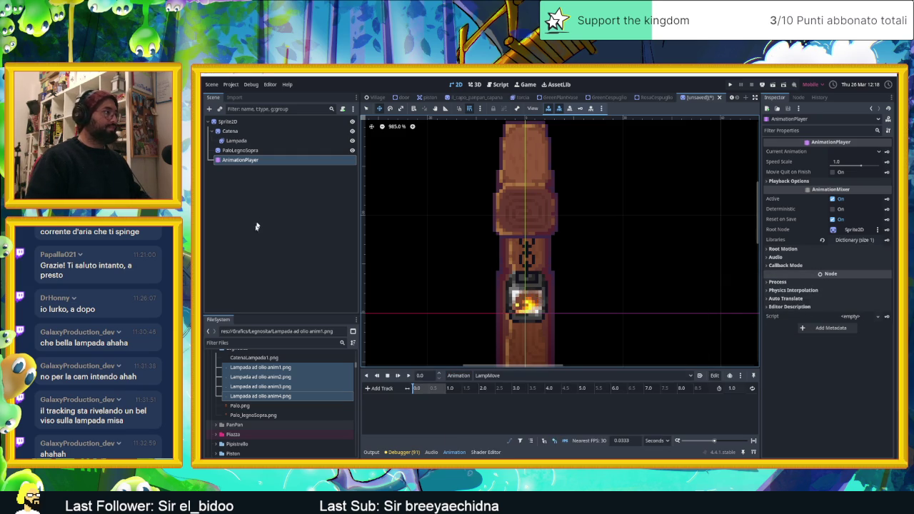